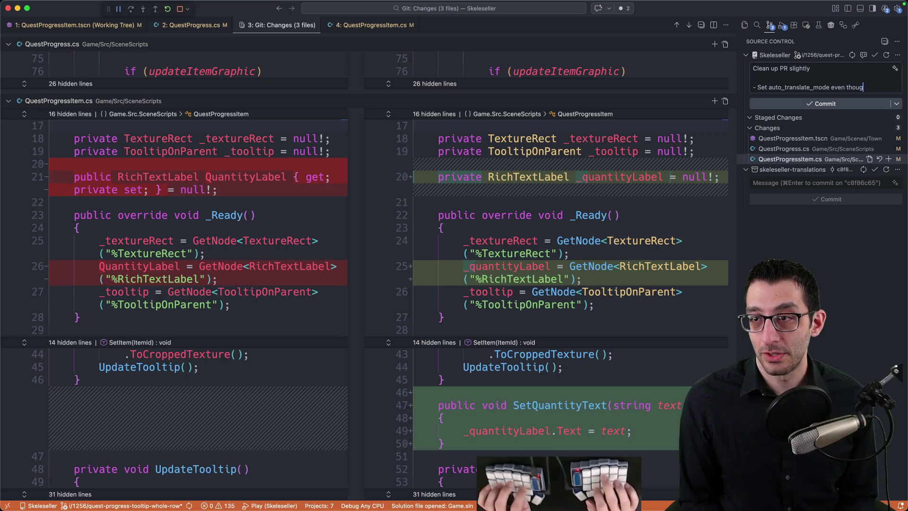
# Write commit message paragraphs explaining the auto_translate_mode change and the SetQuantityText refactor
pyautogui.write('he scenes ')
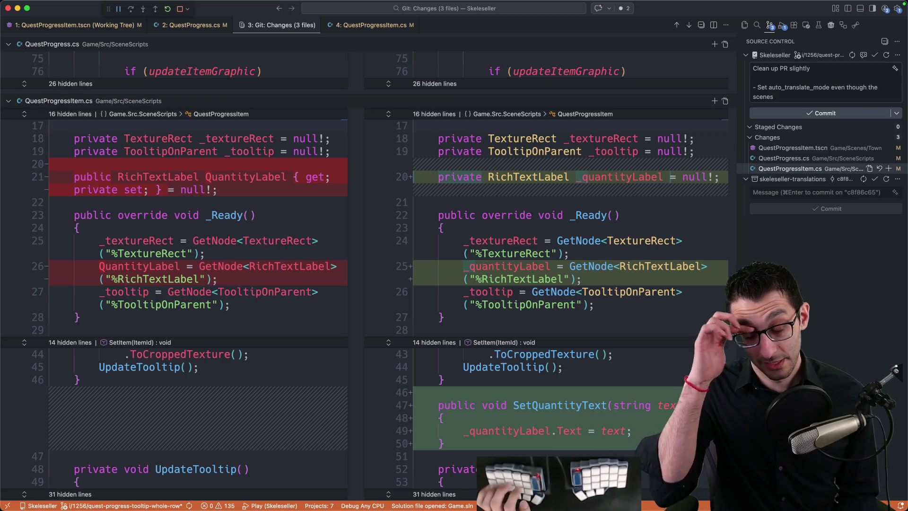
pyautogui.write('themselves are nev')
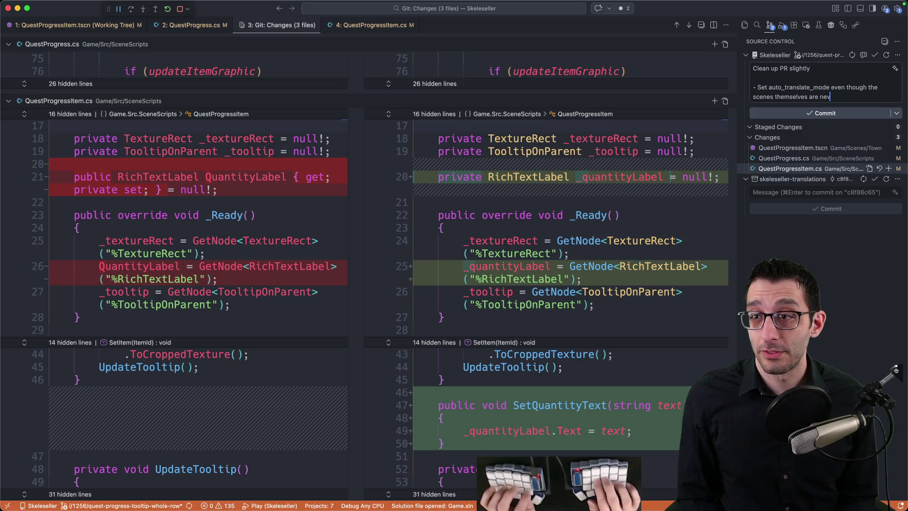
pyautogui.write('er translate')
pyautogui.press('Delete')
pyautogui.press('Delete')
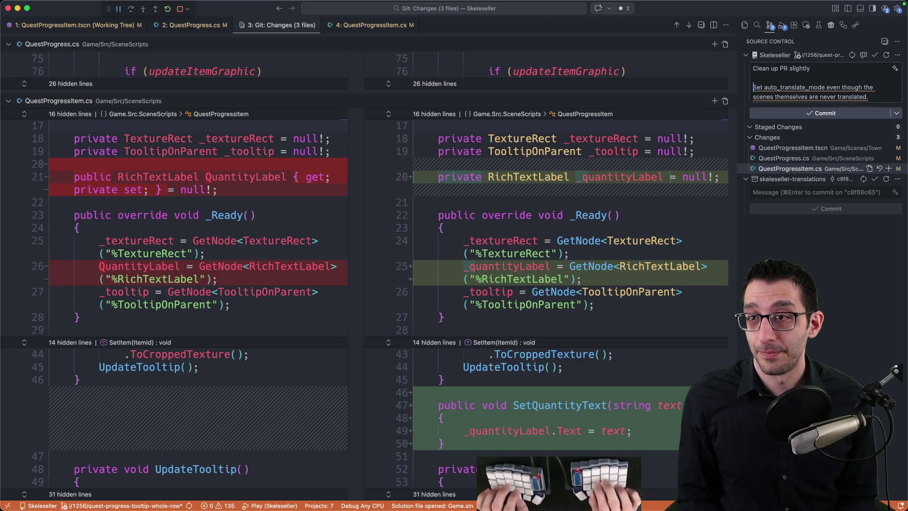
pyautogui.press('Delete')
pyautogui.write('I s')
pyautogui.press('Return')
pyautogui.press('Return')
pyautogui.write('I also refactored out the ')
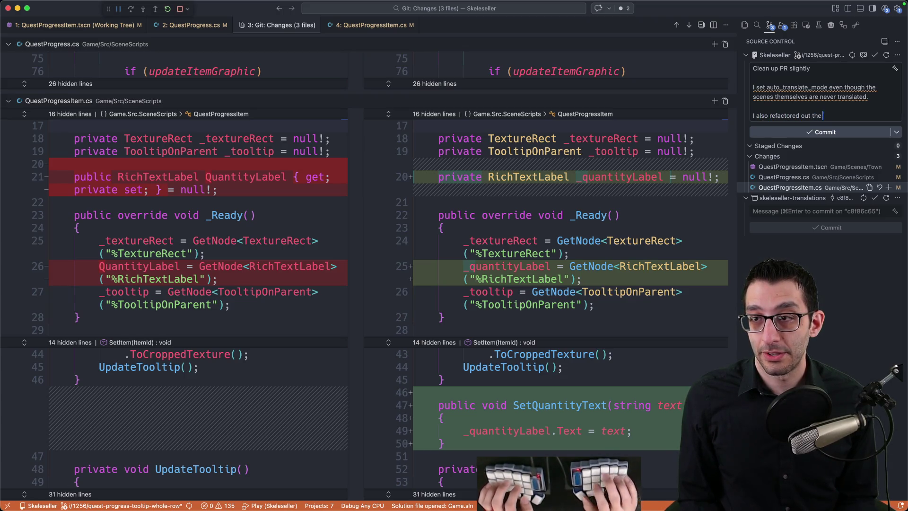
pyautogui.write('public Rich')
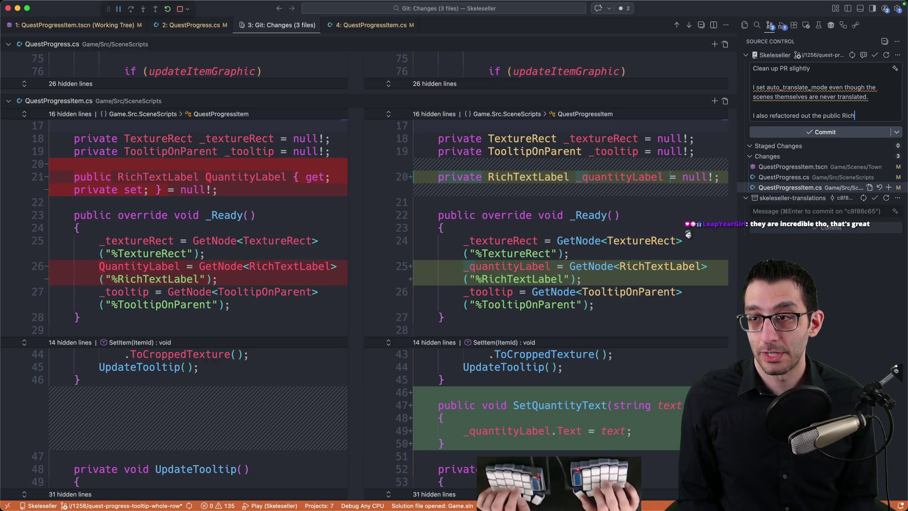
pyautogui.write('TextLabel in favor of a ')
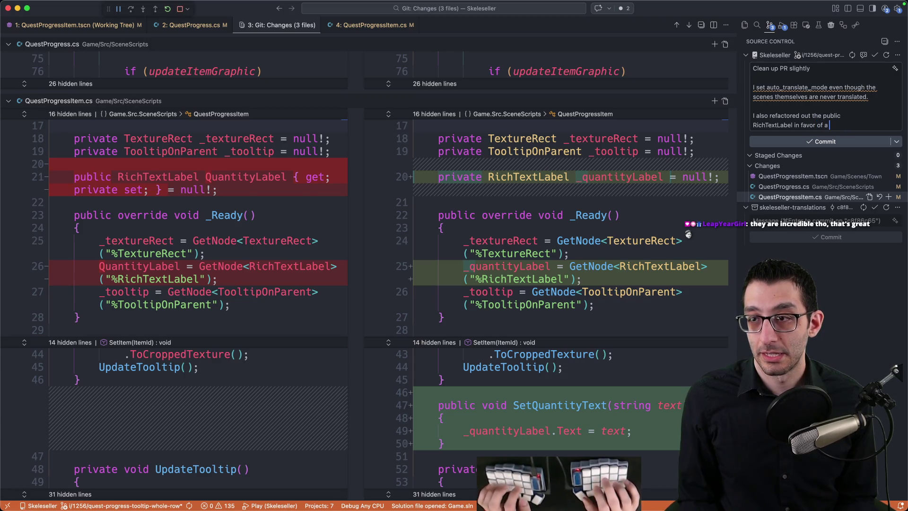
pyautogui.write('SetQuantityText')
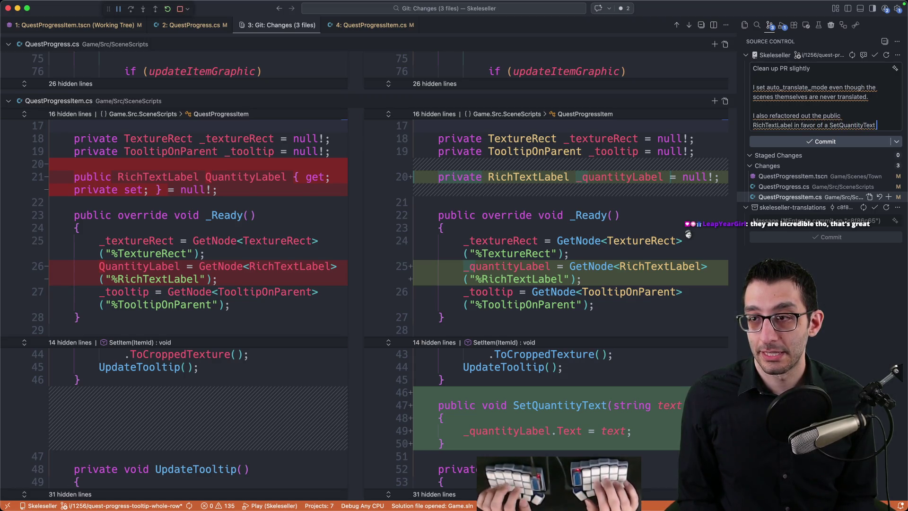
pyautogui.write(' function.')
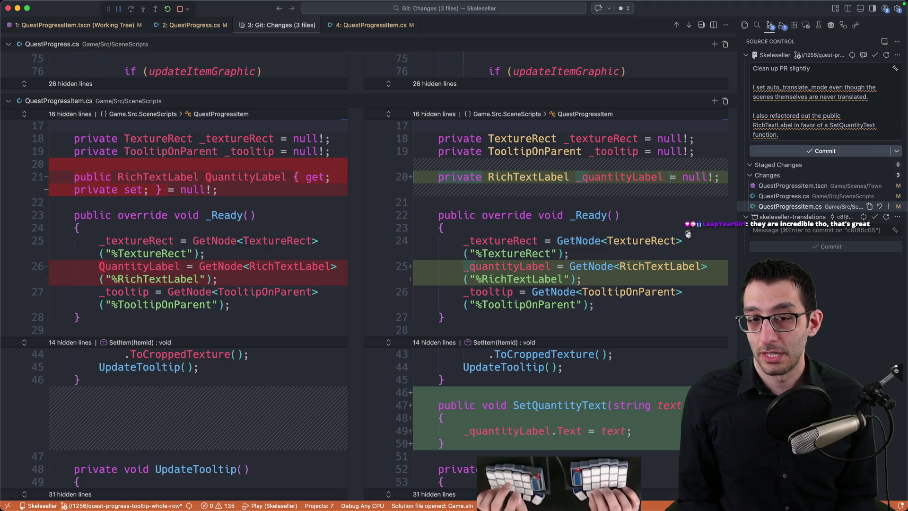
pyautogui.write('ocess, I reali')
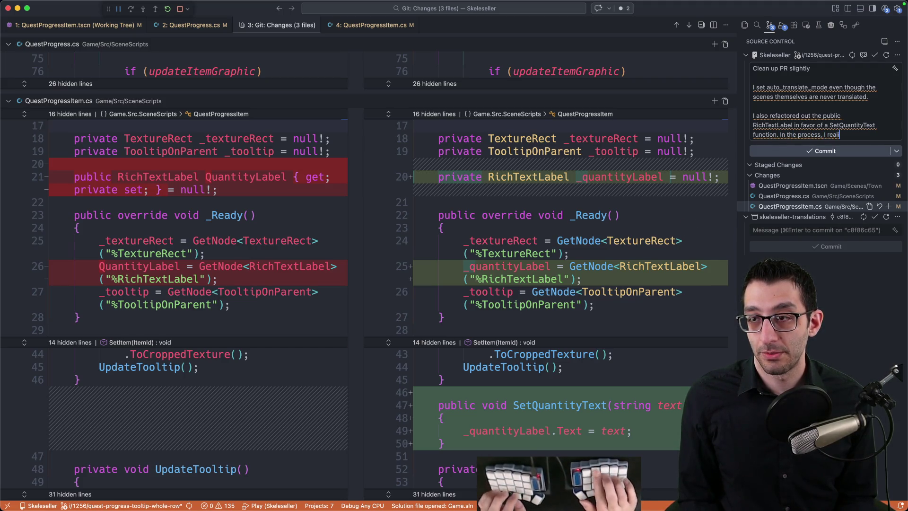
pyautogui.write('ze de allocating an extra string rather than reusing')
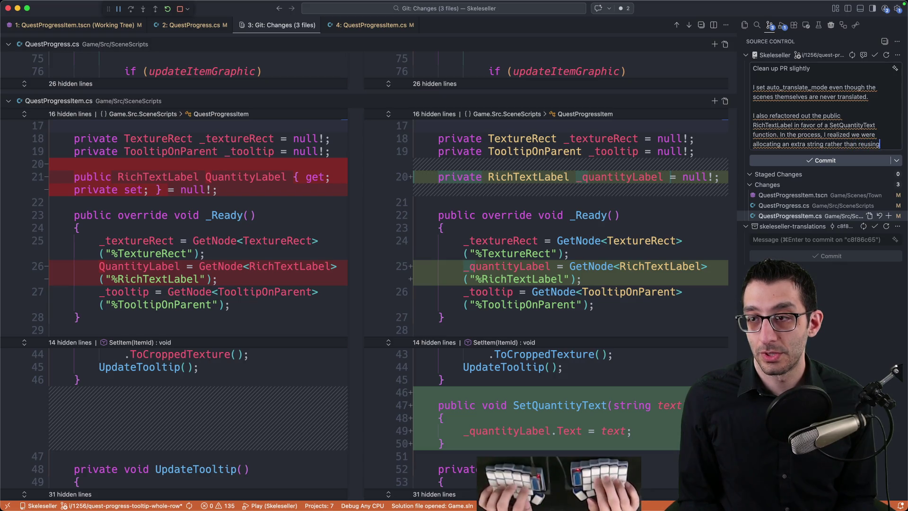
pyautogui.write(' what')
# Hard-wrap the last paragraph and the auto_translate_mode paragraph onto tidy lines
pyautogui.press('super+a')
pyautogui.hotkey('alt', 'q')
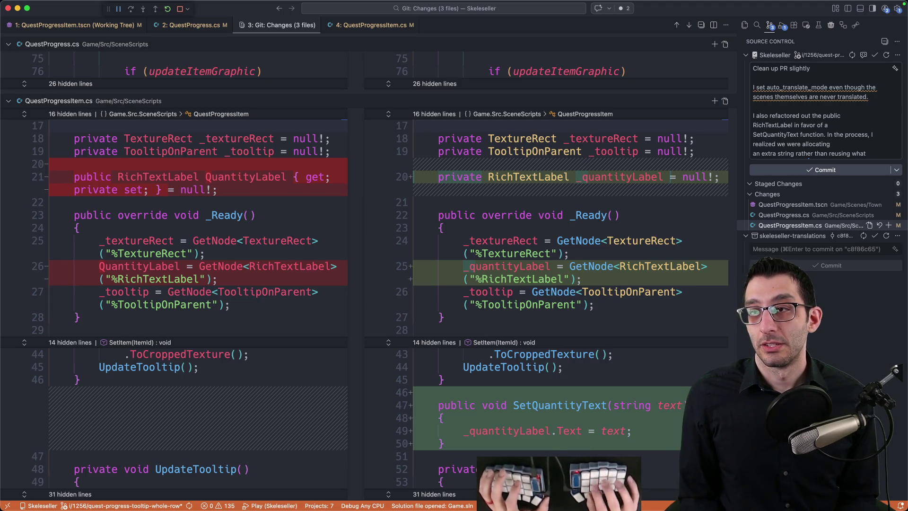
pyautogui.press('super+period')
pyautogui.press('Return')
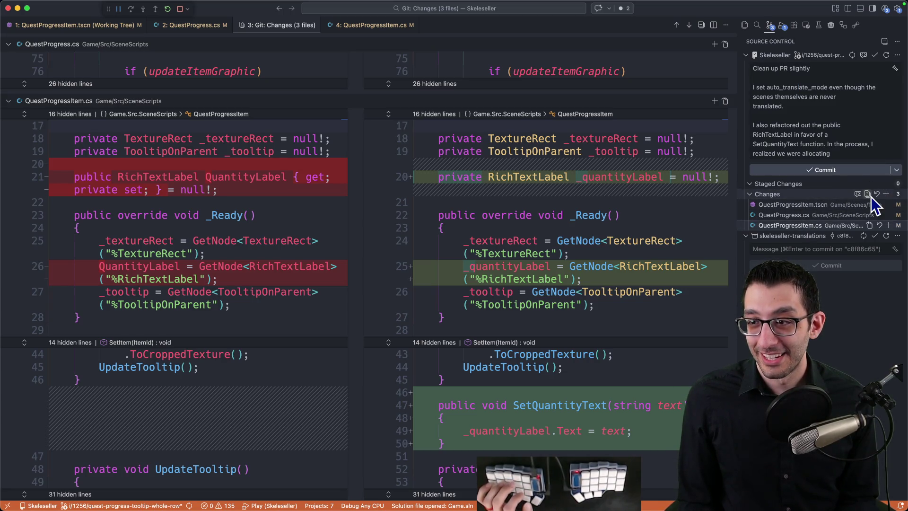
pyautogui.click(456, 202)
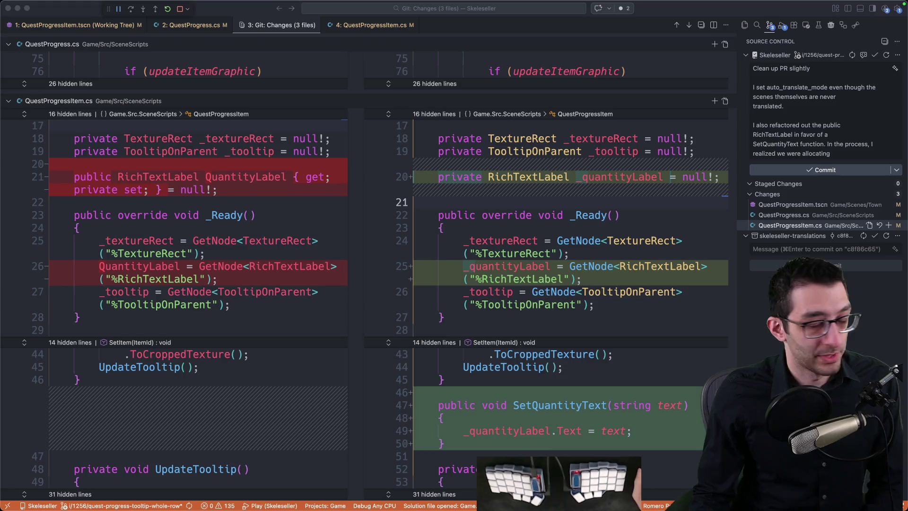
# Review the combined diff of the three changed files
pyautogui.click(609, 253)
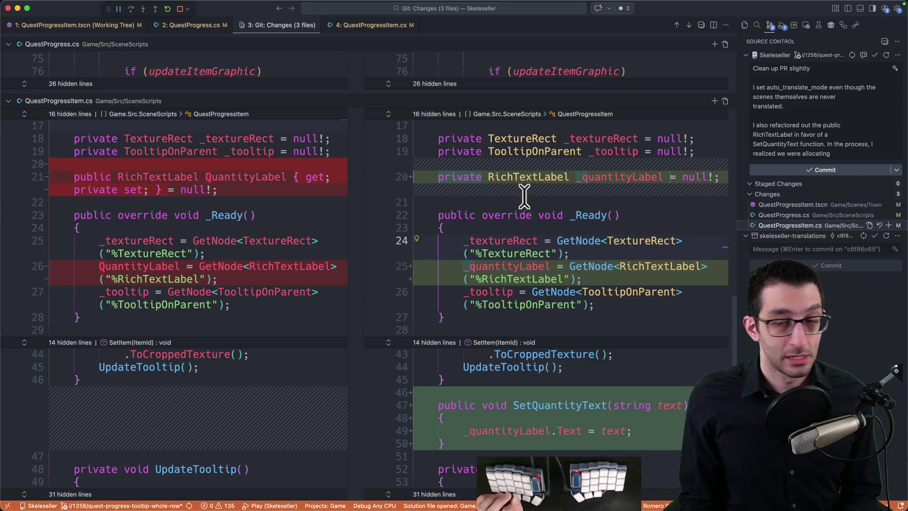
pyautogui.click(628, 215)
pyautogui.press('super+w')
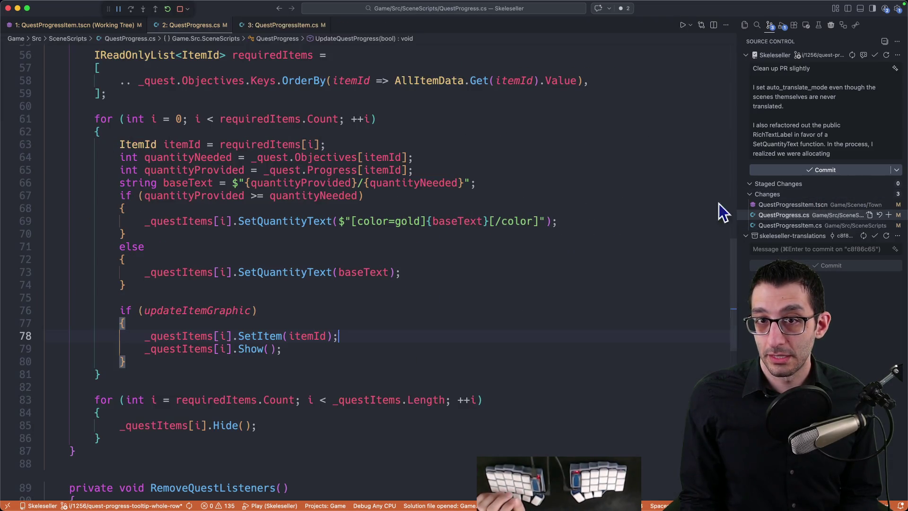
pyautogui.click(867, 195)
pyautogui.click(683, 197)
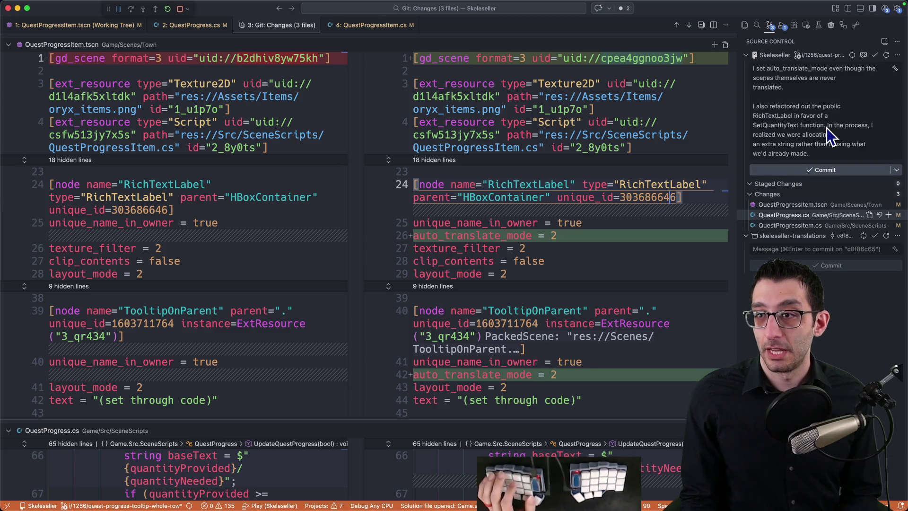
# Stage all changes and commit them with the written message
pyautogui.click(798, 167)
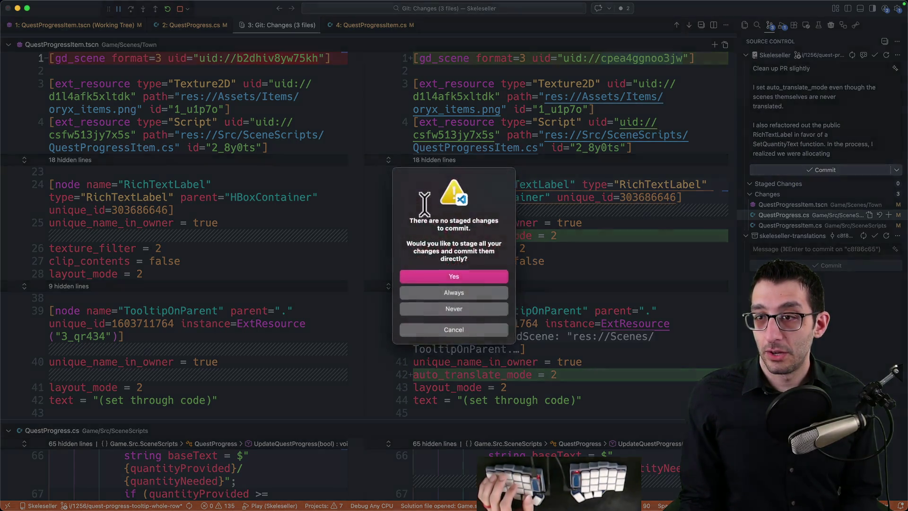
pyautogui.click(436, 276)
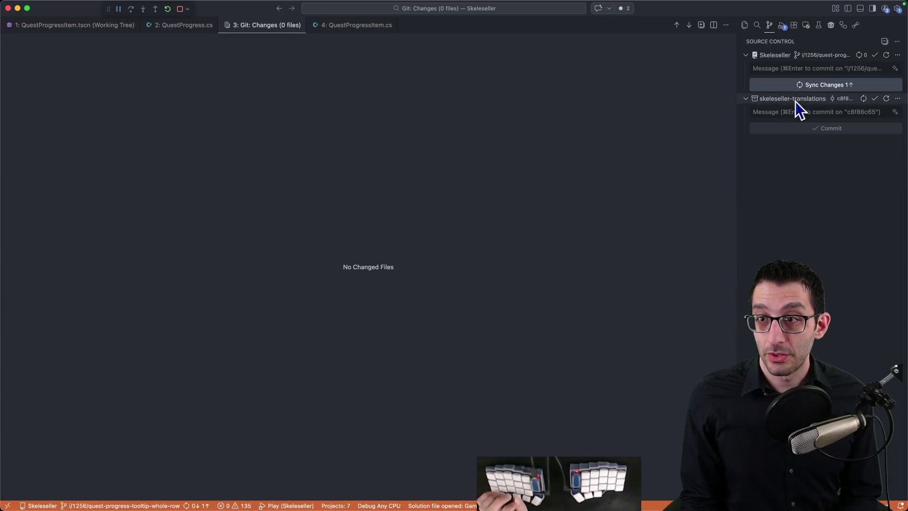
pyautogui.press('super+Tab')
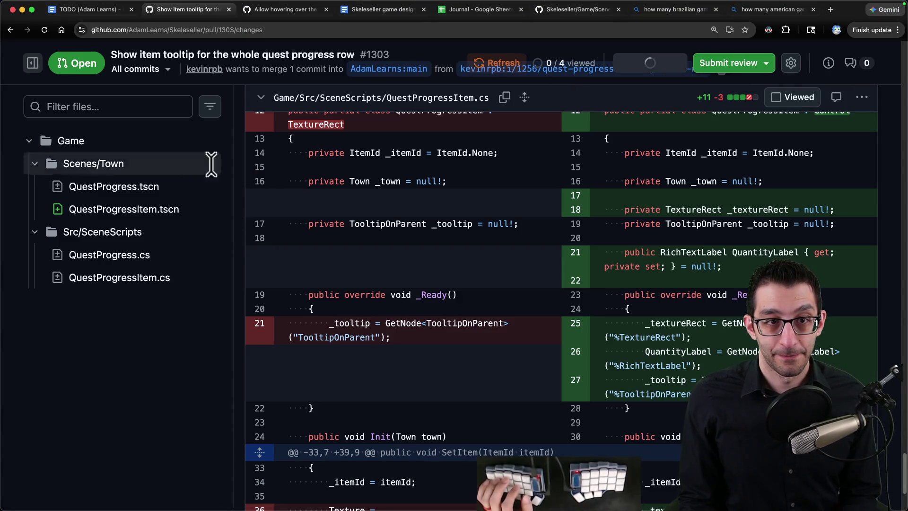
# Post a thank-you comment on the conversation page of pull request #1303
pyautogui.scroll(15, 229, 216)
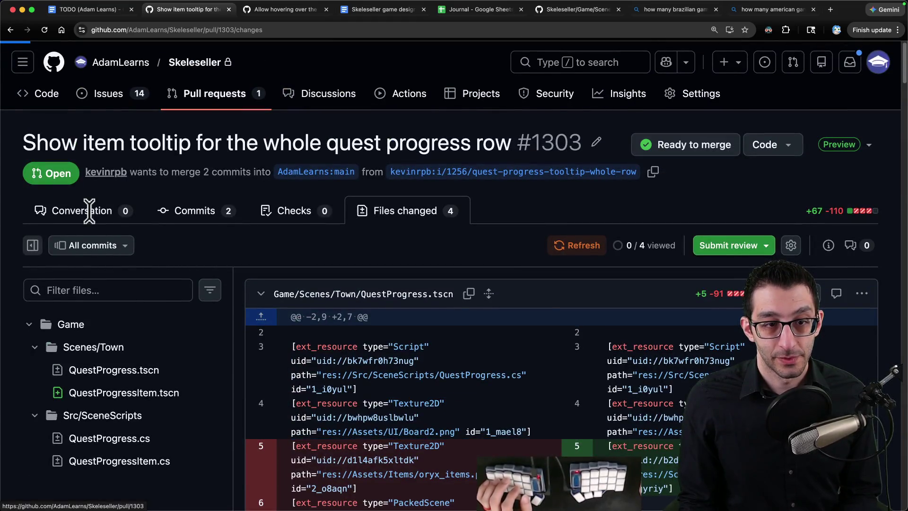
pyautogui.click(92, 210)
pyautogui.scroll(-5, 237, 254)
pyautogui.scroll(-4, 237, 254)
pyautogui.click(223, 347)
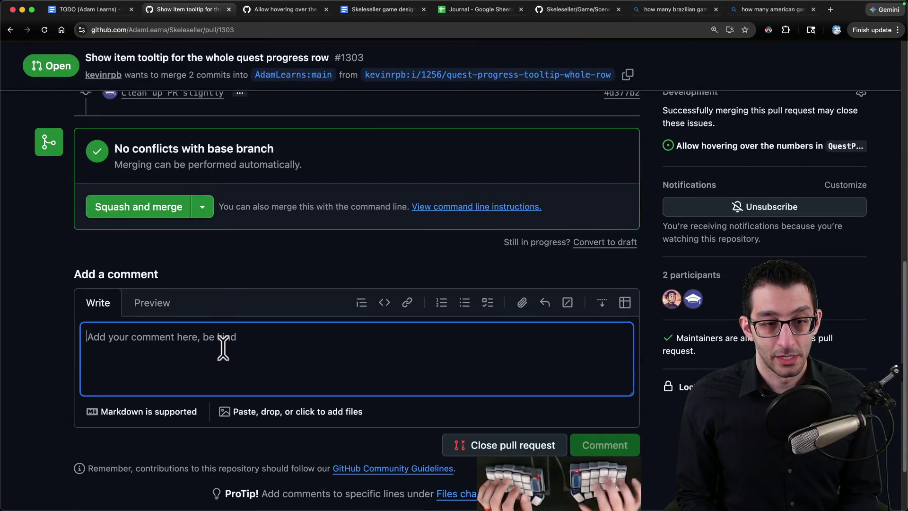
pyautogui.write('Thank you veru')
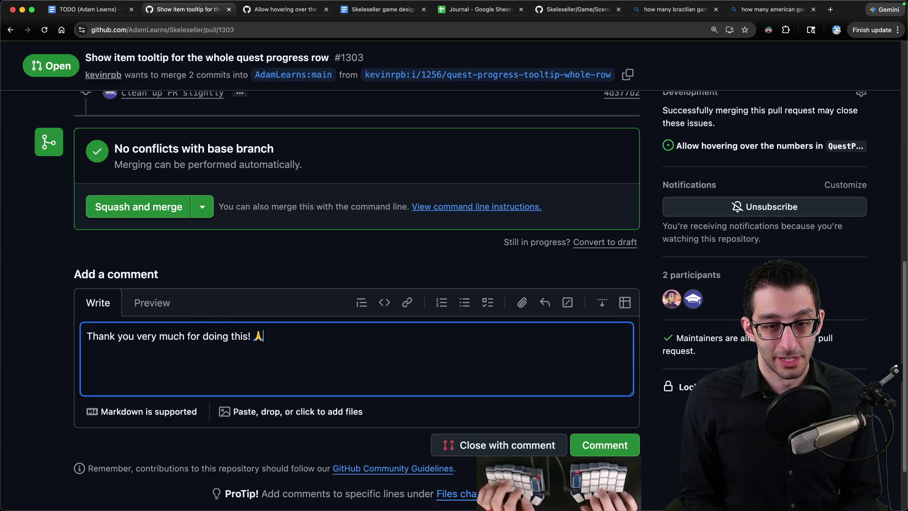
pyautogui.write(' made some minor improvements.')
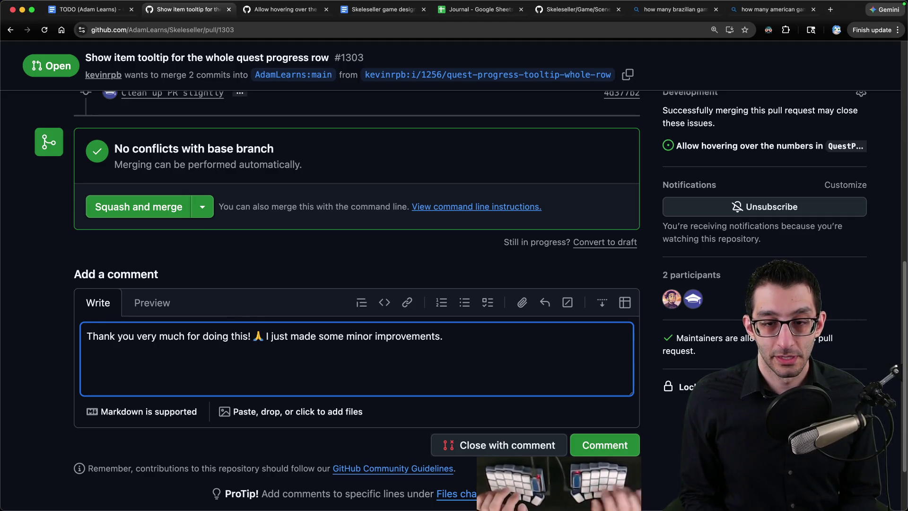
pyautogui.click(617, 445)
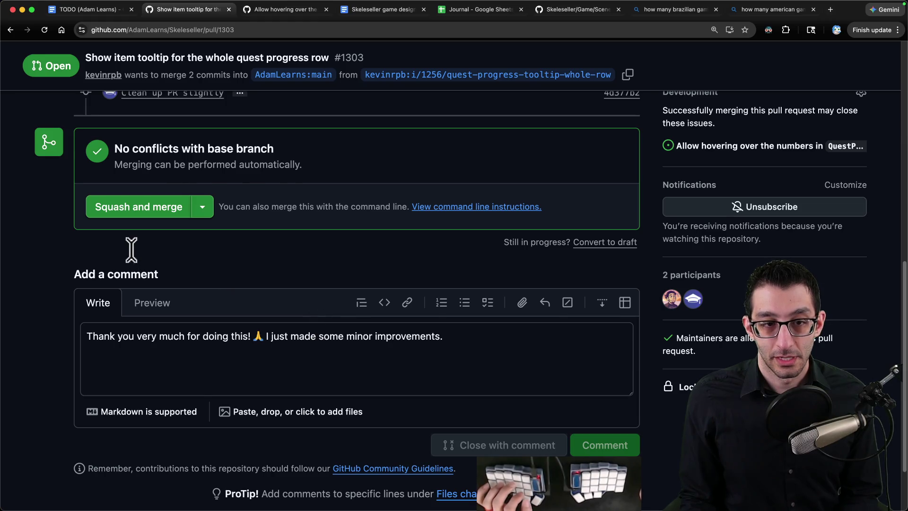
# Squash-merge pull request #1303 into main and confirm it
pyautogui.click(142, 237)
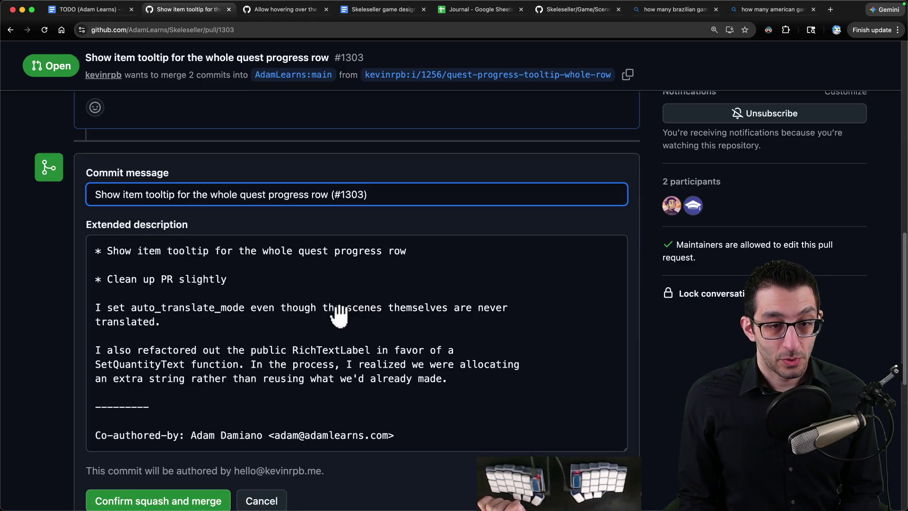
pyautogui.scroll(-3, 344, 309)
pyautogui.click(159, 416)
pyautogui.press('super+t')
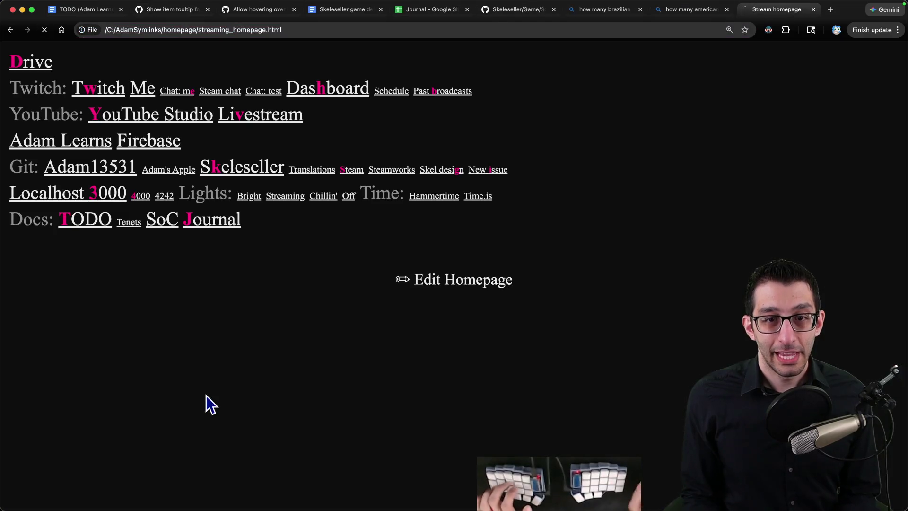
# Expand the live developer broadcast on Skeleseller's Steam page and show its chat alongside
pyautogui.press('s')
pyautogui.scroll(-2, 731, 205)
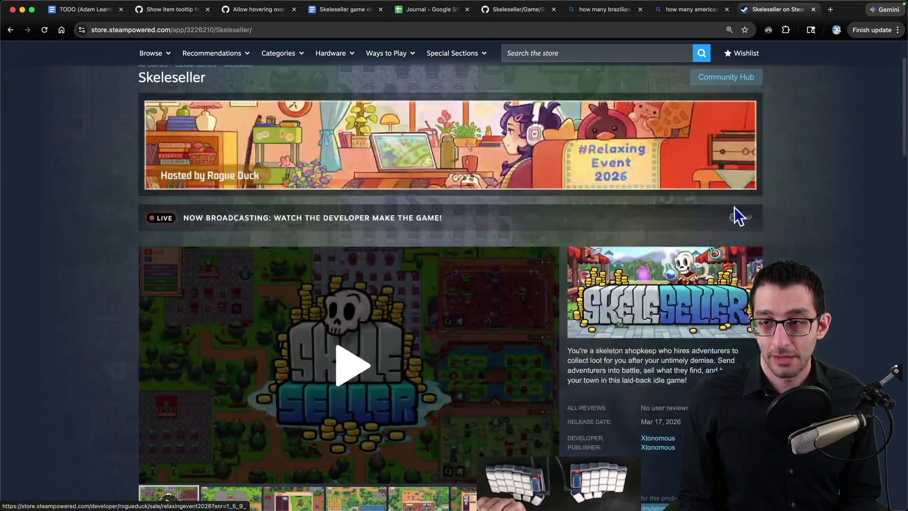
pyautogui.click(748, 217)
pyautogui.scroll(-4, 525, 219)
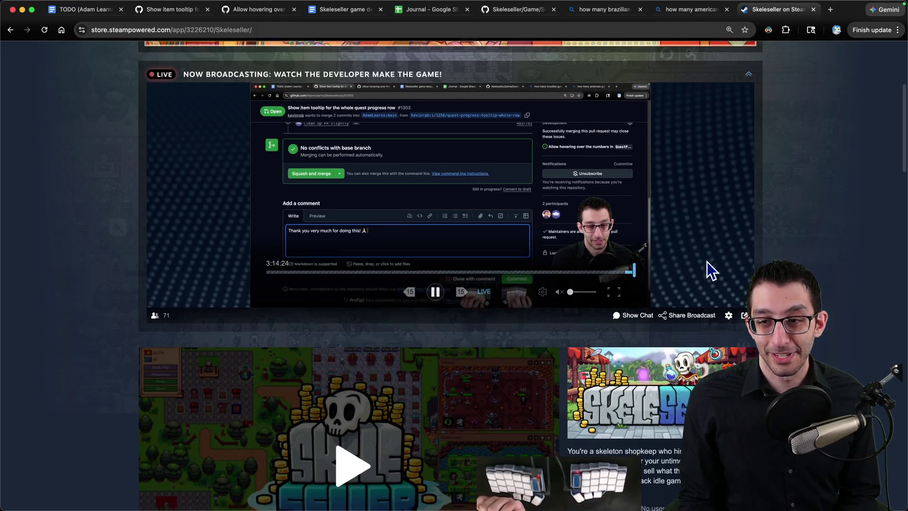
pyautogui.scroll(-2, 662, 288)
pyautogui.click(635, 290)
pyautogui.scroll(3, 660, 183)
pyautogui.press('super+w')
pyautogui.press('super+1')
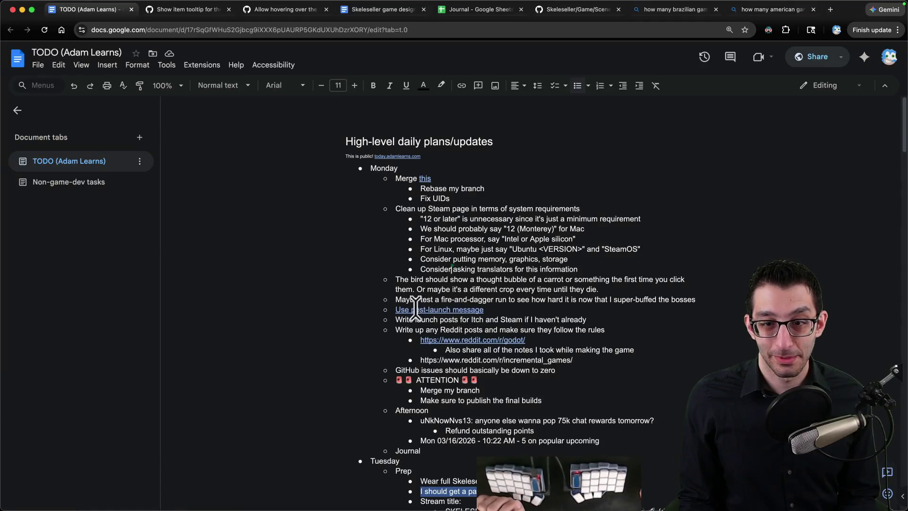
pyautogui.click(594, 209)
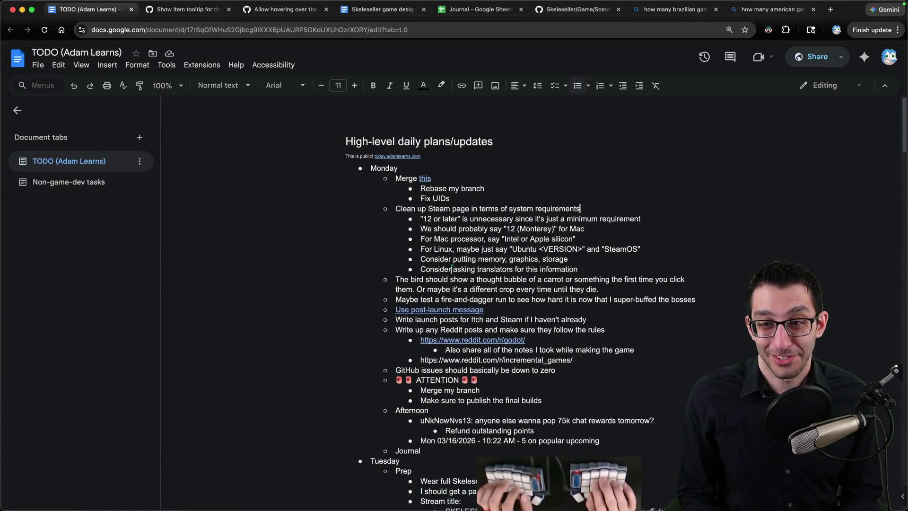
pyautogui.press('super+Tab')
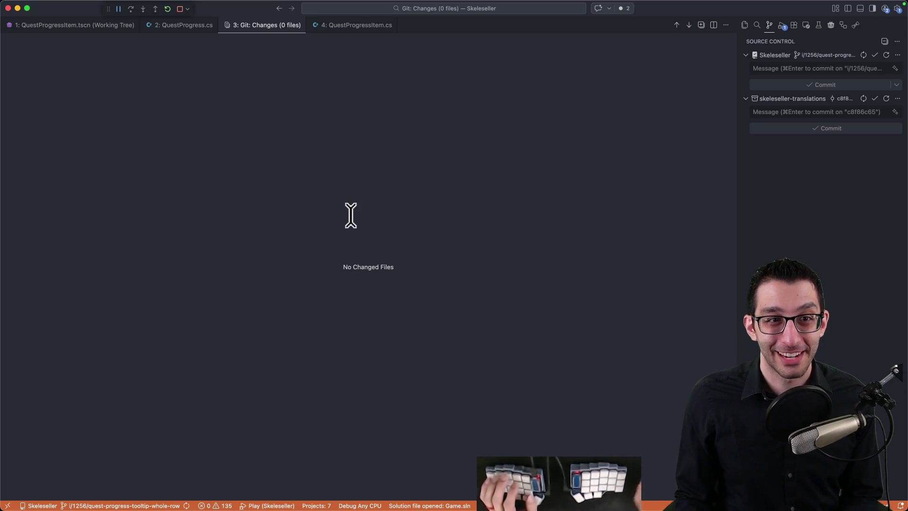
pyautogui.press('super+w')
pyautogui.press('super+Tab')
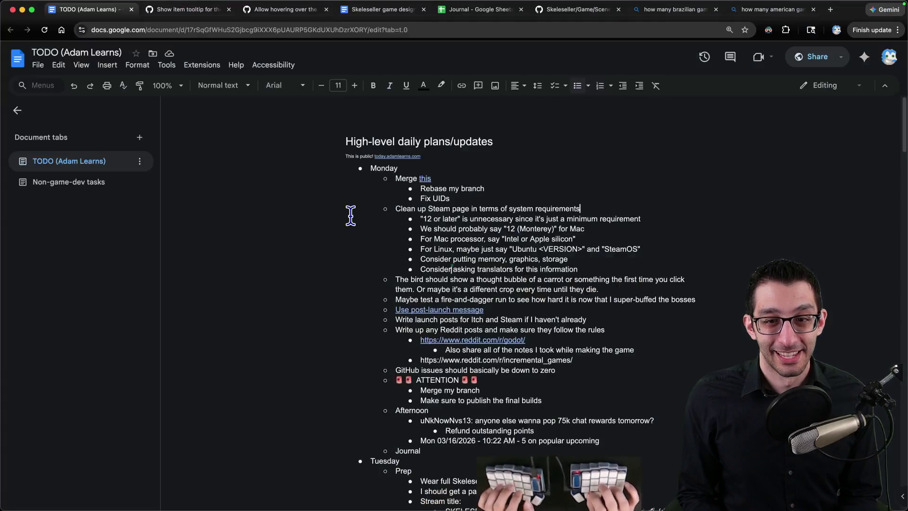
pyautogui.click(489, 200)
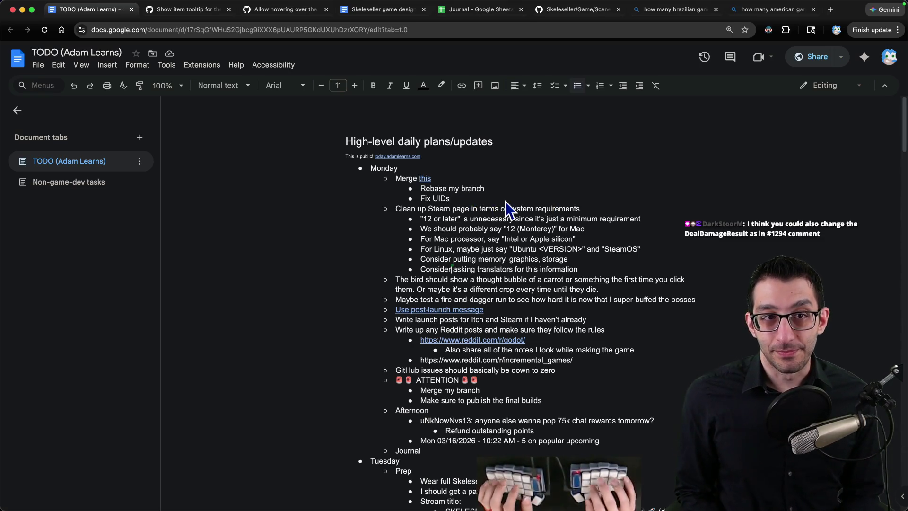
pyautogui.hotkey('ctrl', 'Tab')
# Scroll through the merged pull request #1303 to review it
pyautogui.scroll(10, 484, 211)
pyautogui.scroll(-10, 484, 211)
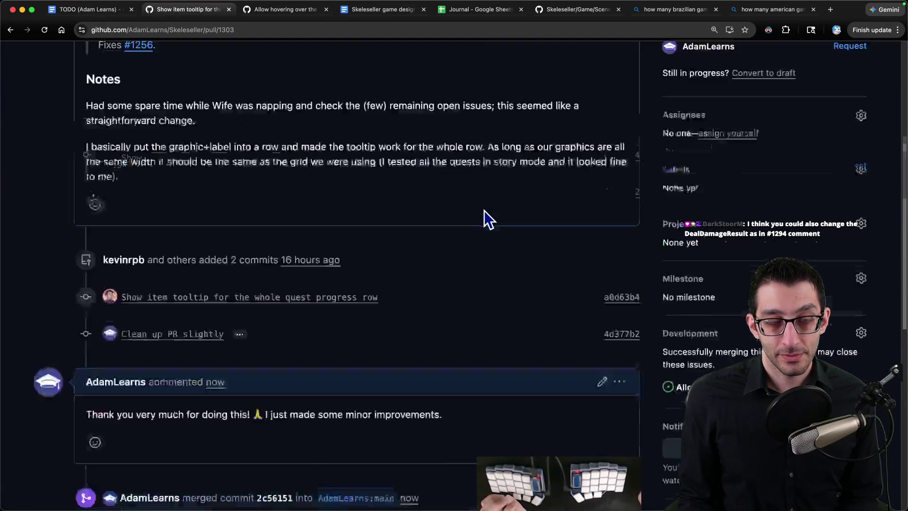
pyautogui.scroll(3, 484, 210)
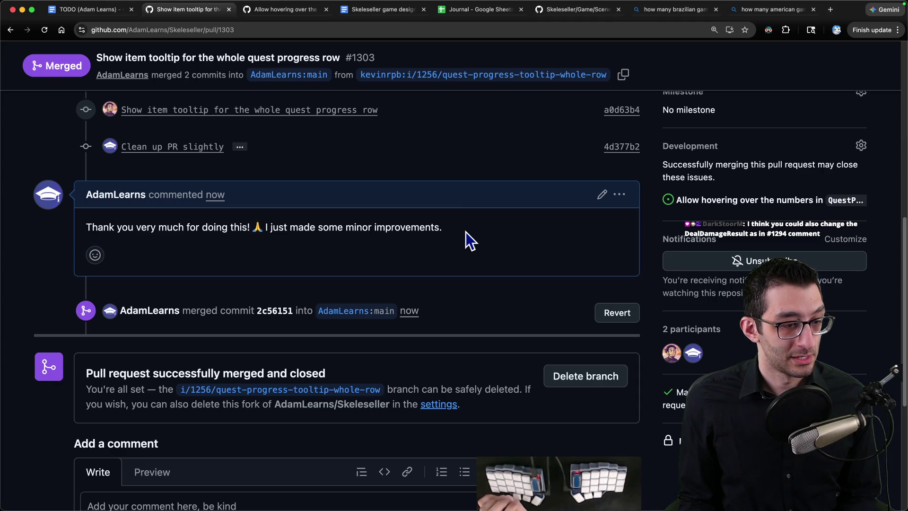
# Search the code editor for '%dealDamage'
pyautogui.press('super+Tab')
pyautogui.press('super+p')
pyautogui.write('%dealDamage')
# Paste the Skeleseller repository address into a new browser tab
pyautogui.press('super+Tab')
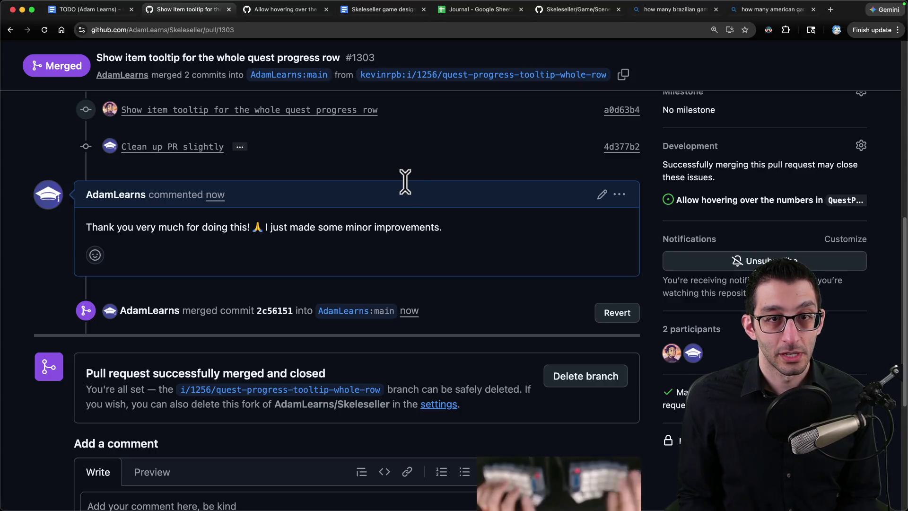
pyautogui.press('super+t')
pyautogui.write('https://github.com/AdamLearns/Skeleseller/pull/1303')
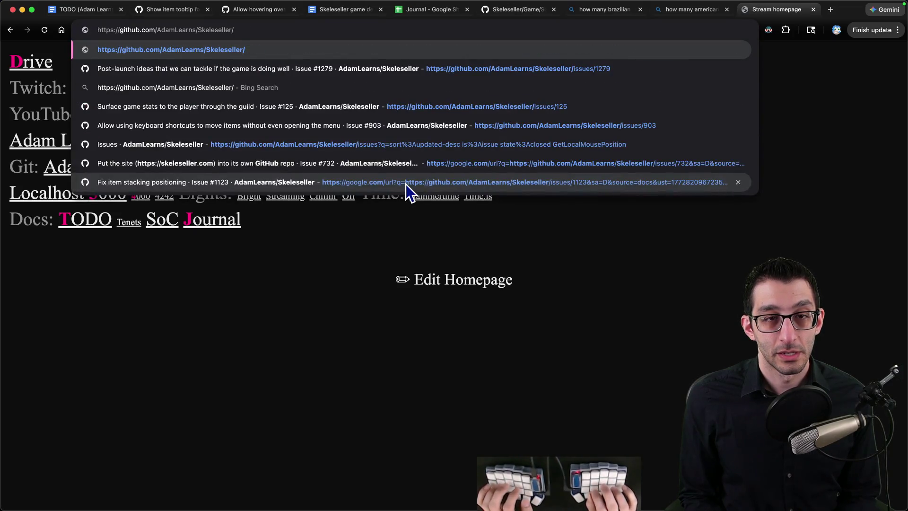
# Correct the address to the repository's issues/1294 page and load it
pyautogui.write('1294')
pyautogui.press('Return')
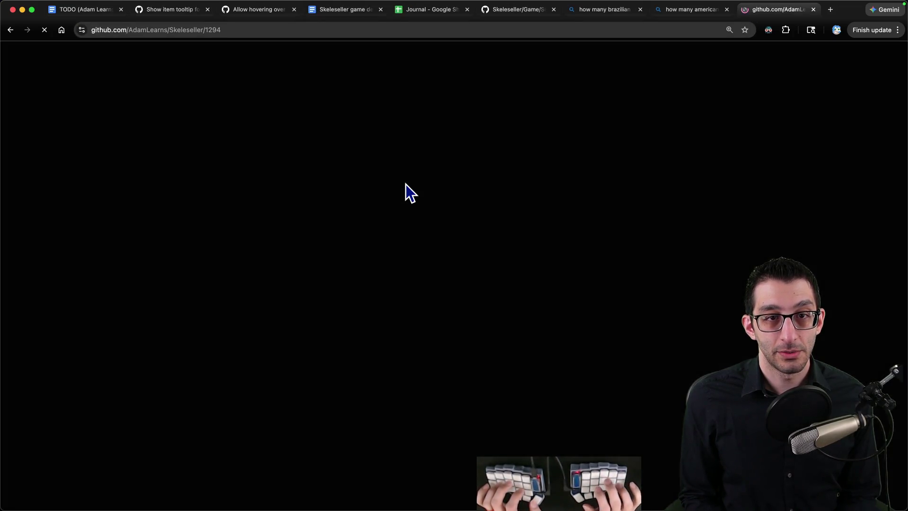
pyautogui.press('super+l')
pyautogui.hotkey('alt', 'Left')
pyautogui.write('issues')
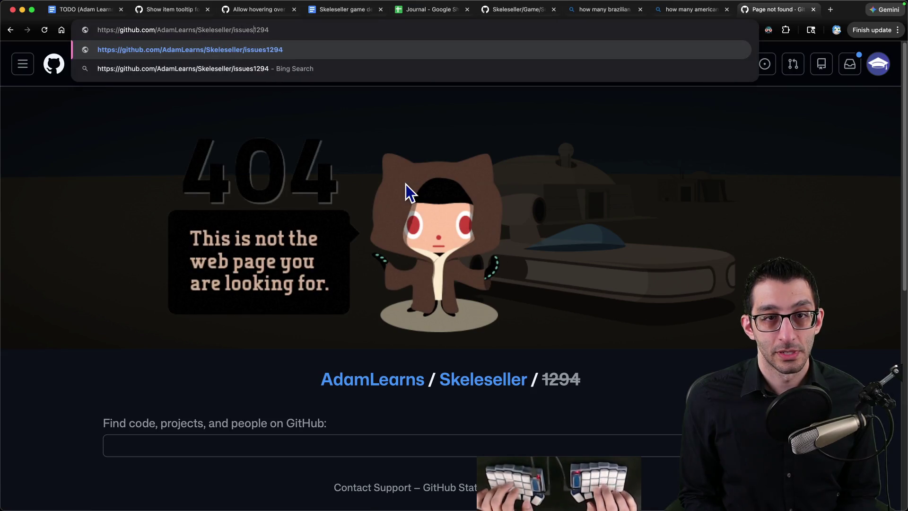
pyautogui.write('/')
pyautogui.press('Return')
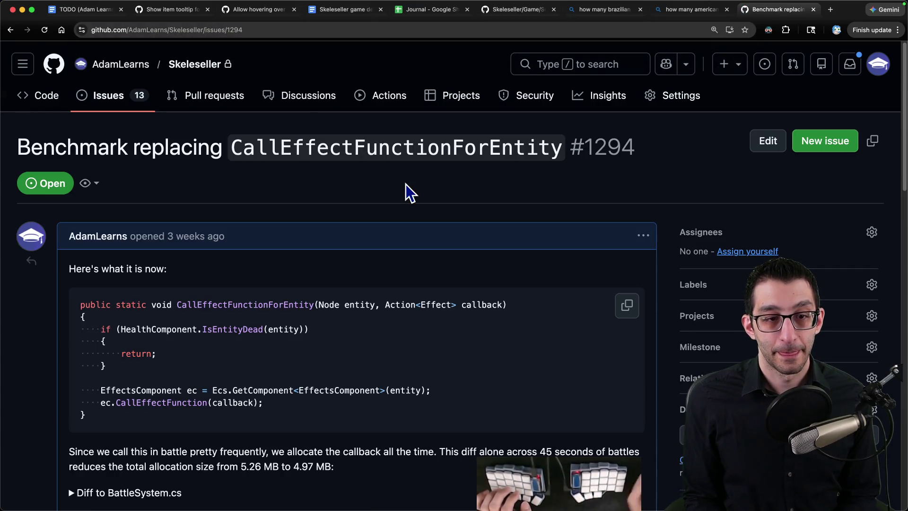
# Find and read the 'dealdamageresult' matches on issue #1294
pyautogui.press('super+f')
pyautogui.write('dealdamag')
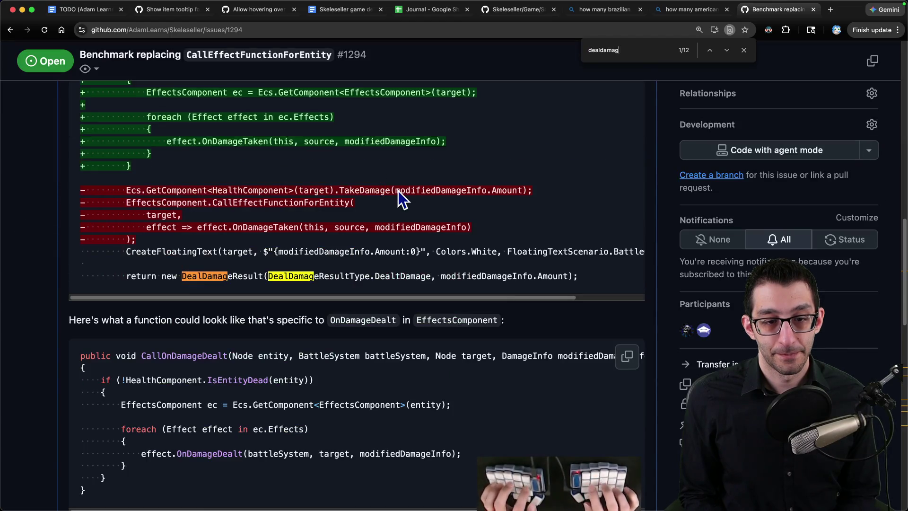
pyautogui.write('eresult')
pyautogui.press('Return')
pyautogui.press('Return')
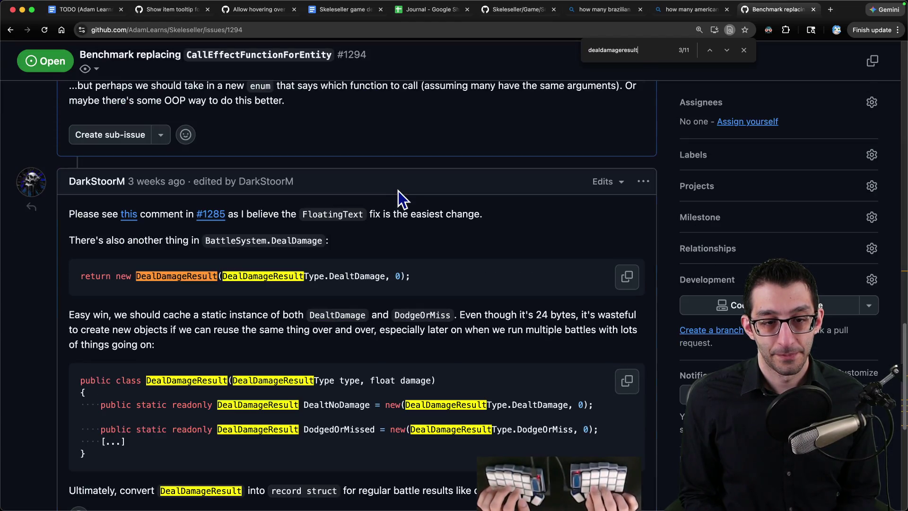
pyautogui.press('Return')
pyautogui.press('Return')
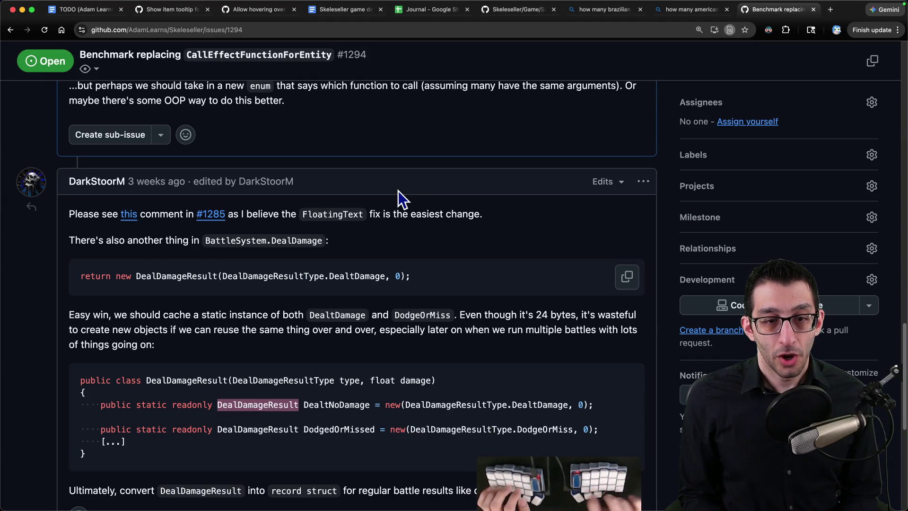
pyautogui.press('Escape')
pyautogui.scroll(-5, 490, 331)
pyautogui.scroll(10, 389, 326)
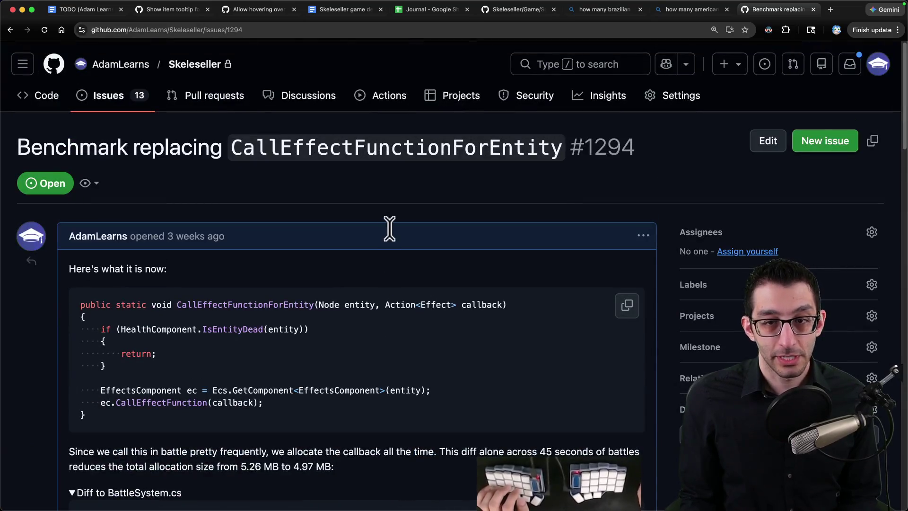
# Close the issue #1294 tab and select the 'Rebase my branch' line in the TODO document
pyautogui.press('super+w')
pyautogui.press('super+1')
pyautogui.press('super+Tab')
pyautogui.press('super+Tab')
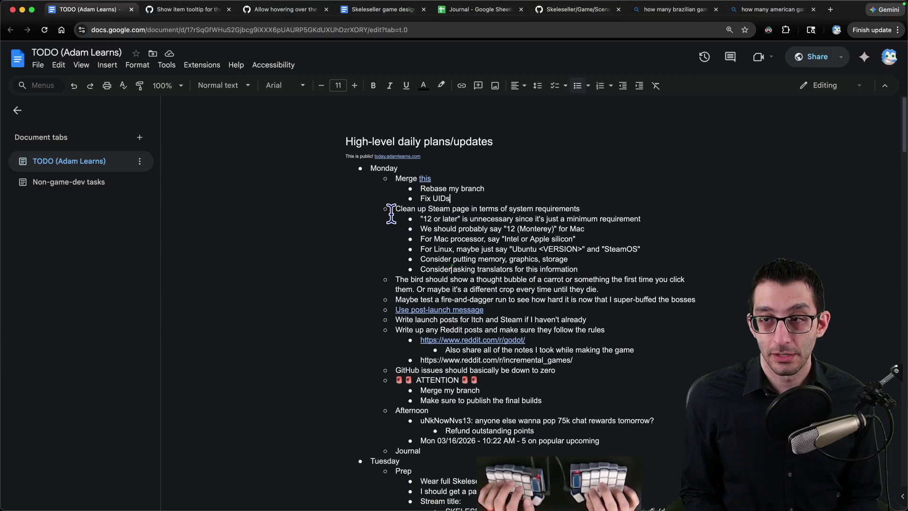
pyautogui.click(498, 198)
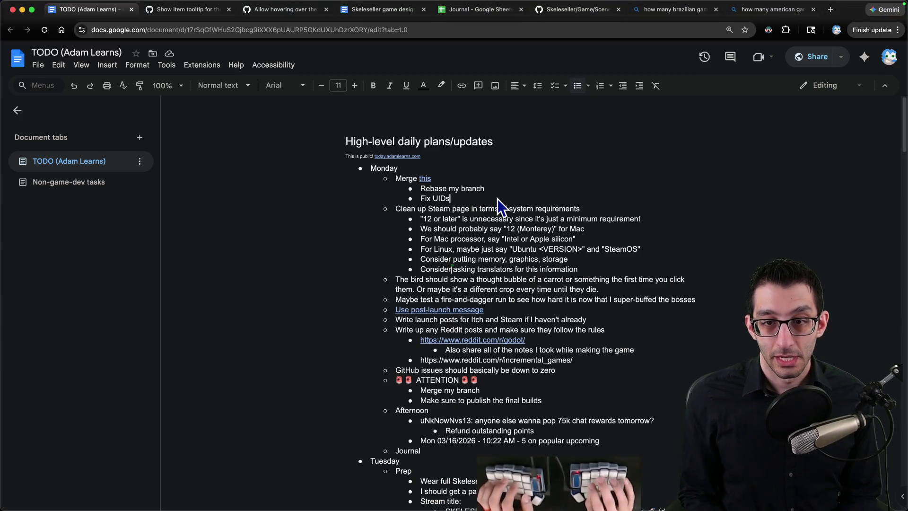
pyautogui.press('Up')
pyautogui.hotkey('shift', 'Home')
# Check the browser tabs, including the Allow hovering issue, and return to the terminal
pyautogui.press('super+Tab')
pyautogui.press('super+Tab')
pyautogui.press('super+5')
pyautogui.press('super+2')
pyautogui.press('super+3')
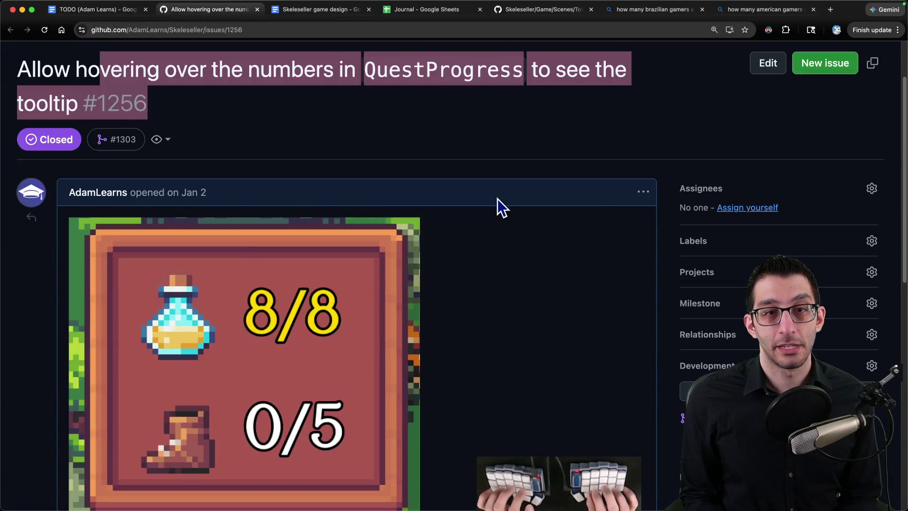
pyautogui.press('super+Tab')
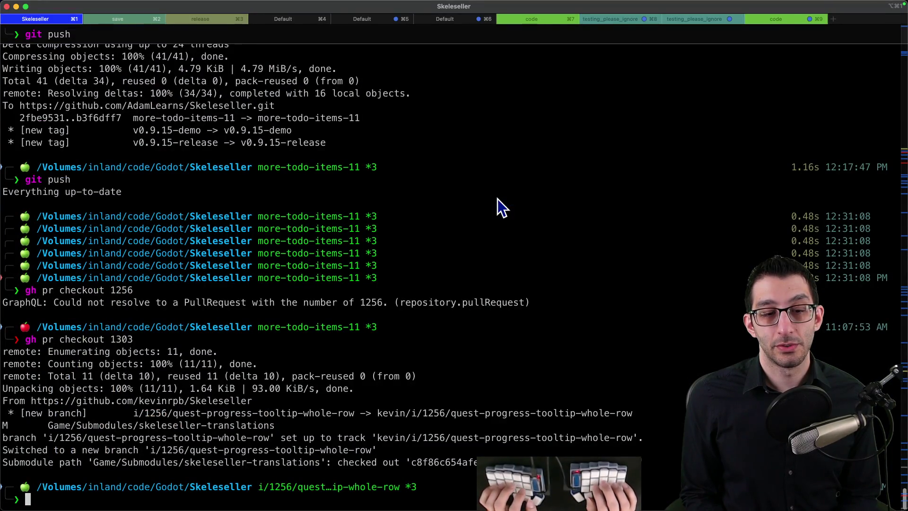
# Check out more-todo-items-11 and rebase it with 'git pull origin main --rebase'
pyautogui.write('git chec')
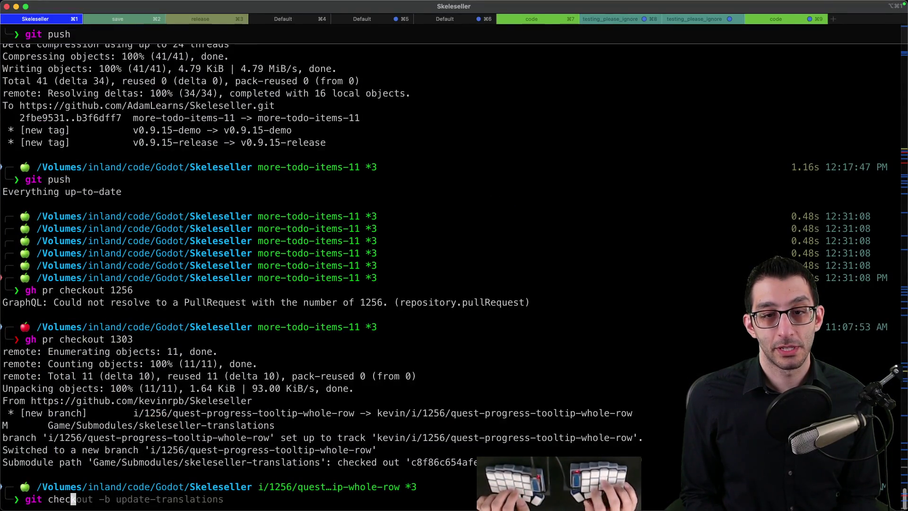
pyautogui.write('kout more-todo-items-11')
pyautogui.press('Return')
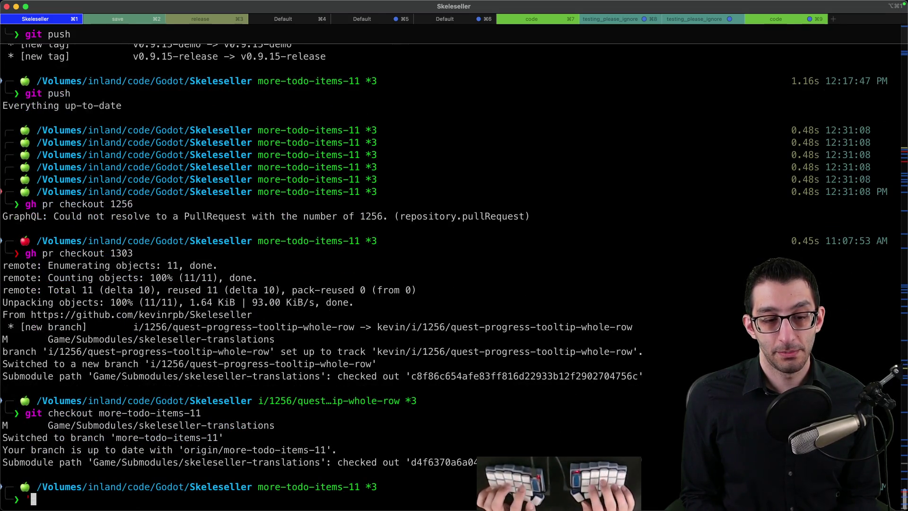
pyautogui.write('it')
pyautogui.press('Right')
pyautogui.press('Return')
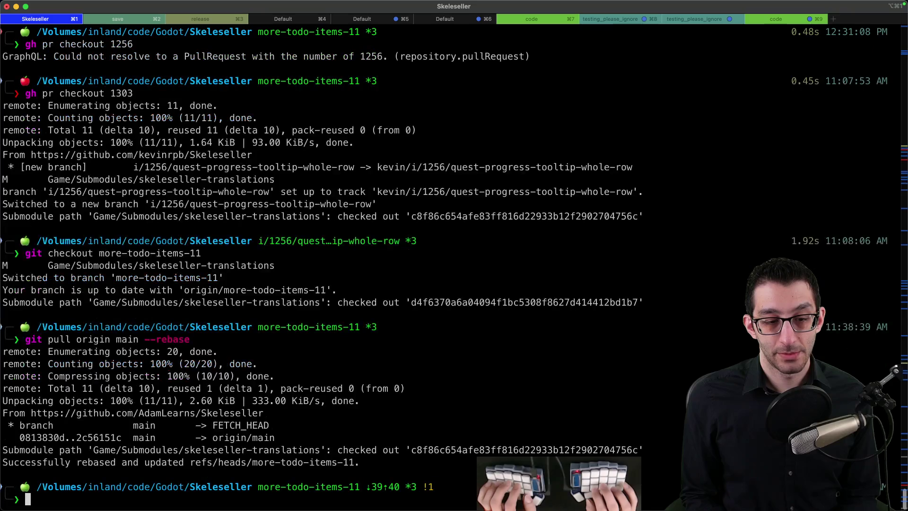
# Force-push the rebased branch with 'git push --force'
pyautogui.write('git push --force')
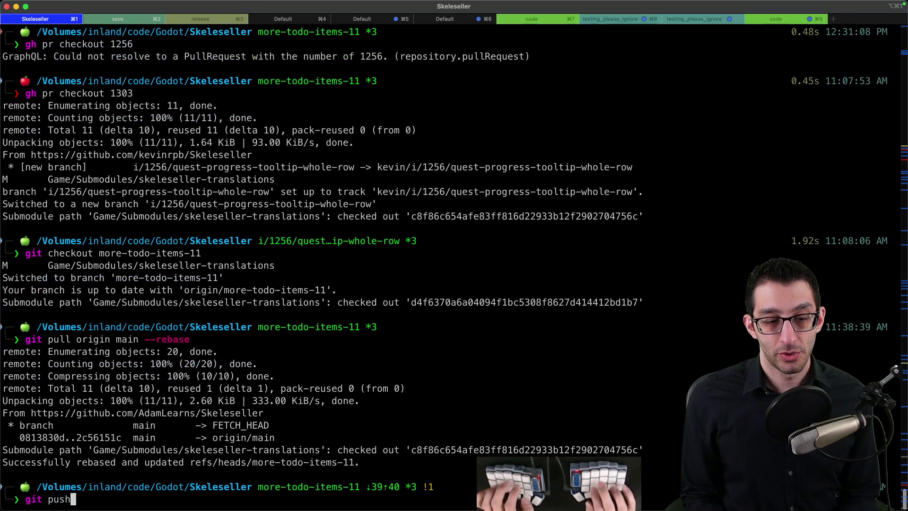
pyautogui.press('Return')
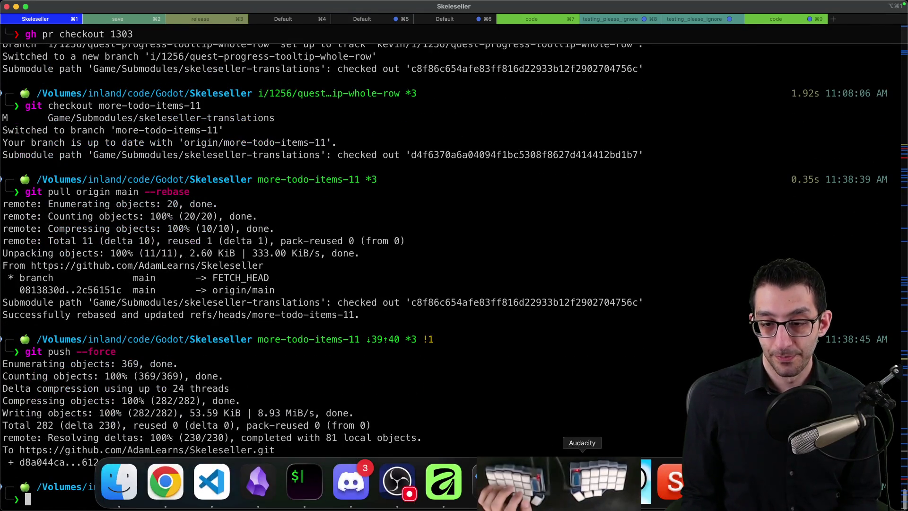
pyautogui.click(583, 481)
# Quit the running game, then quit Audacity without saving its changes
pyautogui.click(494, 362)
pyautogui.click(552, 481)
pyautogui.rightClick(634, 487)
pyautogui.click(626, 439)
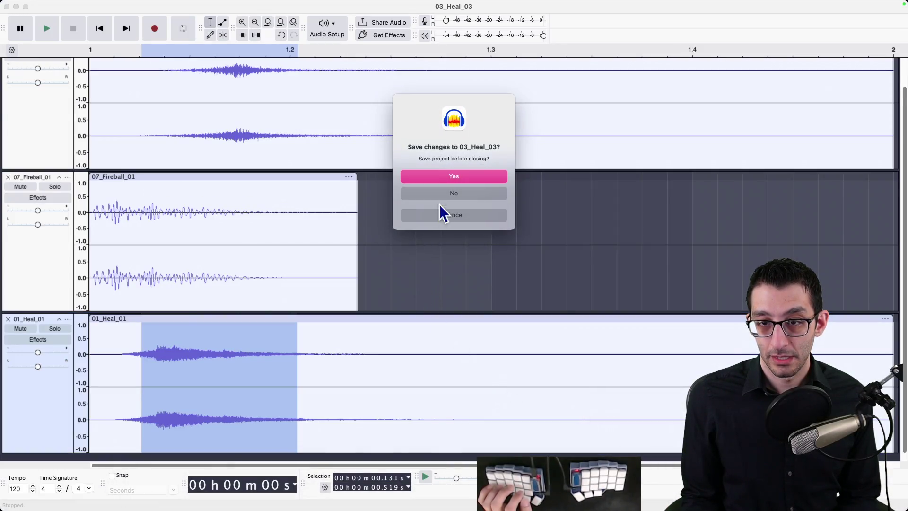
pyautogui.click(440, 199)
# Reload the changed scenes from disk in Godot and close all scene tabs
pyautogui.click(536, 481)
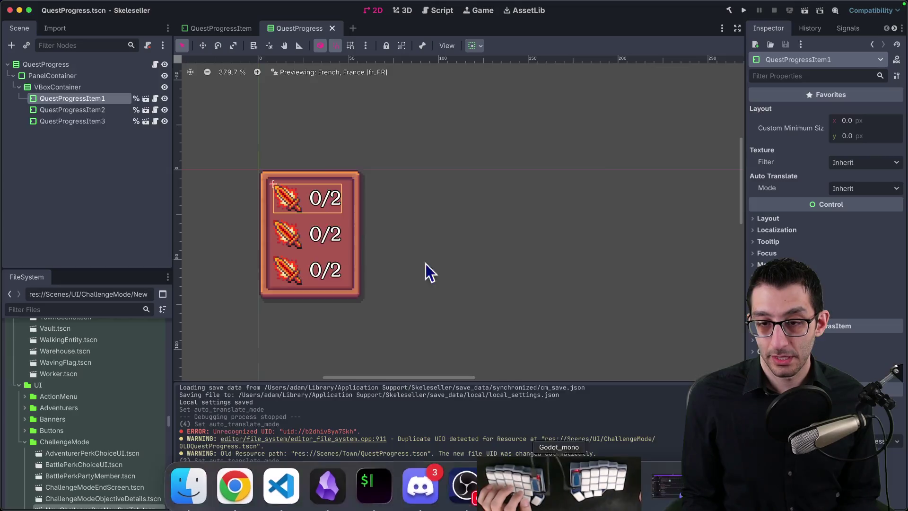
pyautogui.click(432, 327)
pyautogui.rightClick(282, 28)
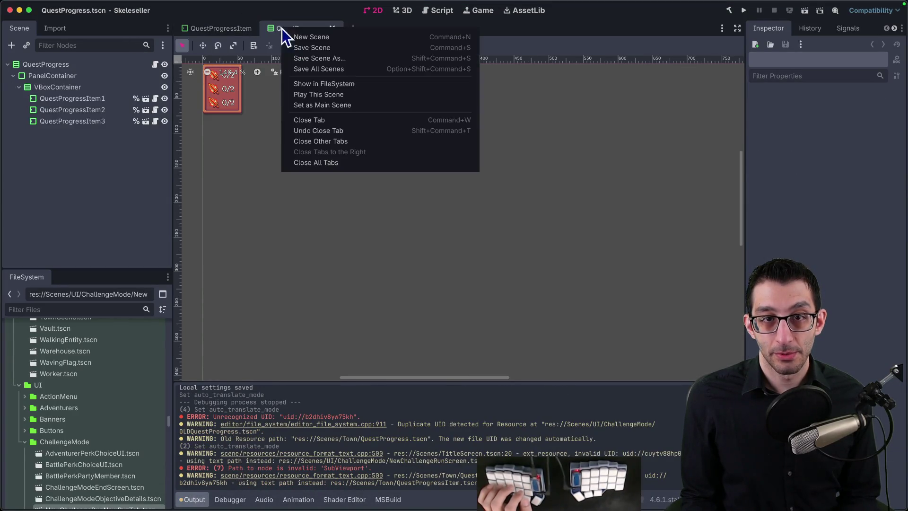
pyautogui.click(311, 162)
pyautogui.press('super+Tab')
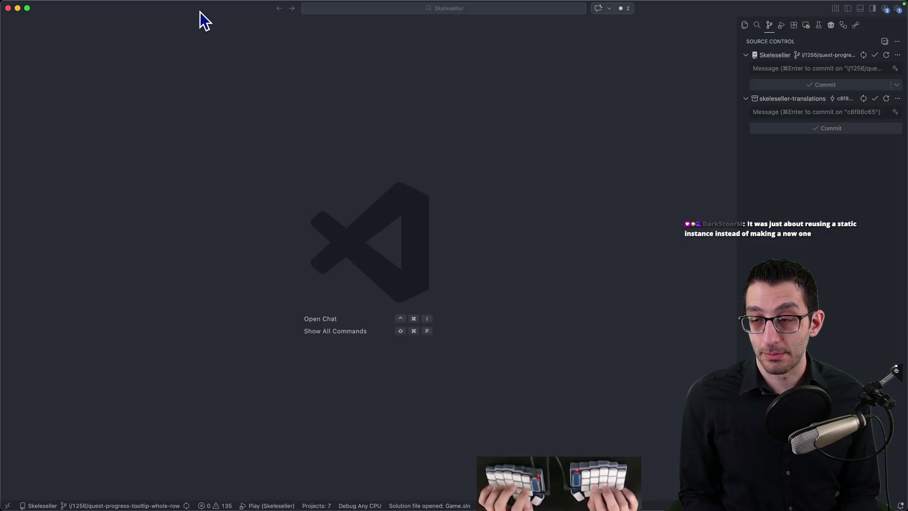
# Open the skeleseller-translations change to see its commit go from d4f6370a to c8f86c65
pyautogui.click(816, 121)
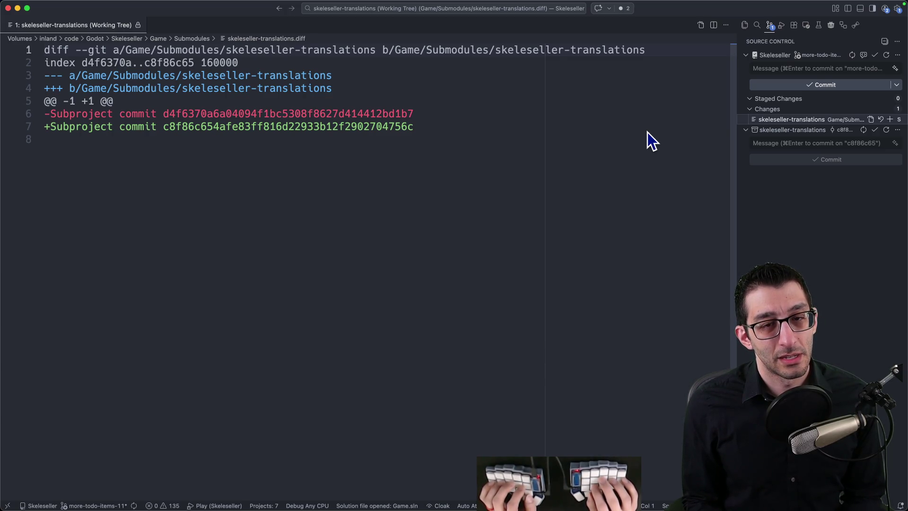
pyautogui.press('super+Tab')
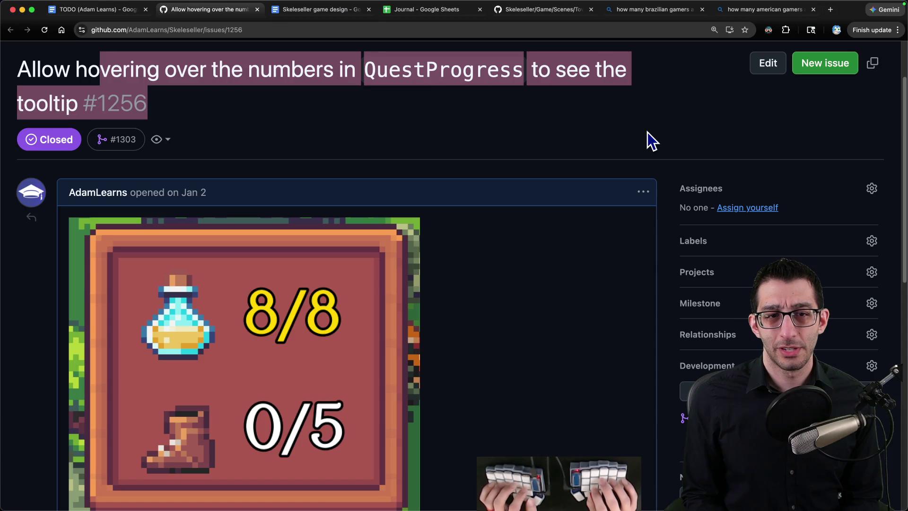
# Copy the new c8f86c65 submodule hash and open the translations repo's latest commit d4f6370
pyautogui.press('super+t')
pyautogui.click(313, 170)
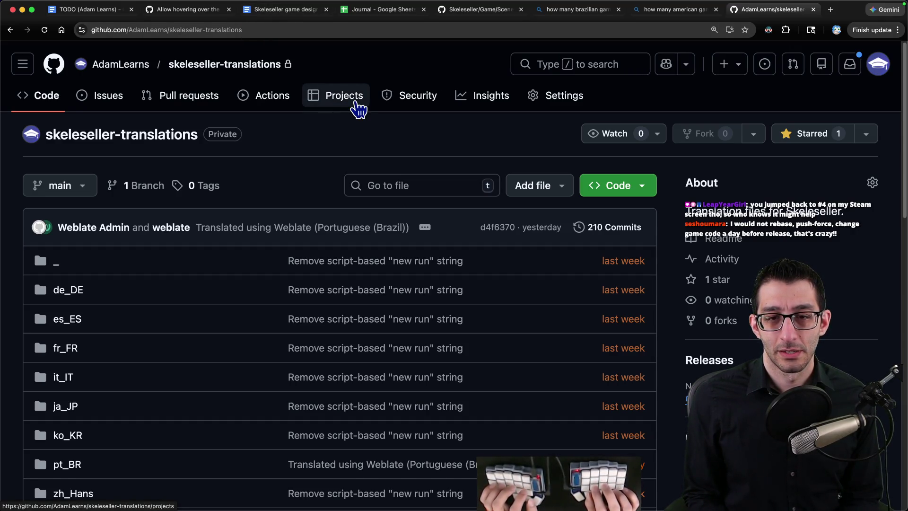
pyautogui.press('super+Tab')
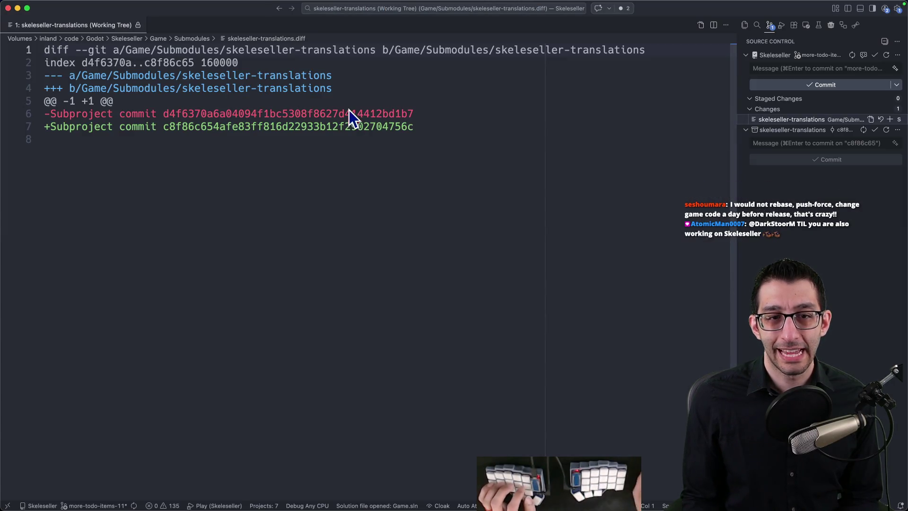
pyautogui.doubleClick(220, 126)
pyautogui.press('super+c')
pyautogui.press('super+Tab')
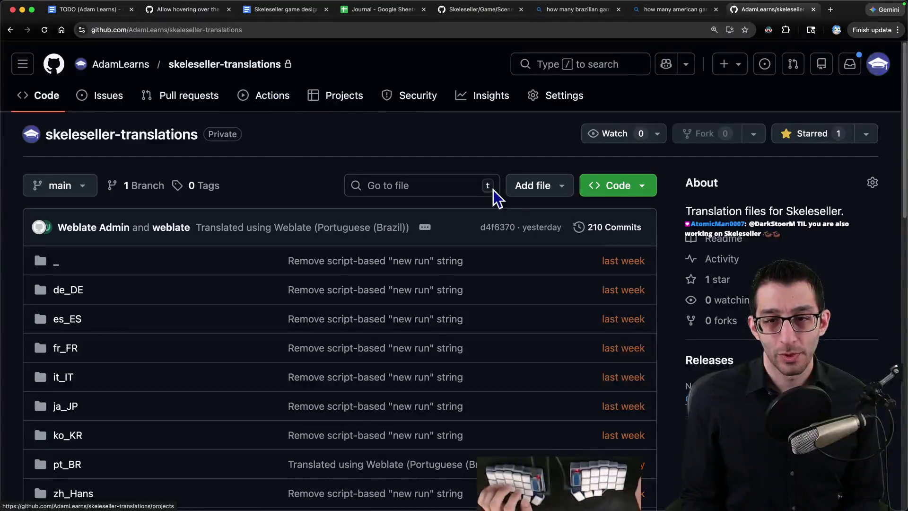
pyautogui.click(501, 228)
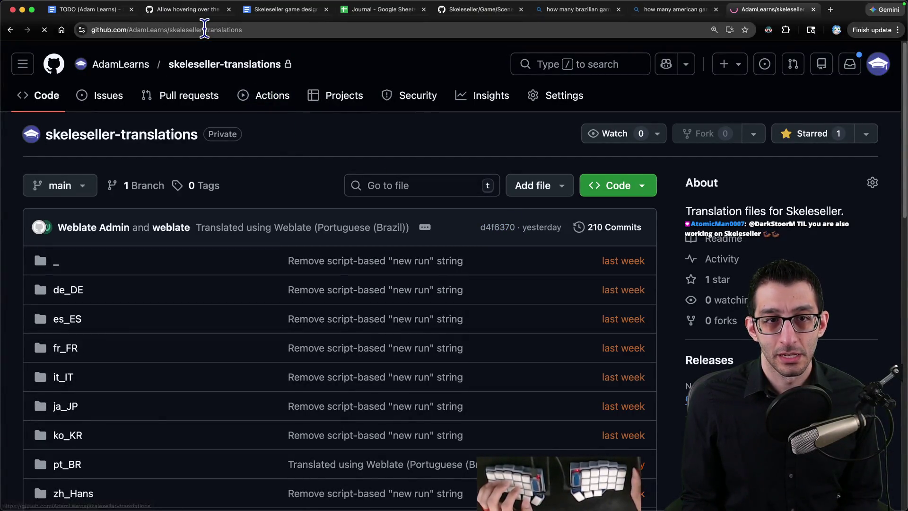
# Load commit c8f86c6 by pasting its hash into the address and review its 18 files
pyautogui.doubleClick(352, 29)
pyautogui.press('super+v')
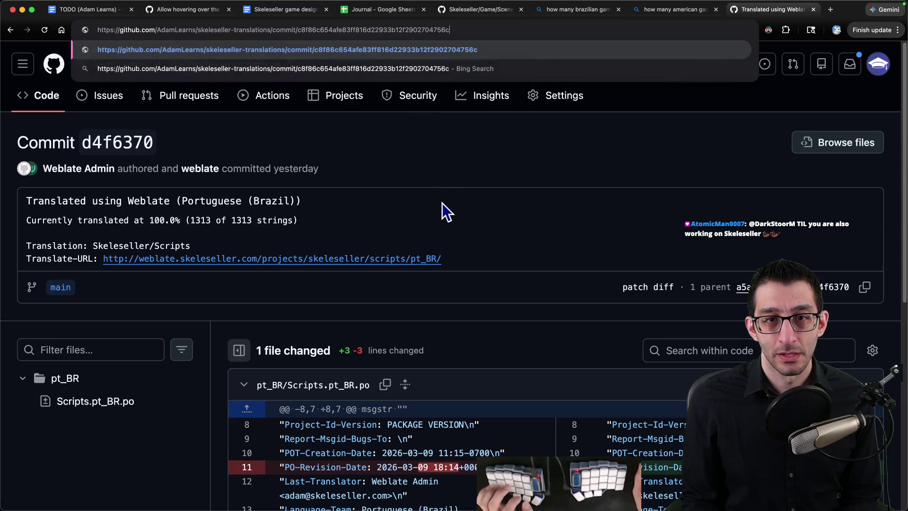
pyautogui.press('Return')
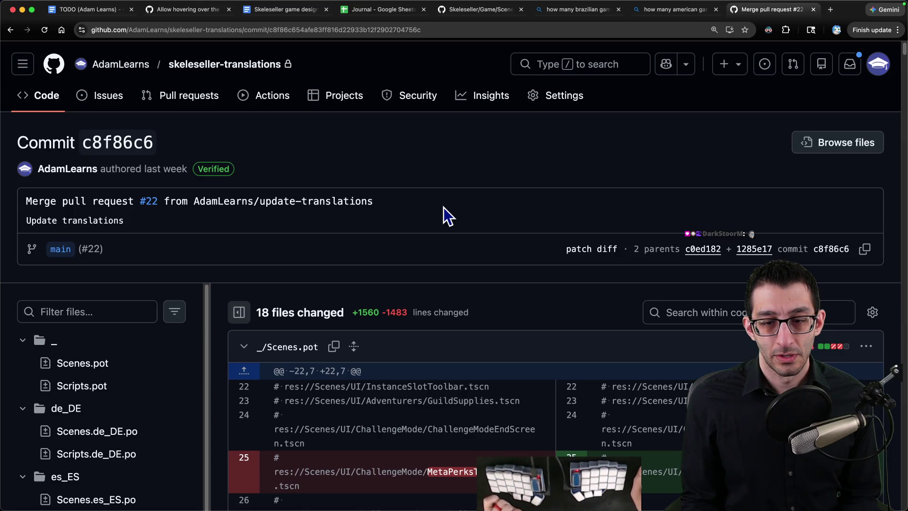
pyautogui.scroll(-1, 447, 216)
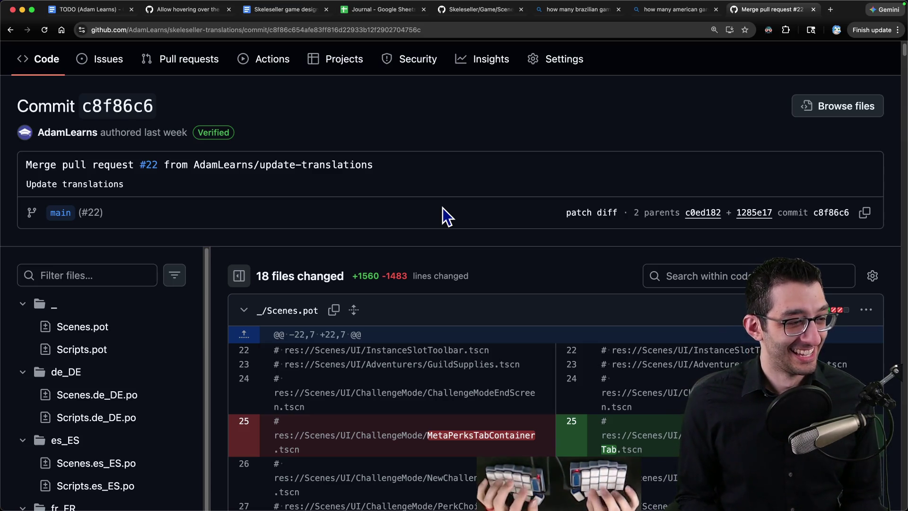
pyautogui.press('super+Tab')
pyautogui.click(455, 155)
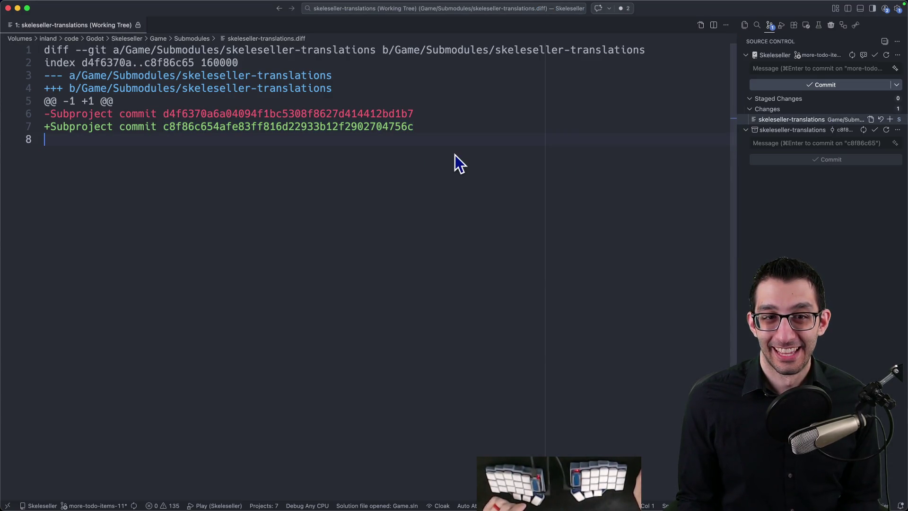
# Discard the translations submodule change to keep commit d4f6370a, close its diff, and return to the terminal
pyautogui.doubleClick(237, 126)
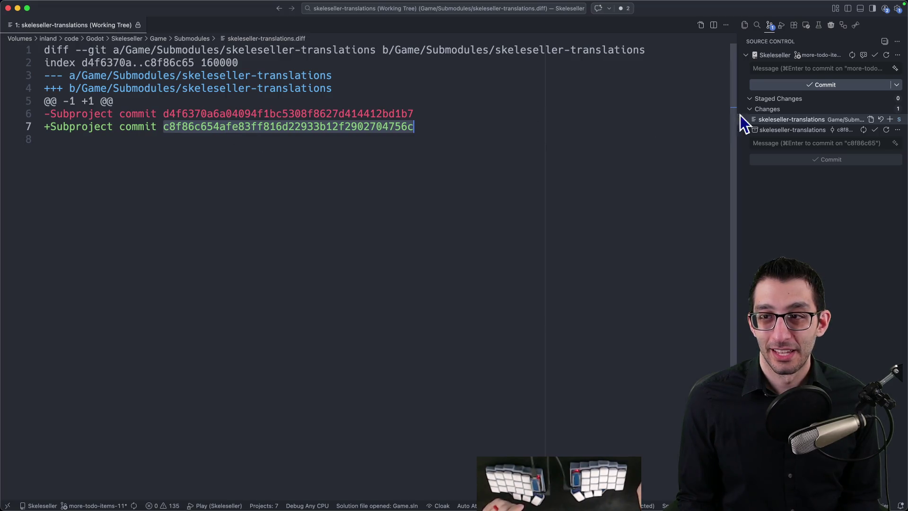
pyautogui.click(880, 119)
pyautogui.click(486, 290)
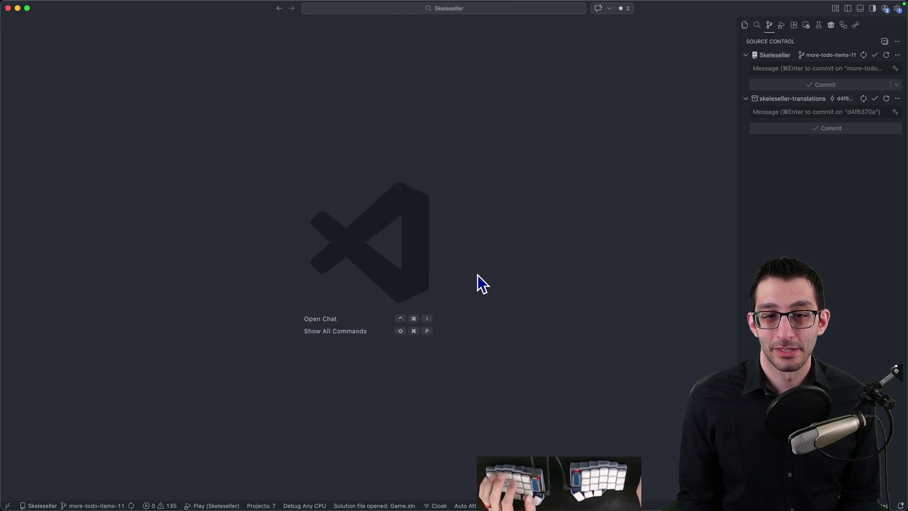
pyautogui.press('super+Tab')
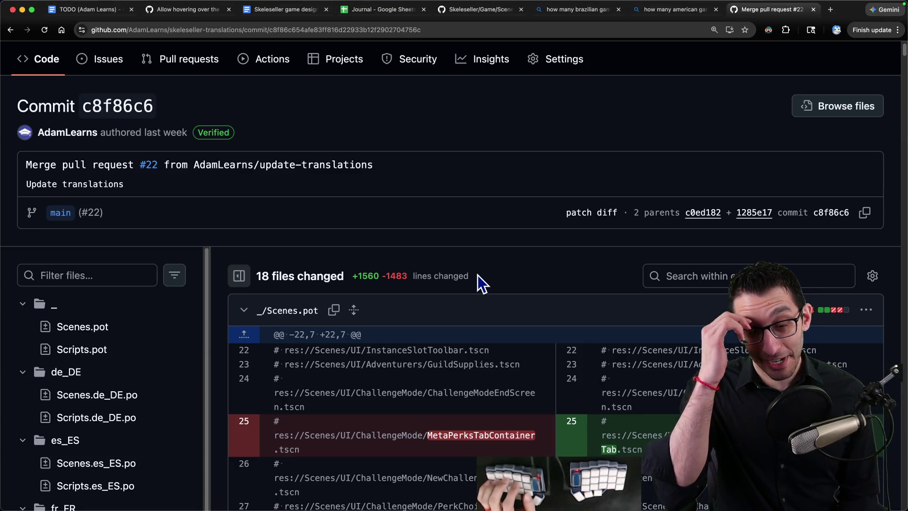
pyautogui.press('super+Tab')
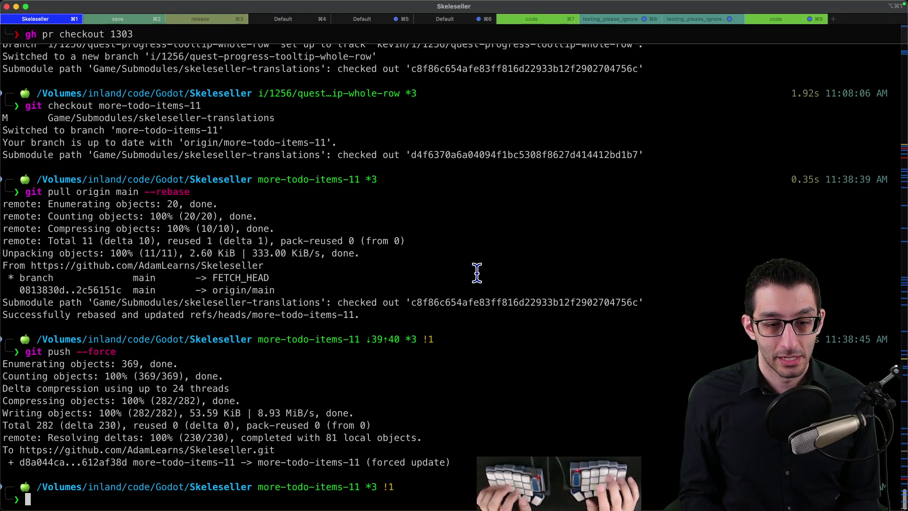
# List the repository's git hooks with ls .git/hooks
pyautogui.write('ls /hooks')
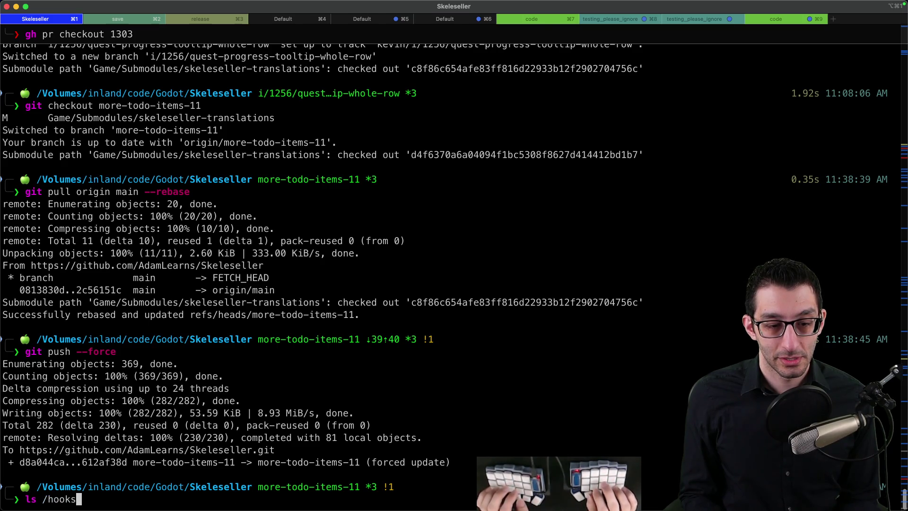
pyautogui.press('BackSpace')
pyautogui.press('BackSpace')
pyautogui.press('BackSpace')
pyautogui.write('.git')
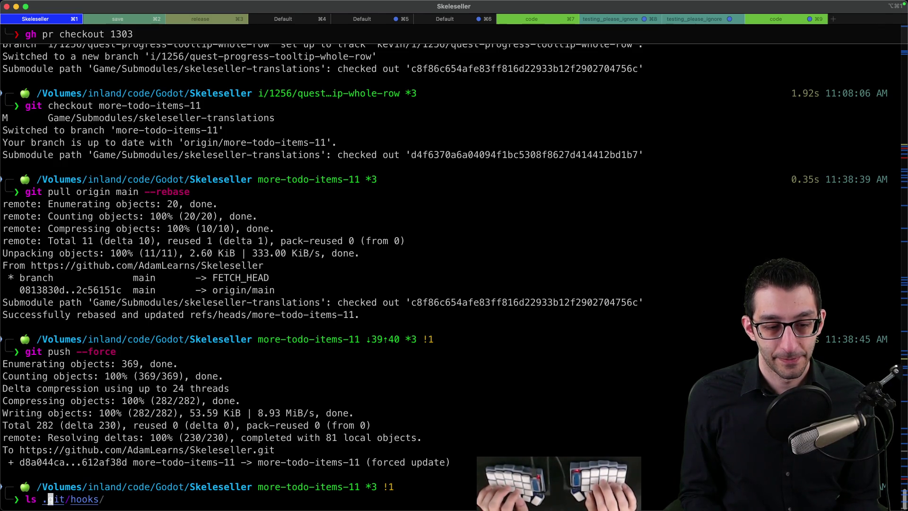
pyautogui.press('Right')
pyautogui.press('Return')
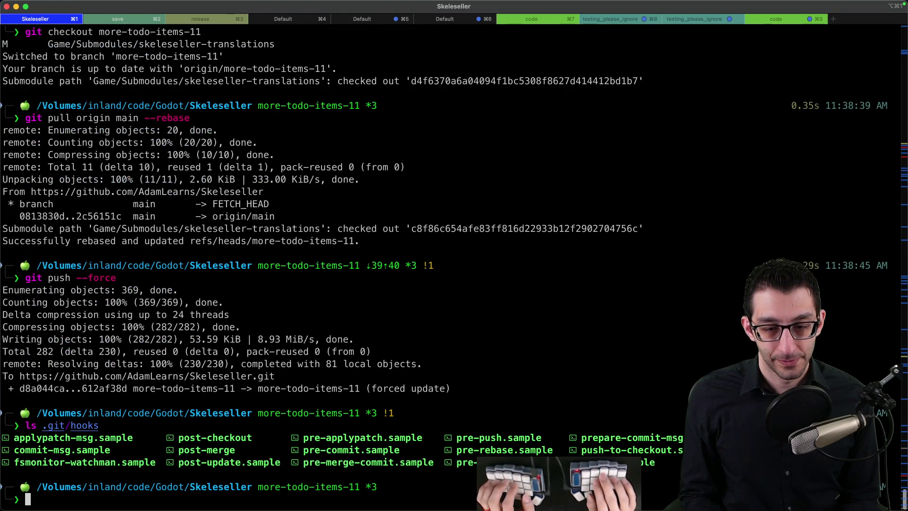
# Print the post-merge and post-checkout hooks with cat to show their submodule update commands
pyautogui.press('Delete')
pyautogui.press('Delete')
pyautogui.write('cat  .git/hooks/')
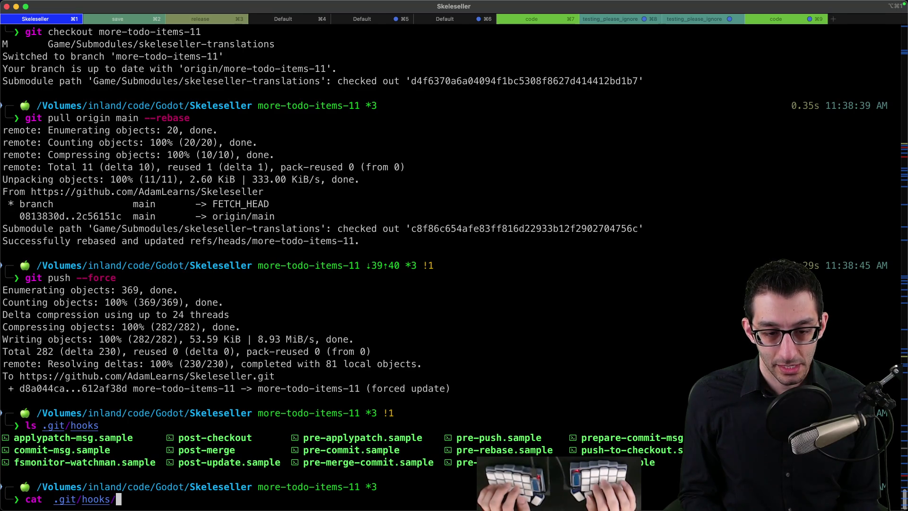
pyautogui.write('post-merge')
pyautogui.press('Return')
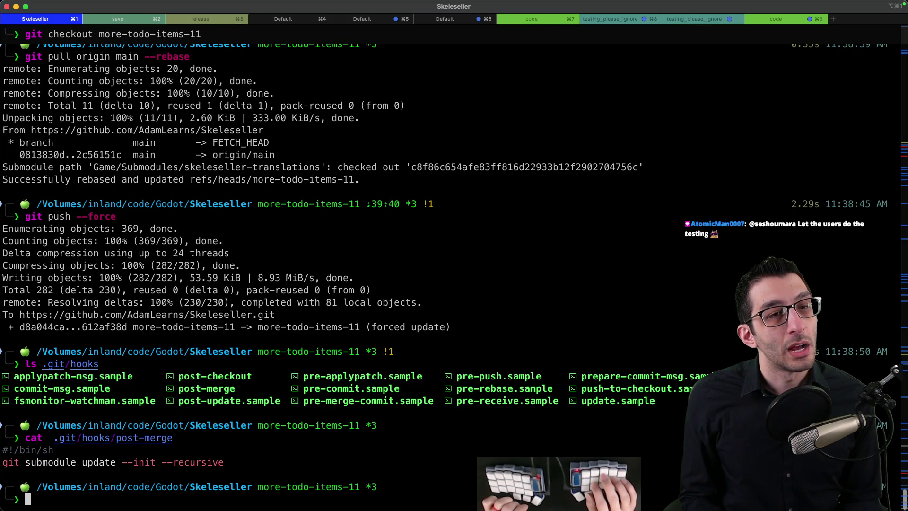
pyautogui.press('Up')
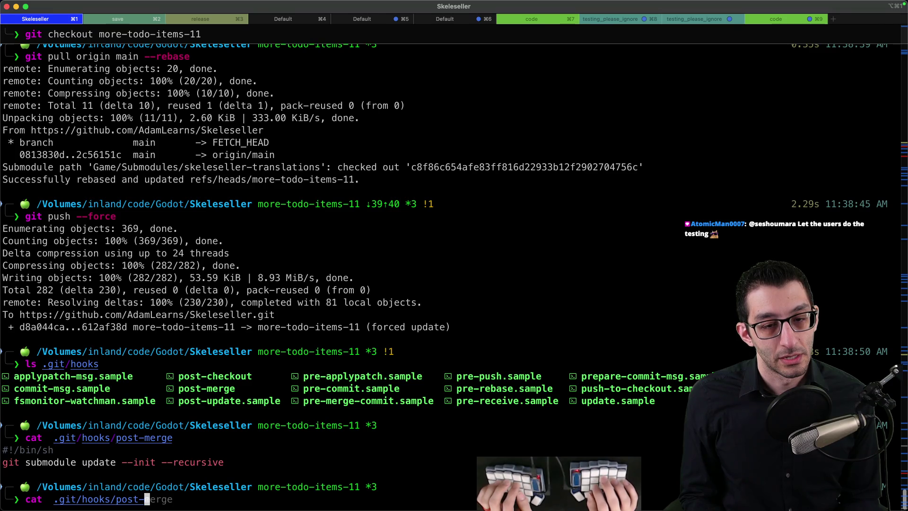
pyautogui.write('checkout')
pyautogui.press('Return')
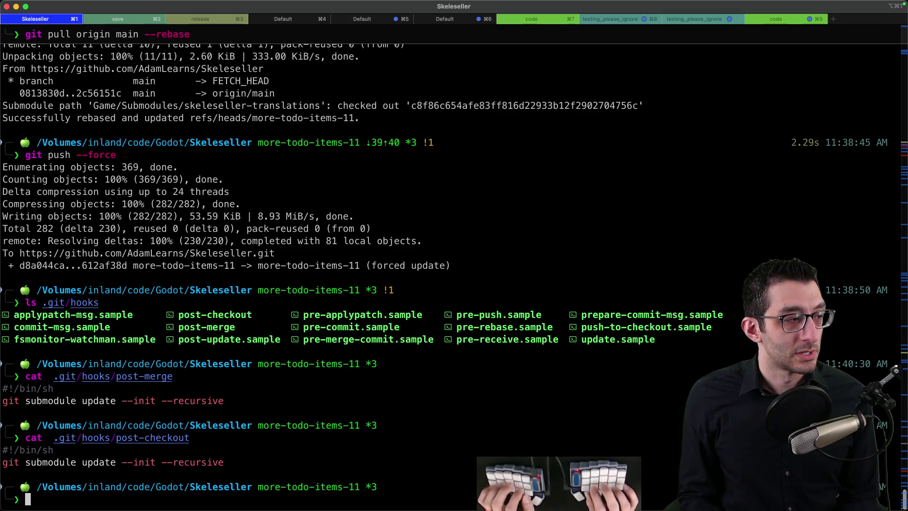
# Close the GitHub commit tab in the browser and return to the TODO document
pyautogui.press('super+Tab')
pyautogui.press('super+Tab')
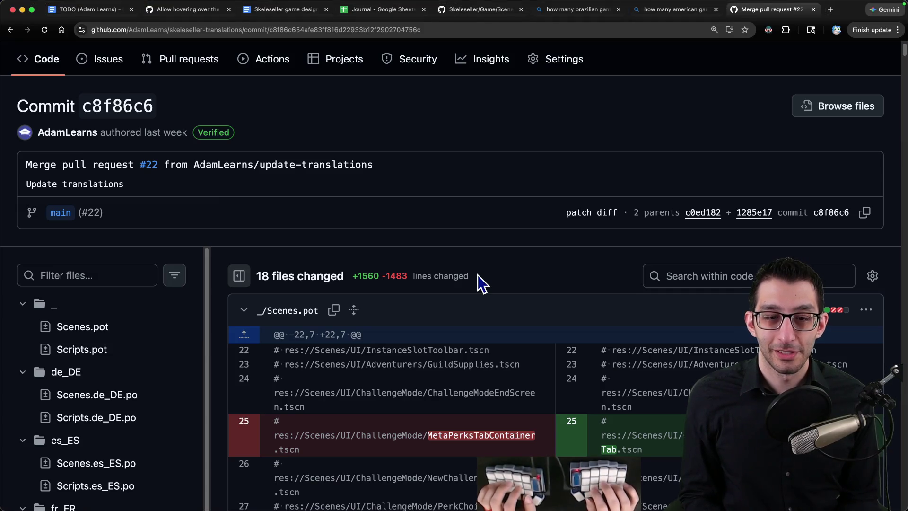
pyautogui.press('super+w')
pyautogui.press('super+1')
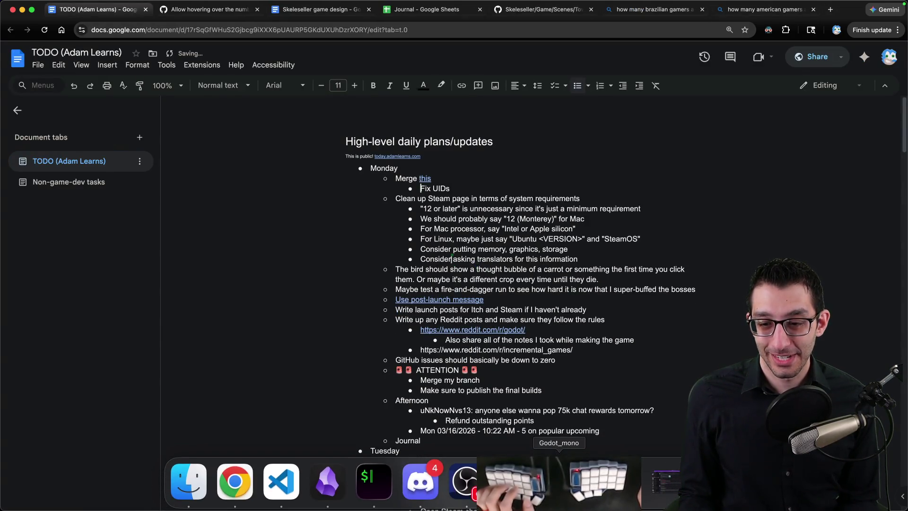
# In Godot, launch Project > Tools > Upgrade Project Files
pyautogui.press('super+Tab')
pyautogui.click(92, 5)
pyautogui.moveTo(116, 105)
pyautogui.click(255, 129)
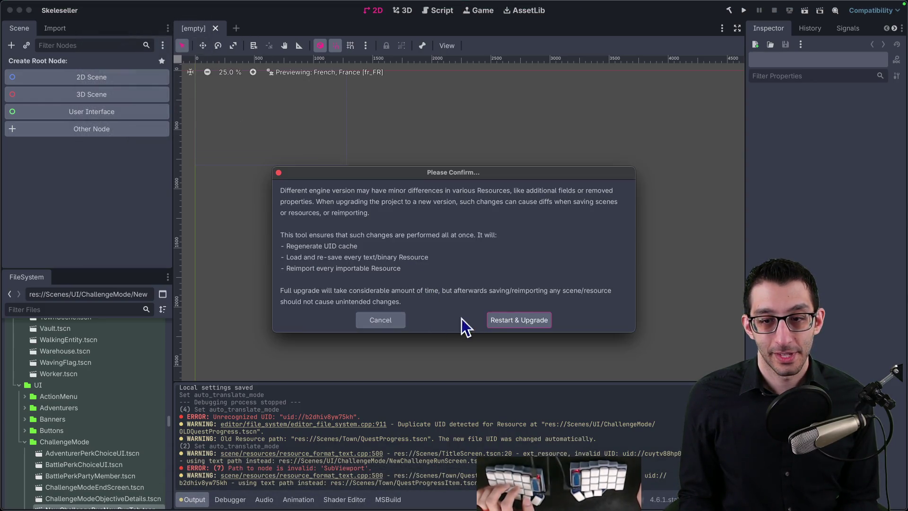
# Confirm Restart & Upgrade so Godot re-saves the project's resources for the current engine
pyautogui.click(519, 325)
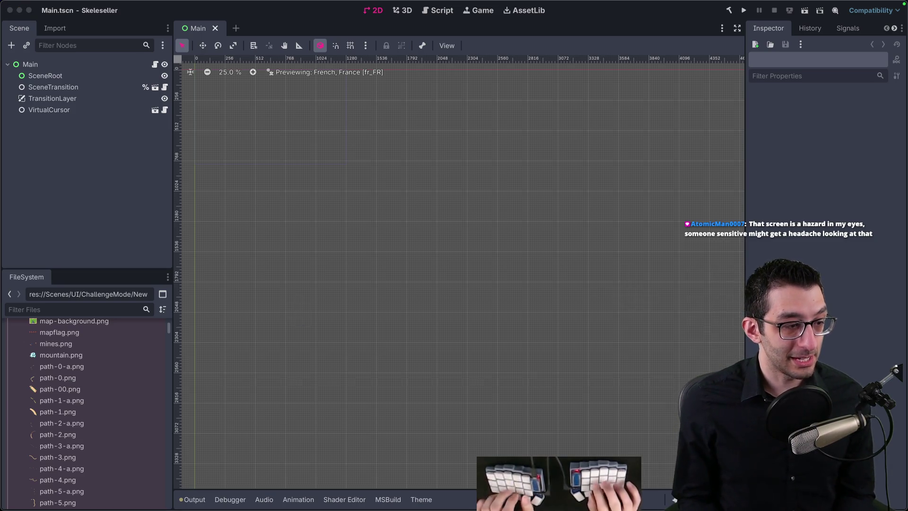
# Paste the viewer's release-branch warning into a new scratch file, add 'tomorrow', and close it unsaved
pyautogui.press('super+Tab')
pyautogui.press('super+n')
pyautogui.write("11:41seshoumara: there's a non-zero chance you introduce today a game-breaking bug and risk to get negative reviews, unless you're now working on separate branch and not on the release one")
pyautogui.press('Delete')
pyautogui.press('Delete')
pyautogui.press('Delete')
pyautogui.hotkey('shift', 'Down')
pyautogui.hotkey('shift', 'Down')
pyautogui.press('Right')
pyautogui.press('Return')
pyautogui.press('Return')
pyautogui.write('tomorrow')
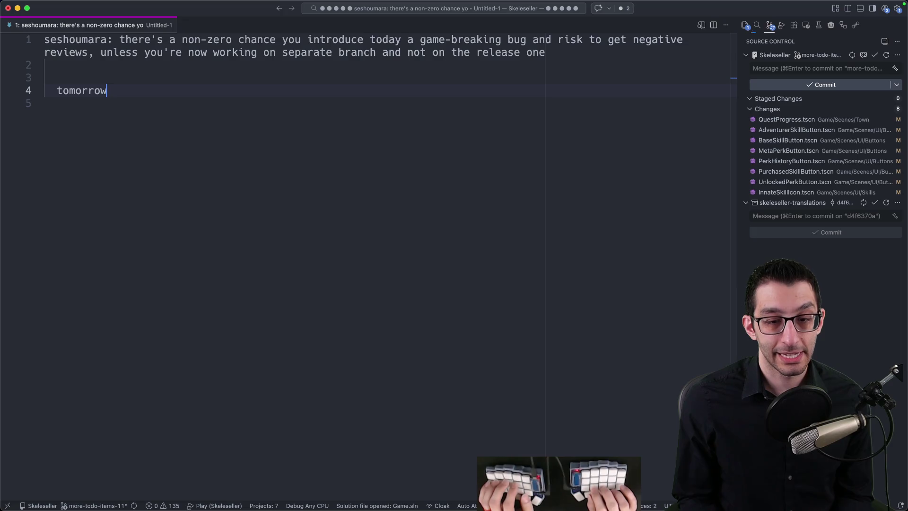
pyautogui.press('super+w')
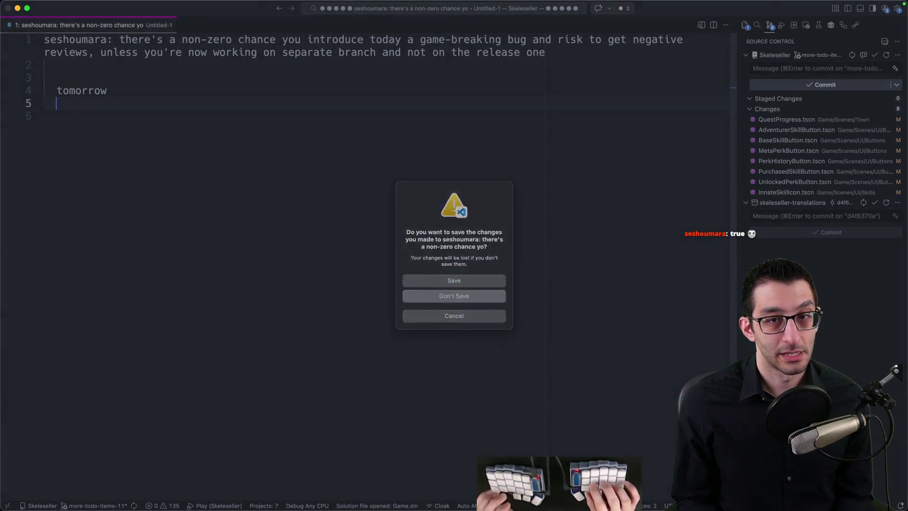
pyautogui.press('super+d')
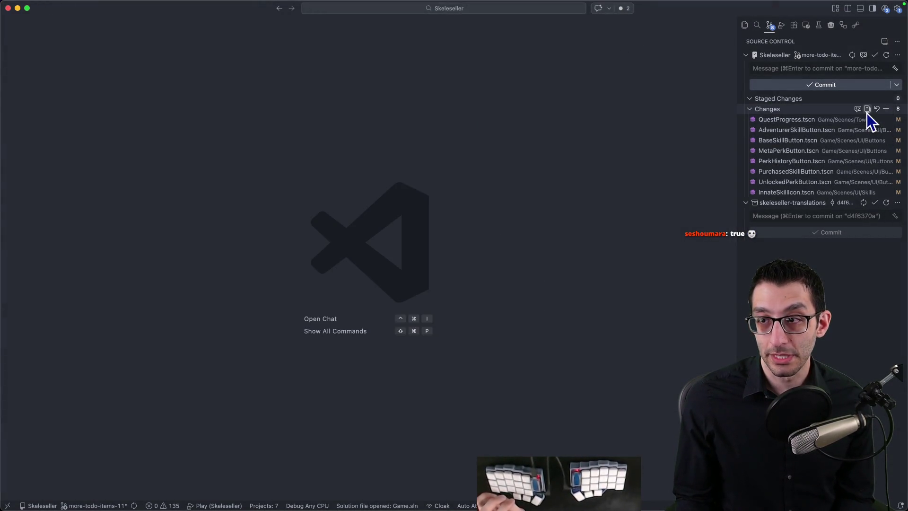
# Review the eight changed files and commit them all, staging everything, with a message beginning 'Run UID tool'
pyautogui.click(867, 110)
pyautogui.scroll(-20, 502, 187)
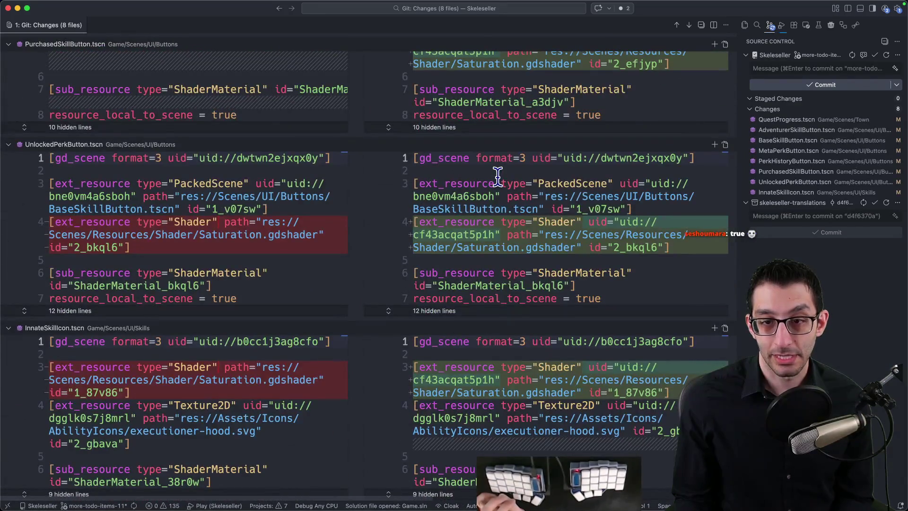
pyautogui.scroll(15, 497, 176)
pyautogui.click(764, 70)
pyautogui.write('Run UID tool')
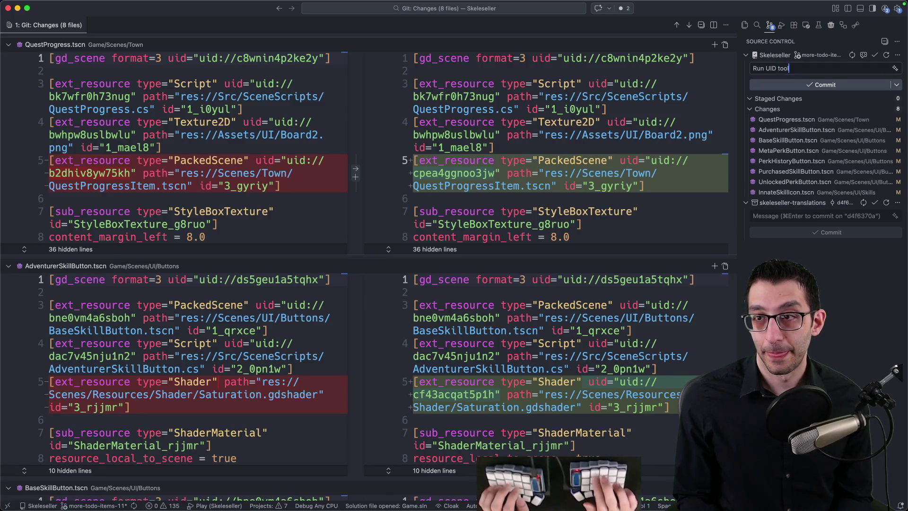
pyautogui.press('super+Return')
pyautogui.press('Return')
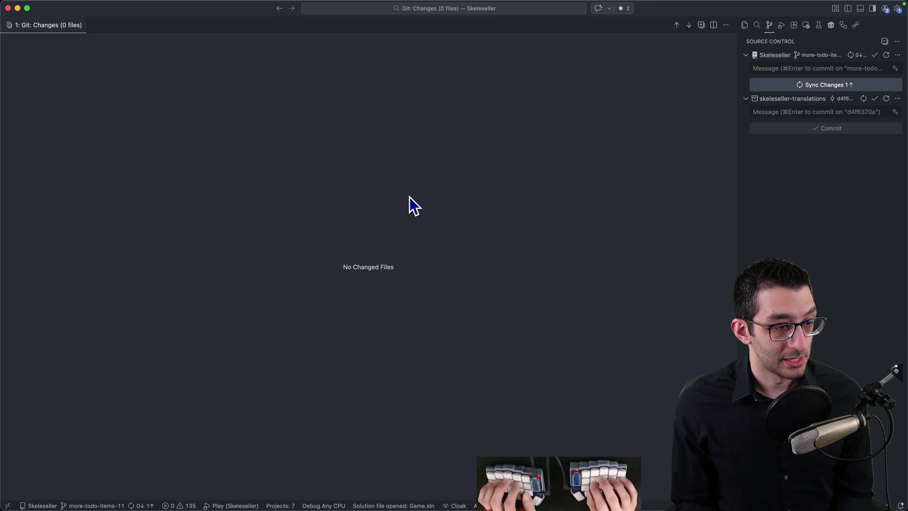
pyautogui.press('super+w')
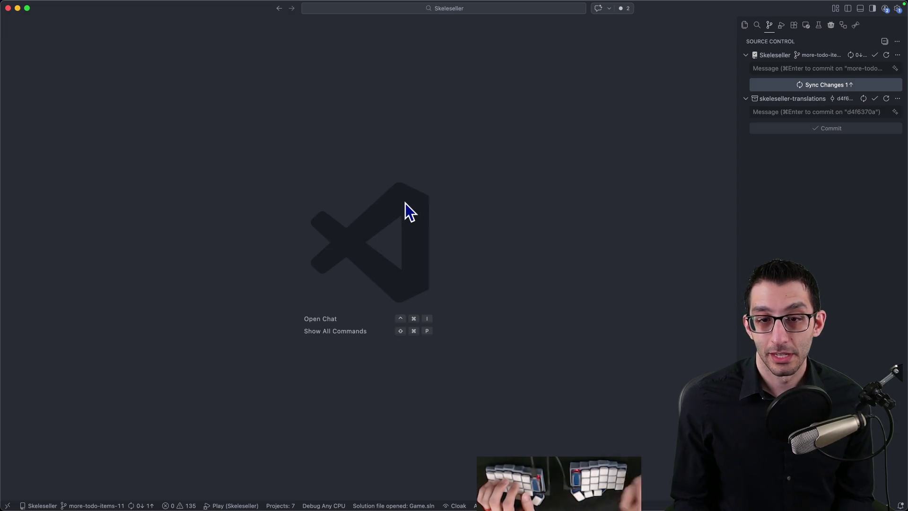
# Delete the finished 'Merge this' and 'Fix UIDs' lines from the TODO document
pyautogui.press('super+Tab')
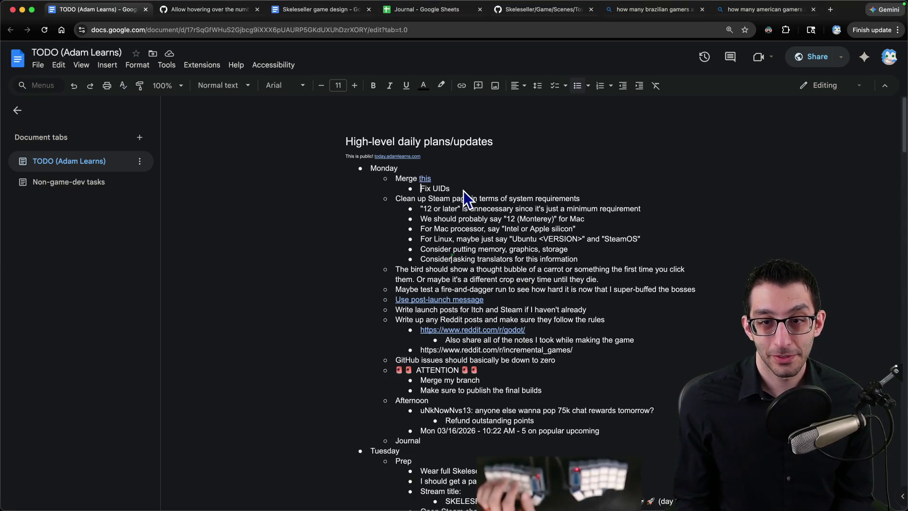
pyautogui.press('Up')
pyautogui.press('super+Left')
pyautogui.hotkey('shift', 'Down')
pyautogui.hotkey('shift', 'Down')
pyautogui.press('BackSpace')
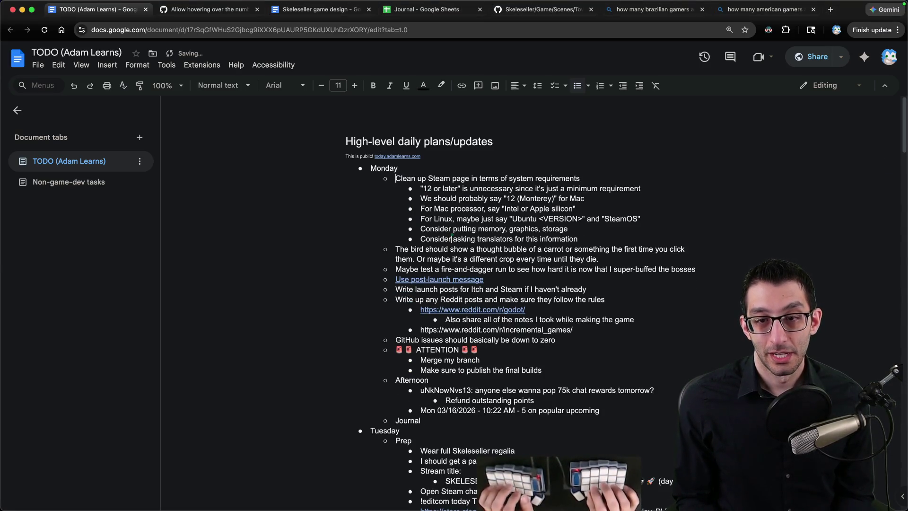
pyautogui.press('Down')
pyautogui.press('Down')
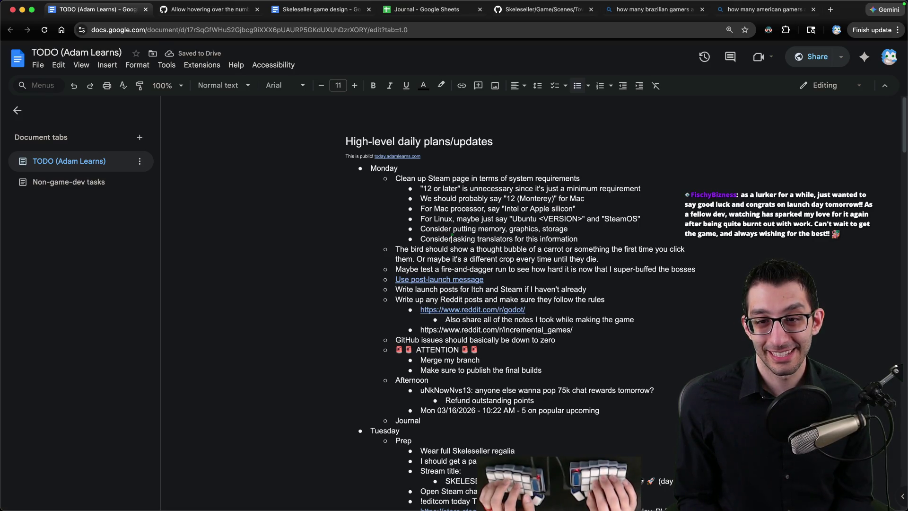
# Move the bird thought-bubble item above 'Clean up Steam page' in Monday's list, then switch to VS Code
pyautogui.hotkey('alt', 'shift', 'Down')
pyautogui.hotkey('ctrl', 'shift', 'Up')
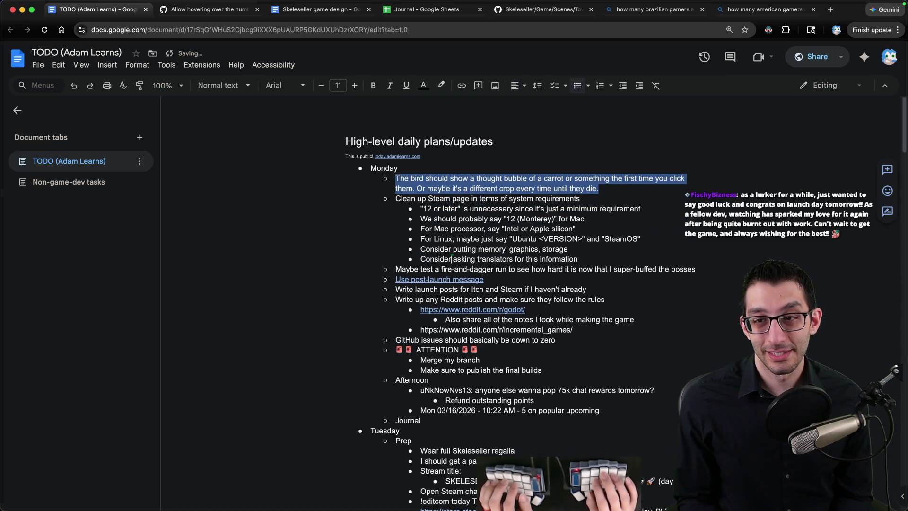
pyautogui.moveTo(300, 470)
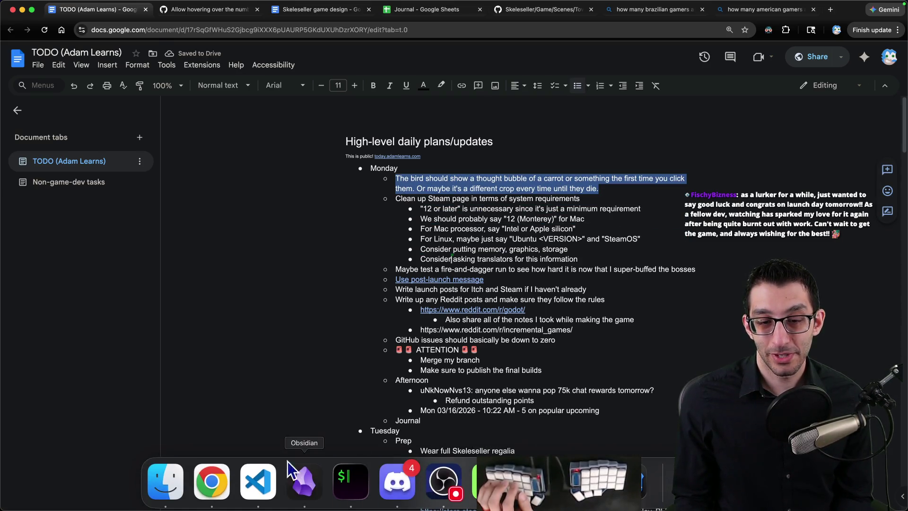
pyautogui.click(265, 469)
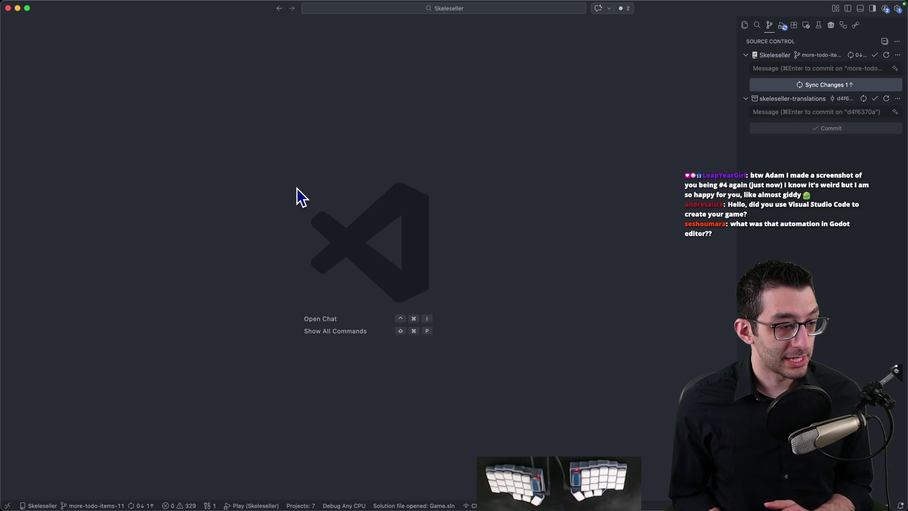
# Launch Skeleseller under the debugger with F5 and check the running game before returning to Godot
pyautogui.press('F5')
pyautogui.moveTo(465, 502)
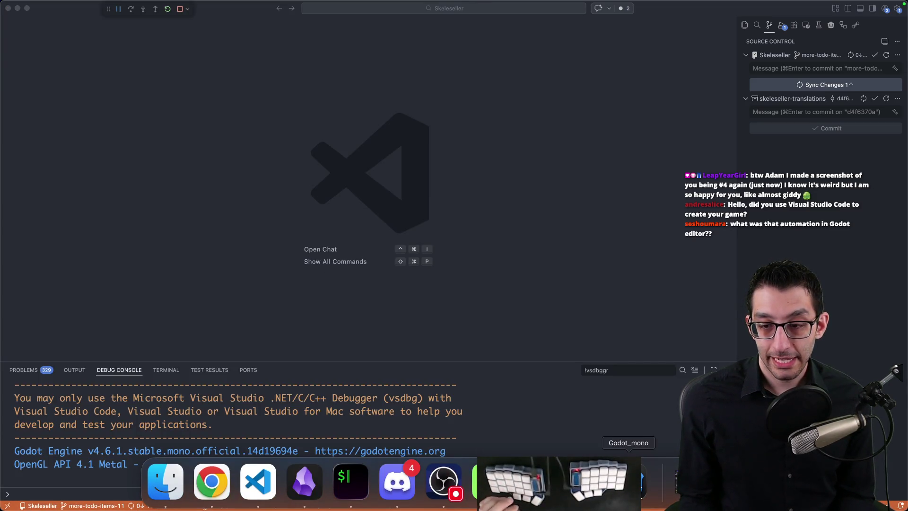
pyautogui.click(629, 480)
pyautogui.click(87, 7)
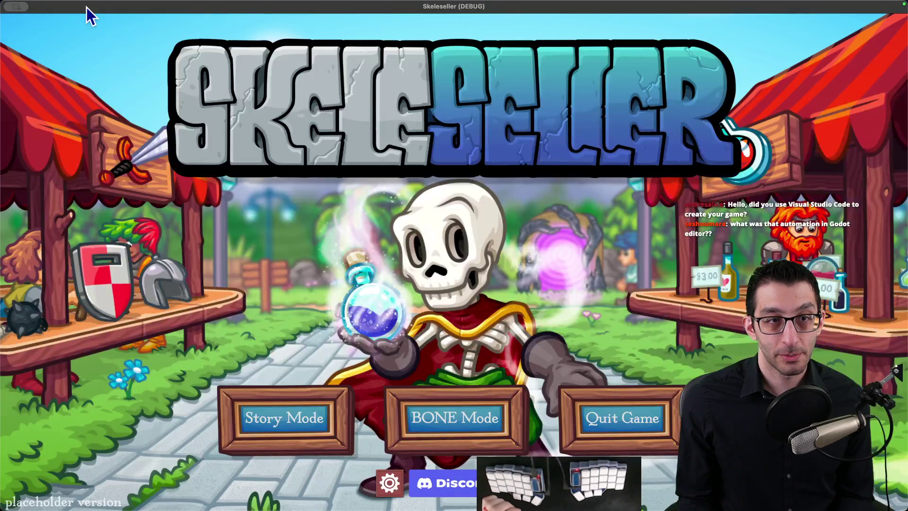
pyautogui.click(300, 480)
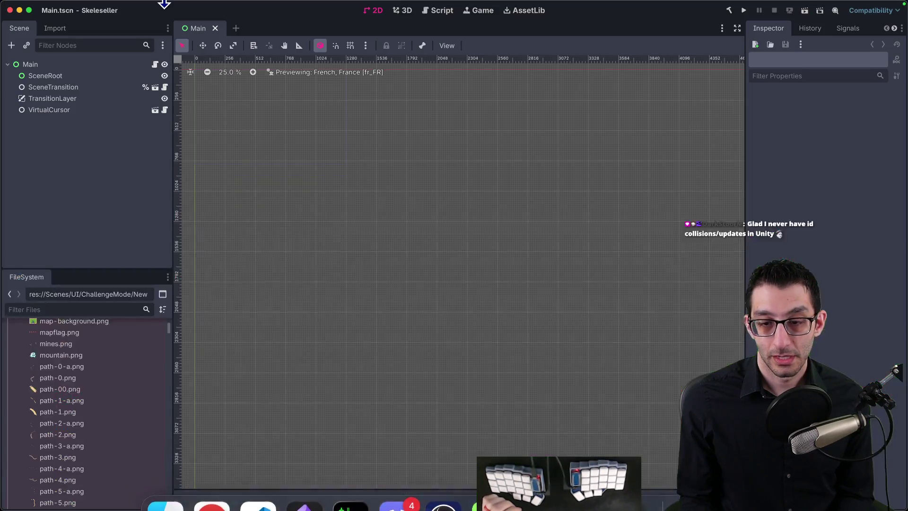
# Open Upgrade Project Files in Godot, cancel it, and return to the TODO document
pyautogui.click(89, 7)
pyautogui.moveTo(117, 109)
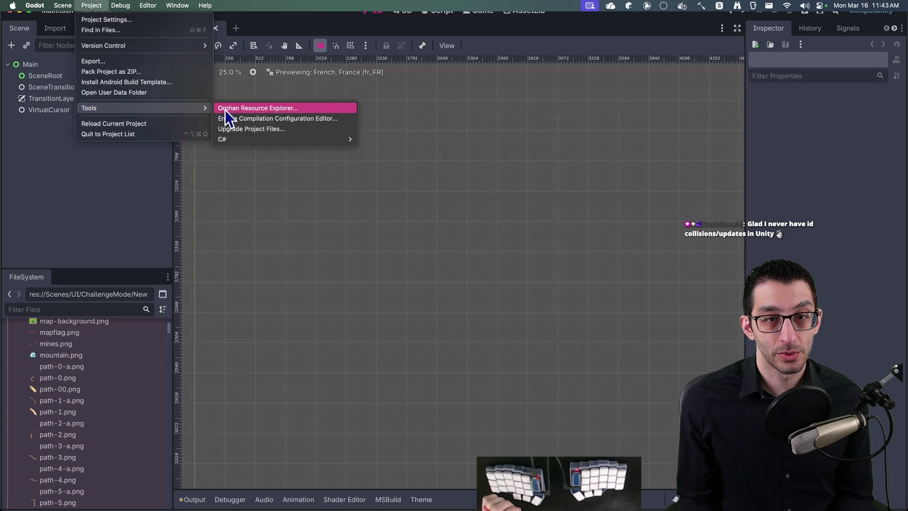
pyautogui.click(271, 132)
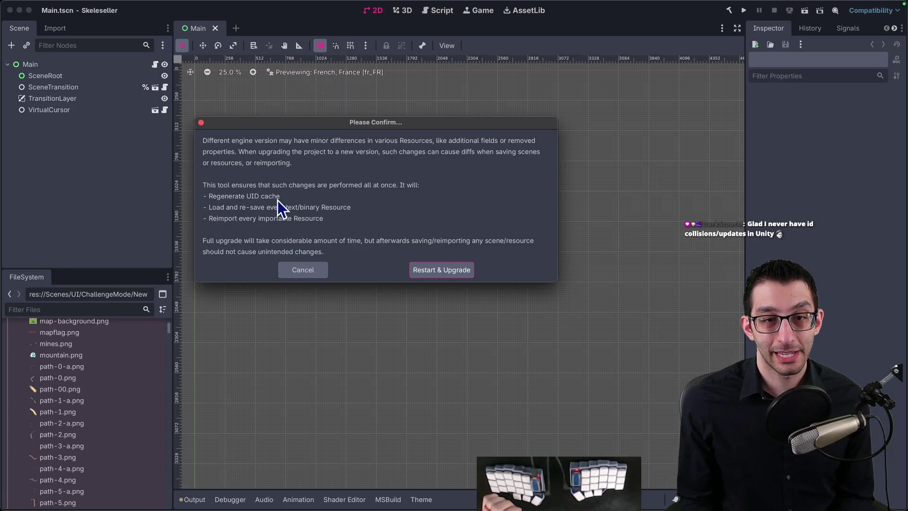
pyautogui.click(314, 268)
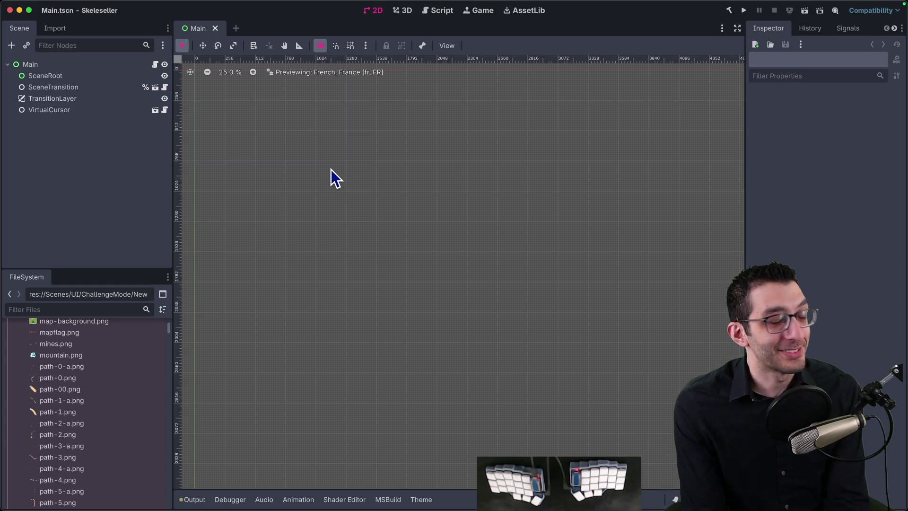
pyautogui.press('super+Tab')
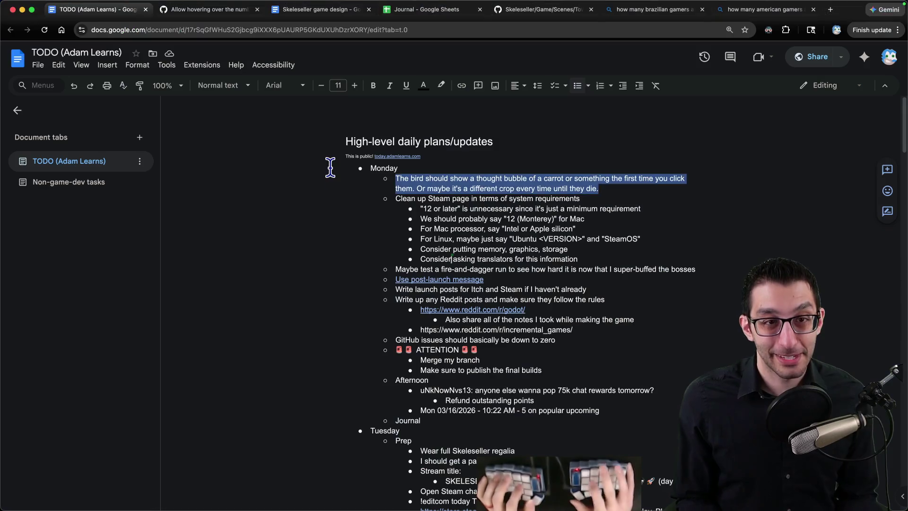
# Scroll down to review Tuesday's launch-day plans, including the community celebration bullet, then open a new tab
pyautogui.scroll(-5, 331, 236)
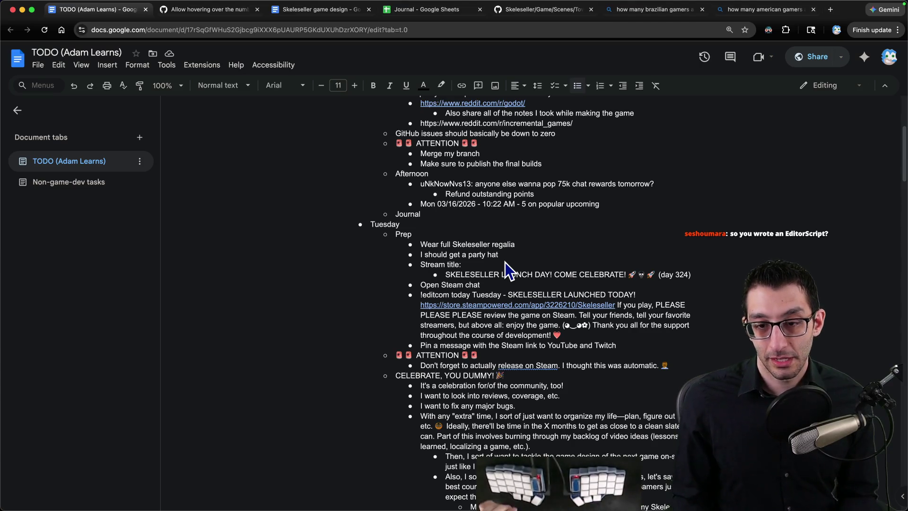
pyautogui.scroll(-2, 505, 262)
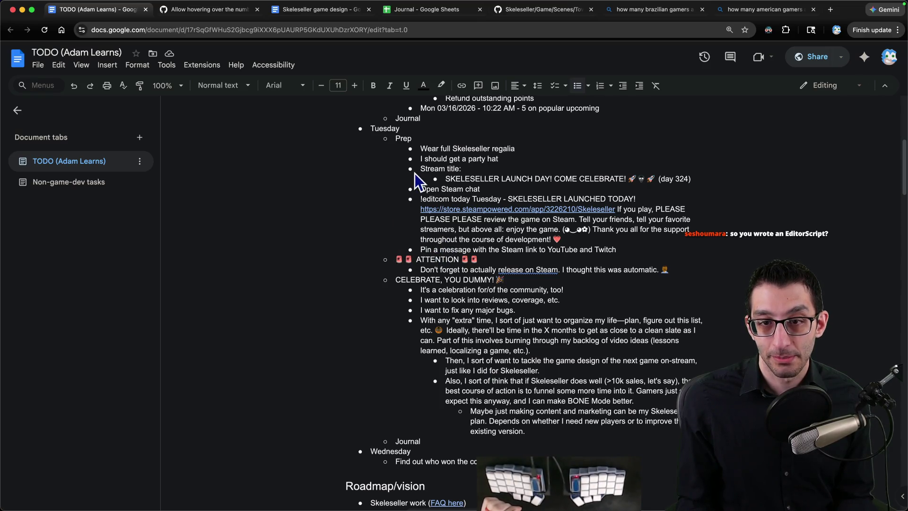
pyautogui.tripleClick(418, 290)
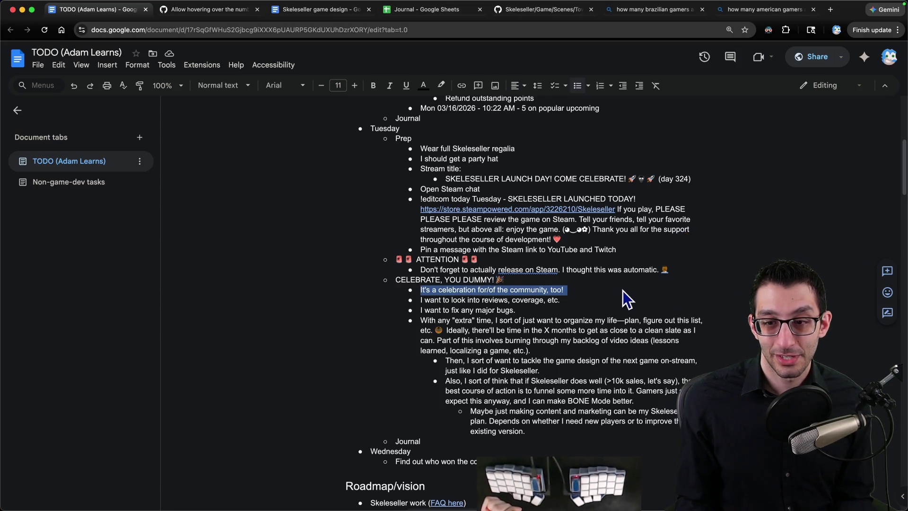
pyautogui.click(540, 295)
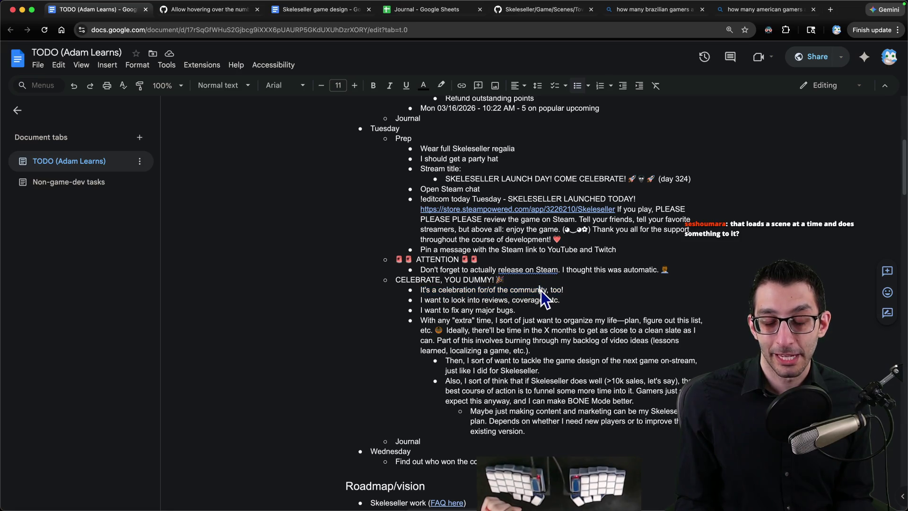
pyautogui.hotkey('ctrl', 't')
# Load a.bot.land/points, scroll through the leaderboard, then close it and return to the TODO tab
pyautogui.write('a.bot.land')
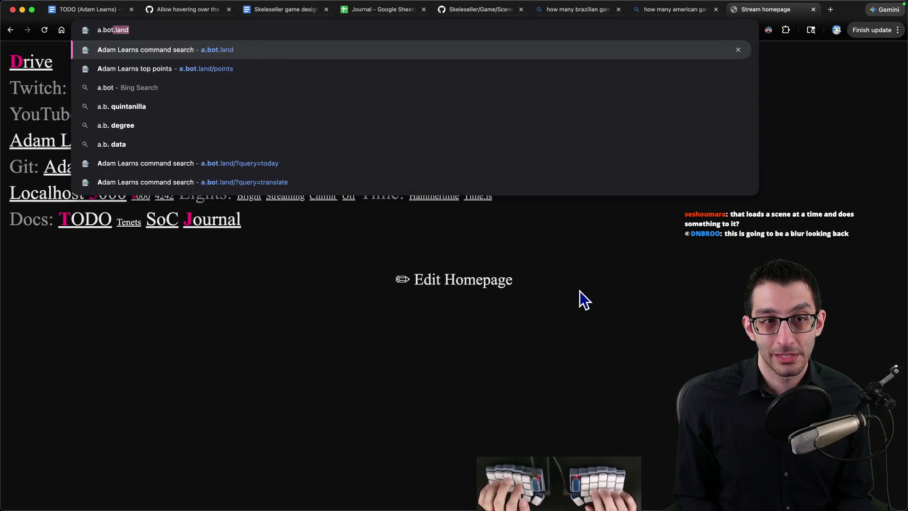
pyautogui.write('/poi')
pyautogui.press('Return')
pyautogui.scroll(-2, 502, 224)
pyautogui.scroll(-15, 514, 222)
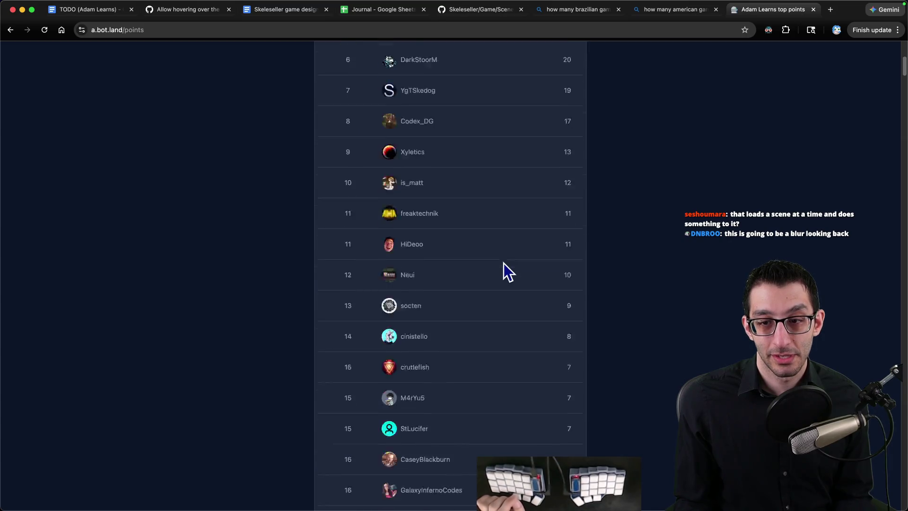
pyautogui.scroll(-20, 504, 267)
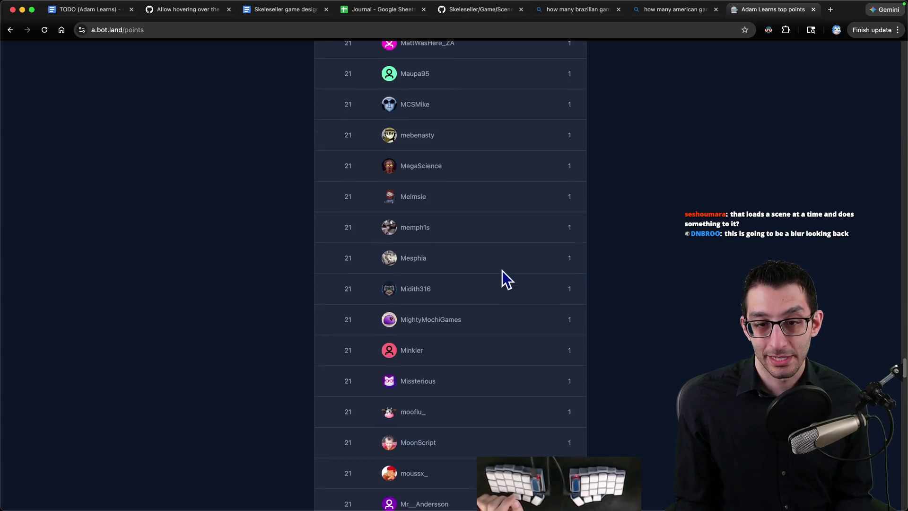
pyautogui.press('Home')
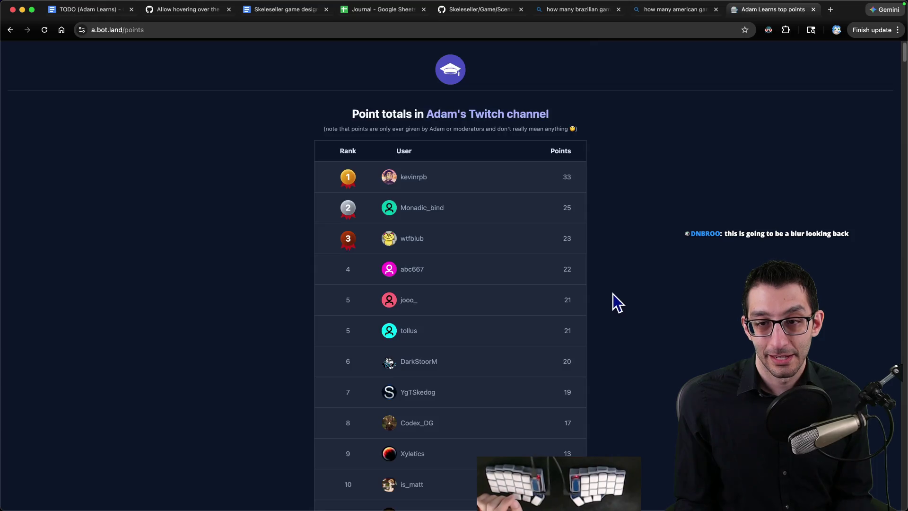
pyautogui.scroll(-20, 539, 317)
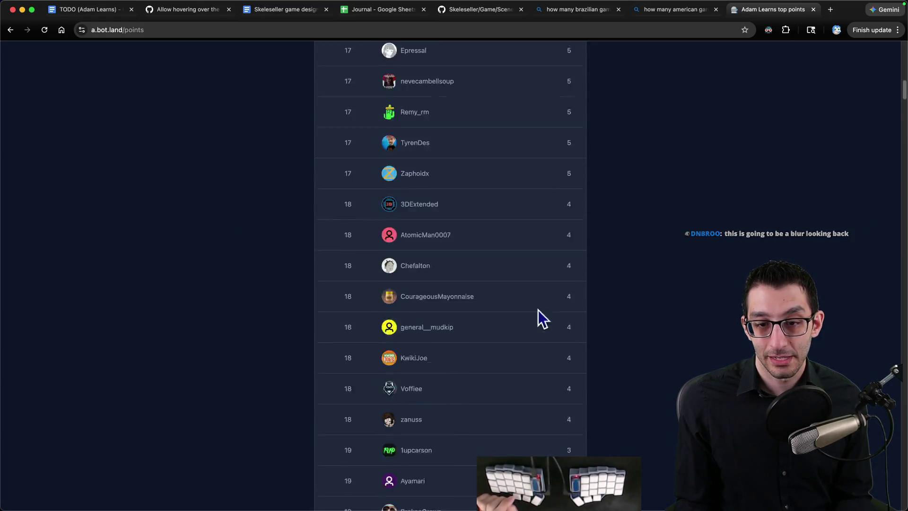
pyautogui.press('super+w')
pyautogui.press('super+1')
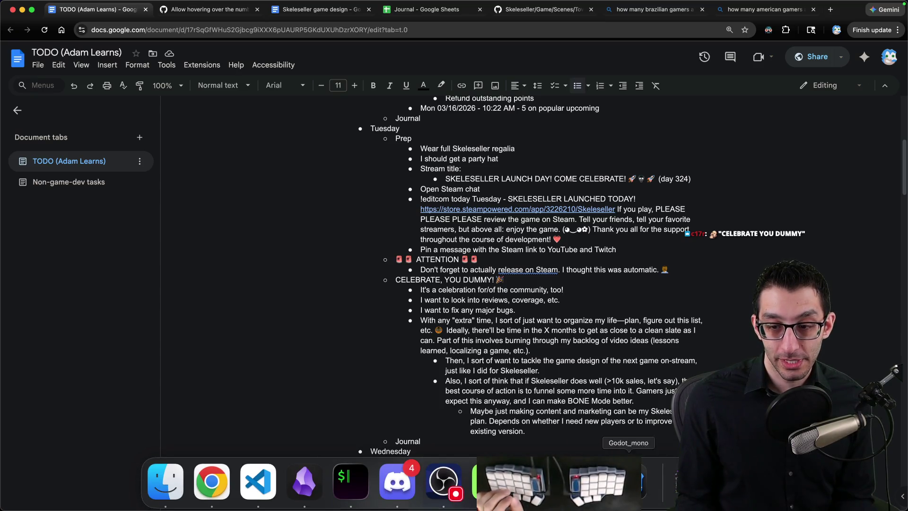
# Check Godot's Project tools menu, then dismiss it without choosing anything
pyautogui.click(582, 481)
pyautogui.click(628, 482)
pyautogui.click(91, 5)
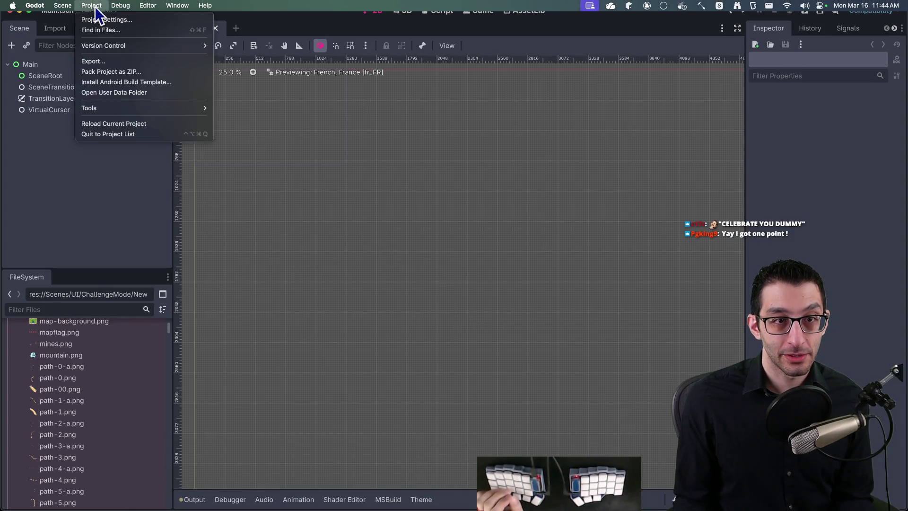
pyautogui.moveTo(121, 113)
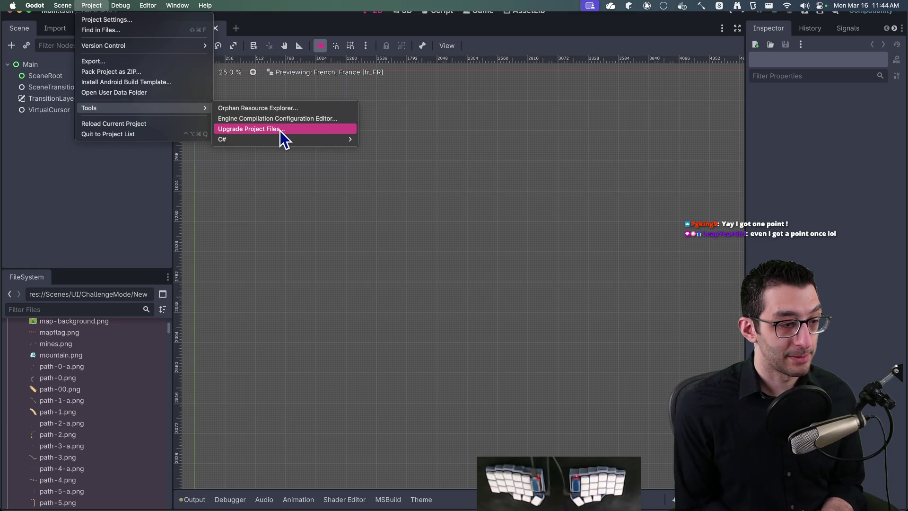
pyautogui.press('Escape')
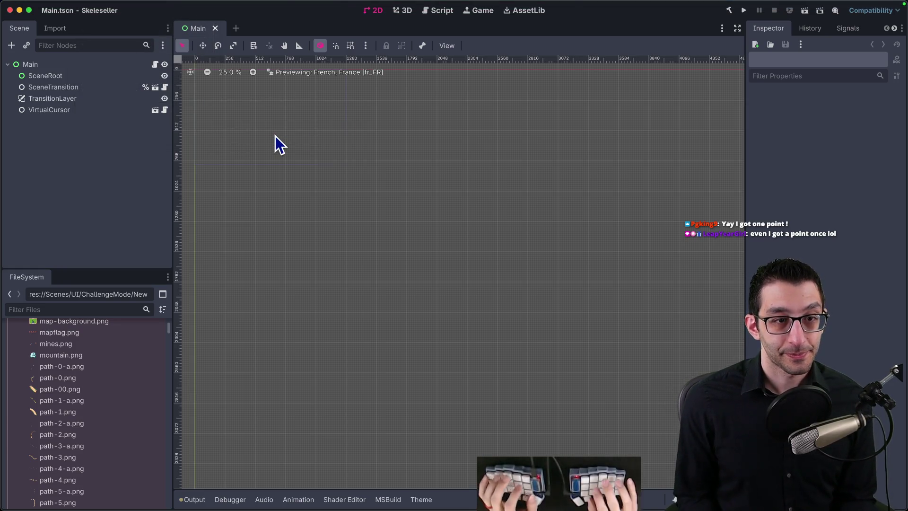
# Scroll the TODO document up to Monday's carrot thought-bubble task, then bring the running Skeleseller game forward
pyautogui.press('super+Tab')
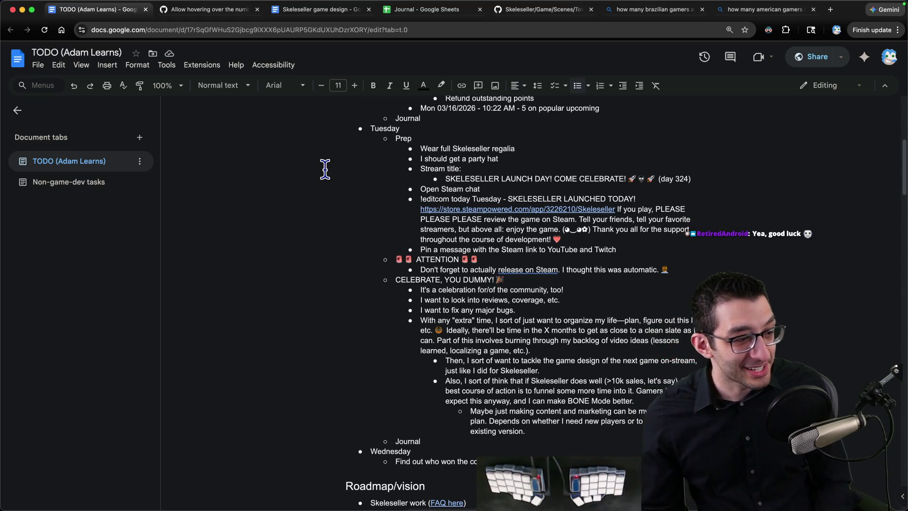
pyautogui.scroll(10, 341, 178)
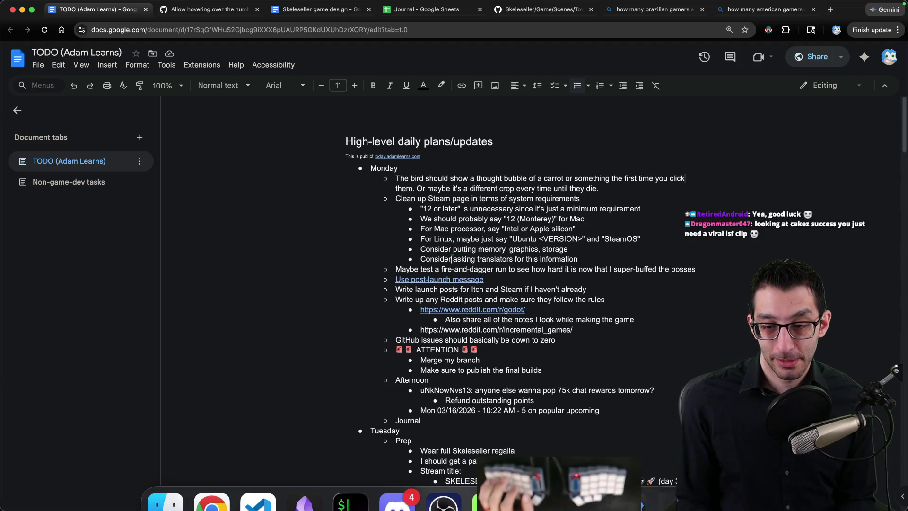
pyautogui.click(601, 494)
# Start a fresh Story Mode game in Skeleseller, skipping the save, and open the Battle Map
pyautogui.click(317, 415)
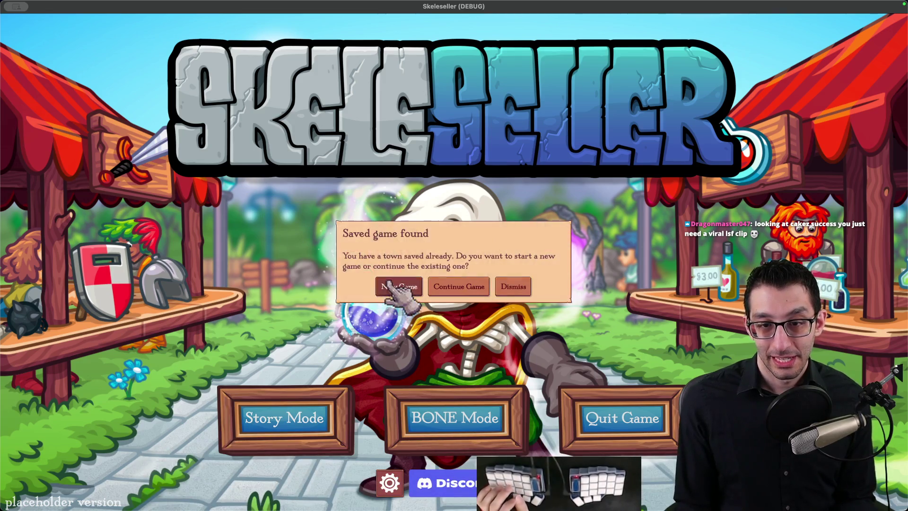
pyautogui.click(391, 282)
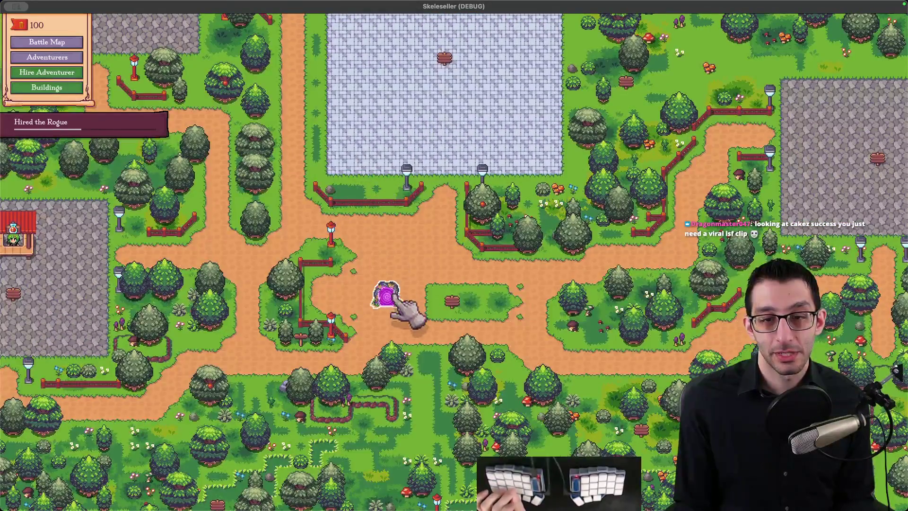
pyautogui.click(394, 298)
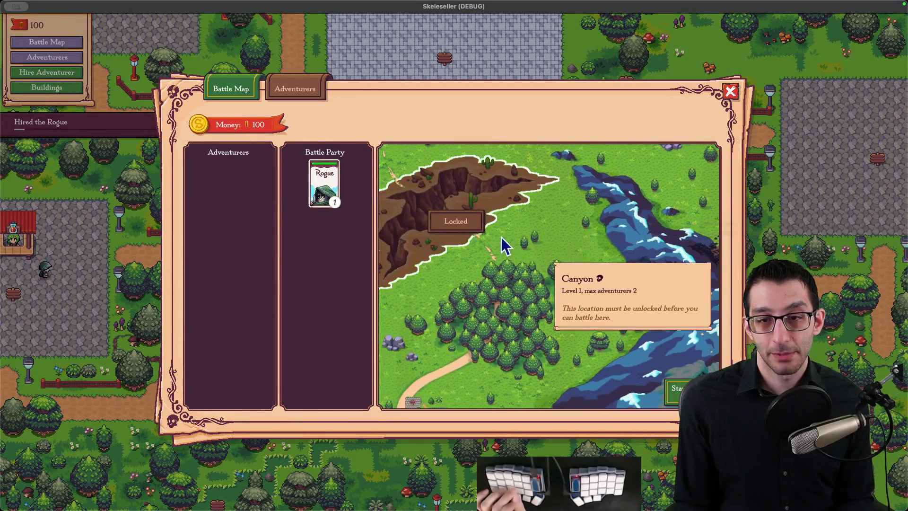
# Close the Battle Map and save the current game
pyautogui.press('Escape')
pyautogui.press('Escape')
pyautogui.click(459, 250)
pyautogui.press('Escape')
# Open save.json from the terminal and delete the elite level 7–10 entries
pyautogui.press('super+Tab')
pyautogui.press('super+2')
pyautogui.press('Up')
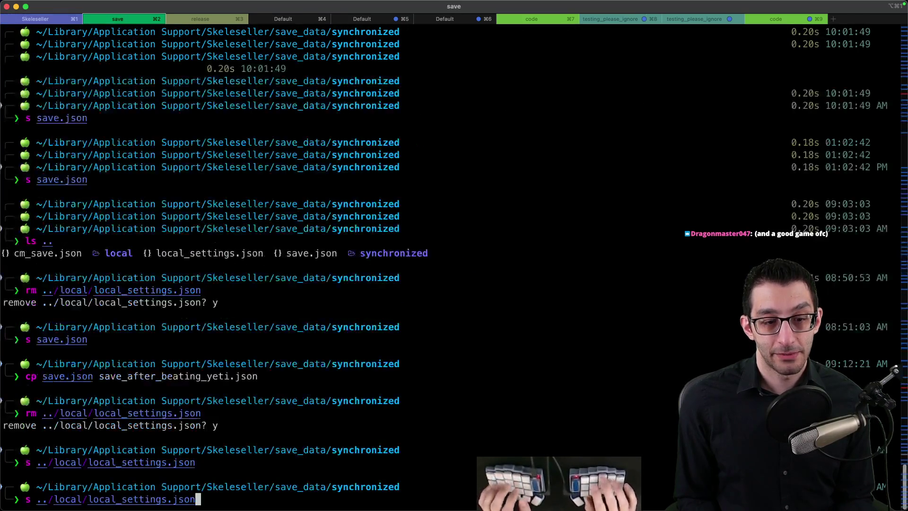
pyautogui.press('Up')
pyautogui.press('Up')
pyautogui.press('Up')
pyautogui.press('Return')
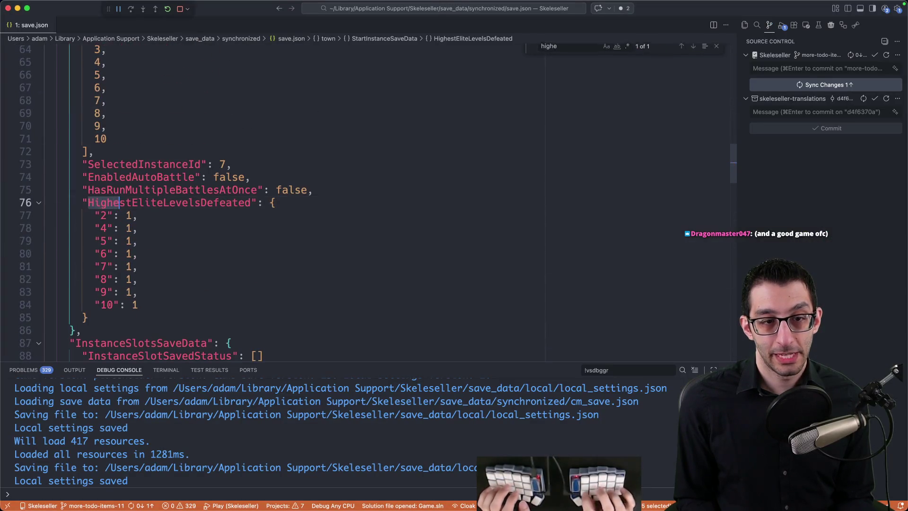
pyautogui.press('super+shift+k')
pyautogui.press('super+shift+k')
pyautogui.press('super+shift+k')
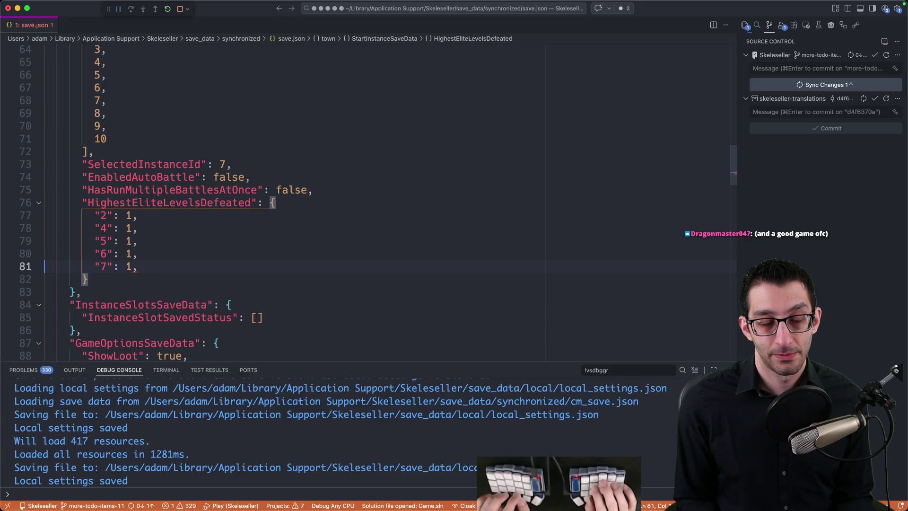
pyautogui.press('super+shift+k')
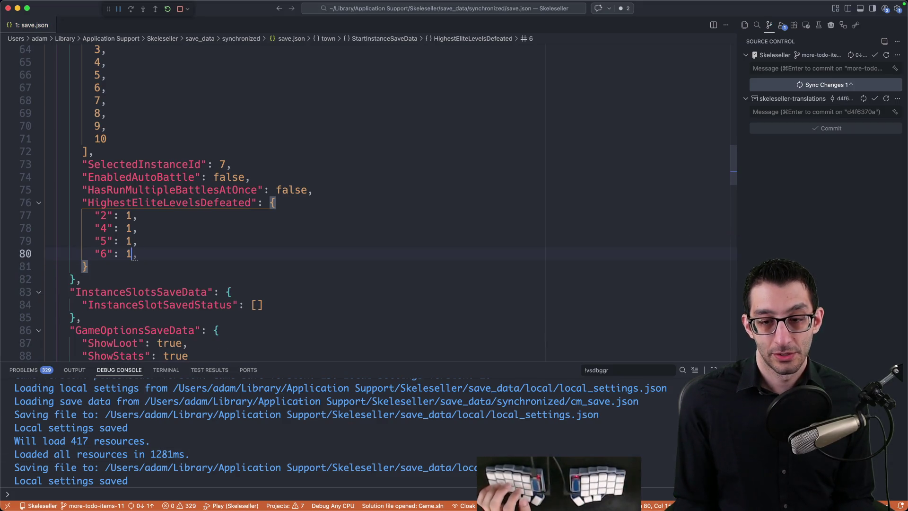
# Reload the edited save in the running game
pyautogui.moveTo(628, 482)
pyautogui.click(536, 482)
pyautogui.click(438, 276)
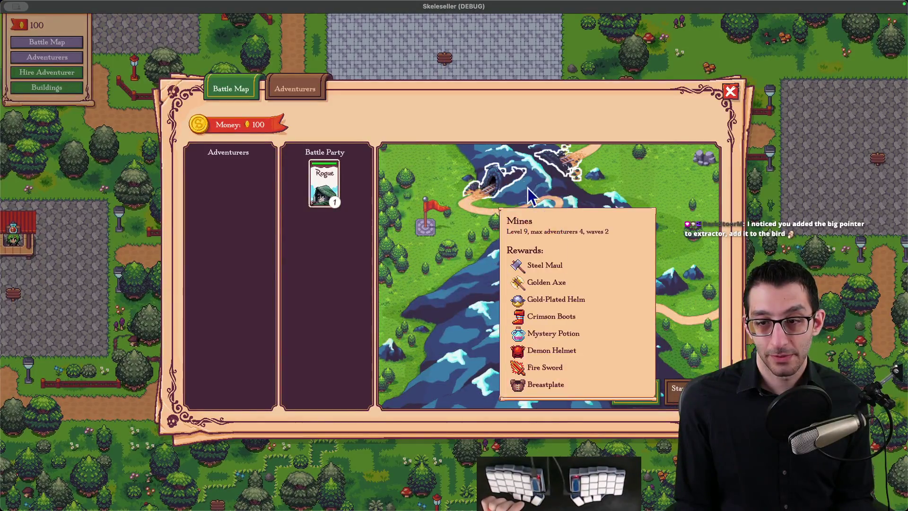
# Send the battle party into the Mines and save the game during the run
pyautogui.click(676, 392)
pyautogui.press('Escape')
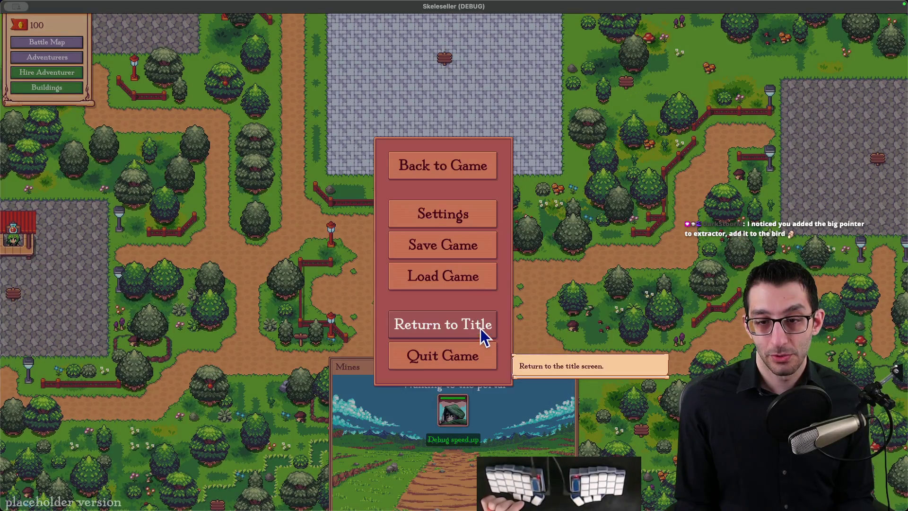
pyautogui.click(479, 254)
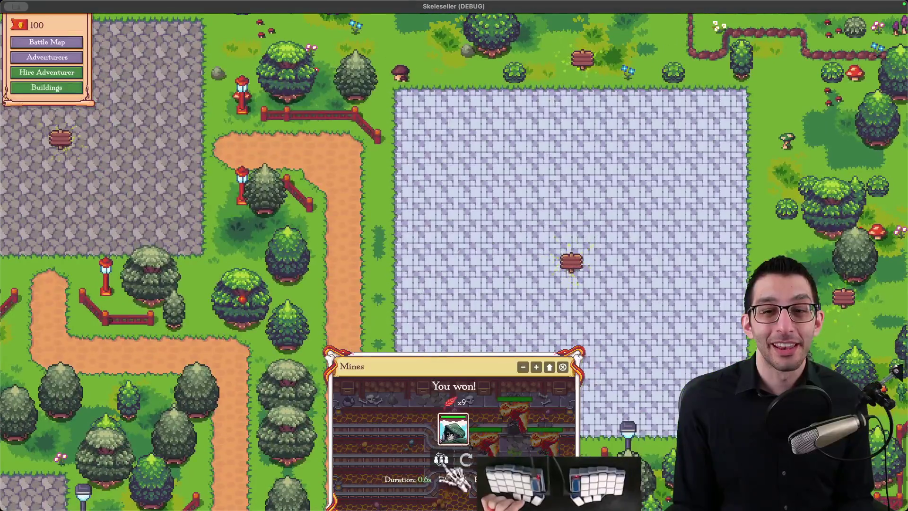
pyautogui.press('Escape')
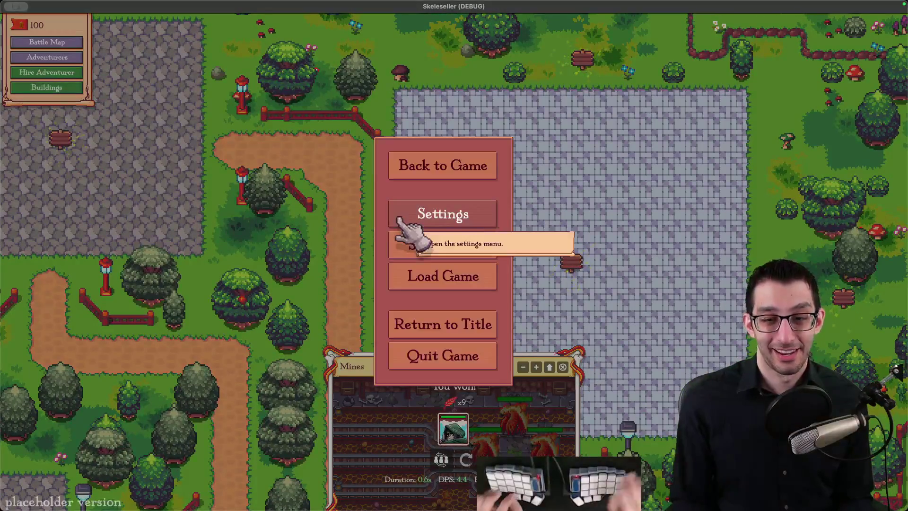
# Search the project for '%unluckybird' in Visual Studio Code
pyautogui.press('super+Tab')
pyautogui.press('super+p')
pyautogui.write('%')
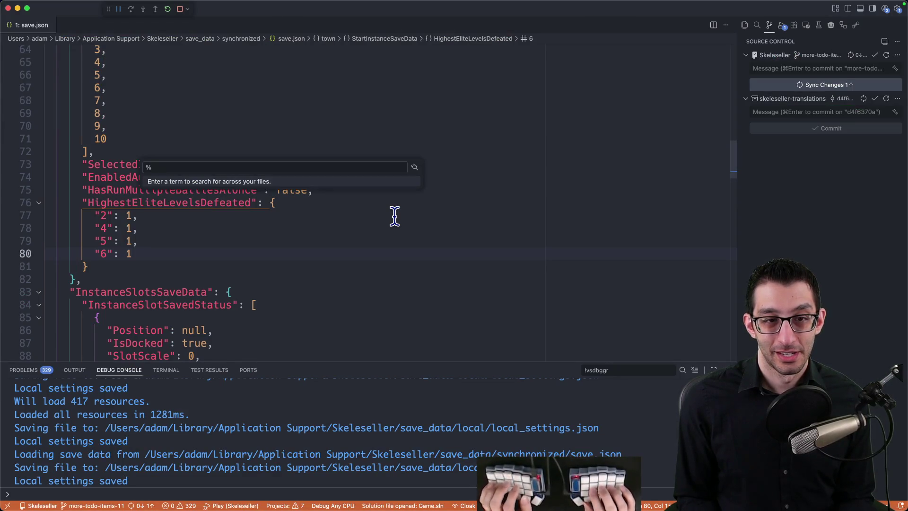
pyautogui.write('unlucky')
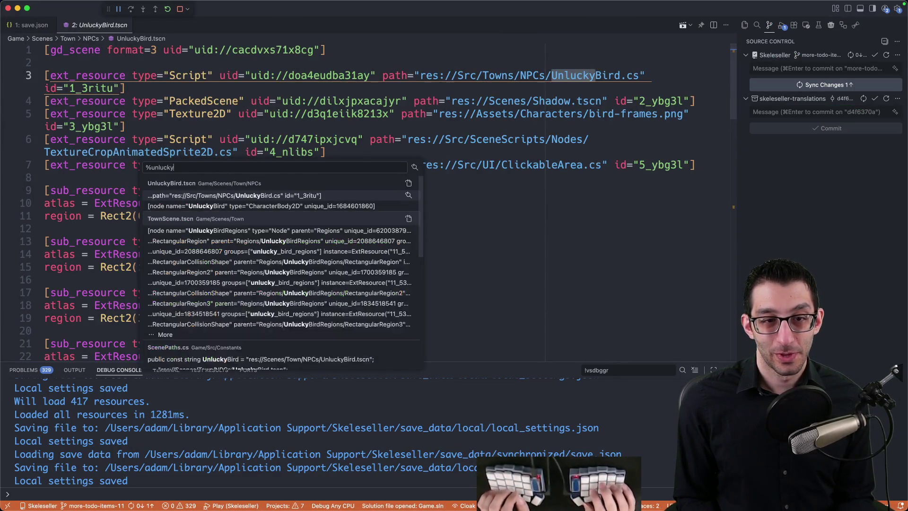
pyautogui.write('bird')
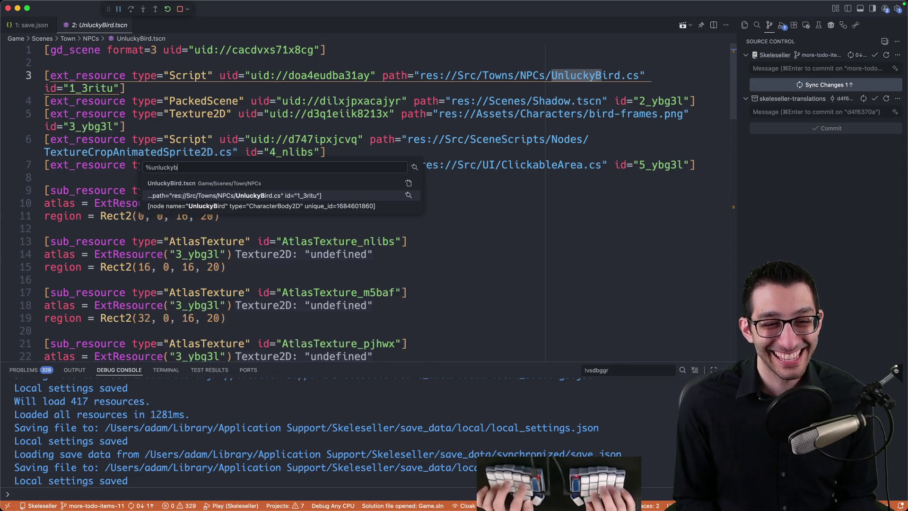
# Open Town.cs at CreateUnluckyBird and select the ChefSlime null-check block
pyautogui.press('Down')
pyautogui.press('Down')
pyautogui.press('Down')
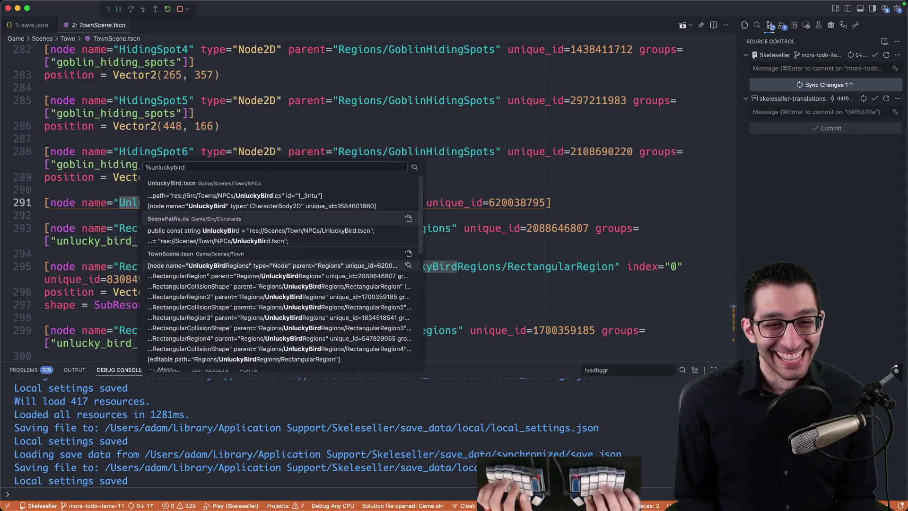
pyautogui.scroll(-5, 360, 256)
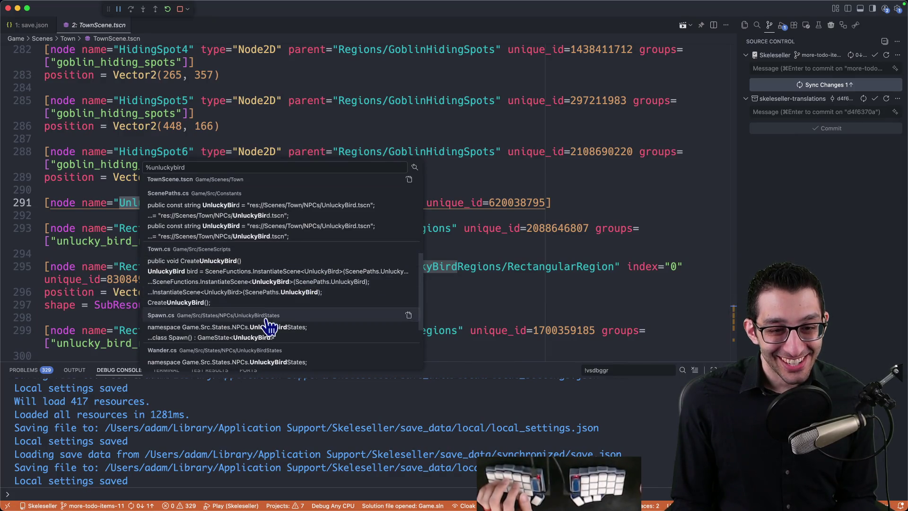
pyautogui.click(237, 261)
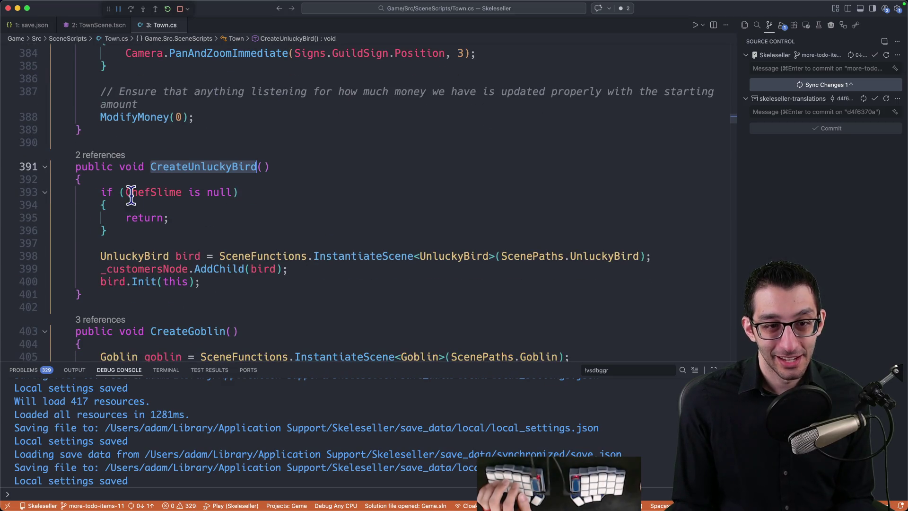
pyautogui.moveTo(101, 192); pyautogui.dragTo(192, 230)
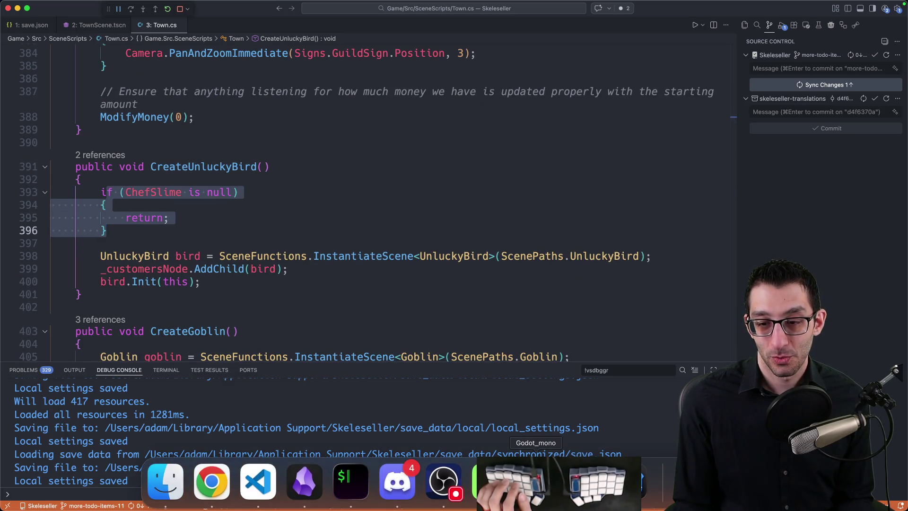
# Load a saved game in Skeleseller, save it, and speed the Mines run into battle
pyautogui.click(531, 487)
pyautogui.click(459, 286)
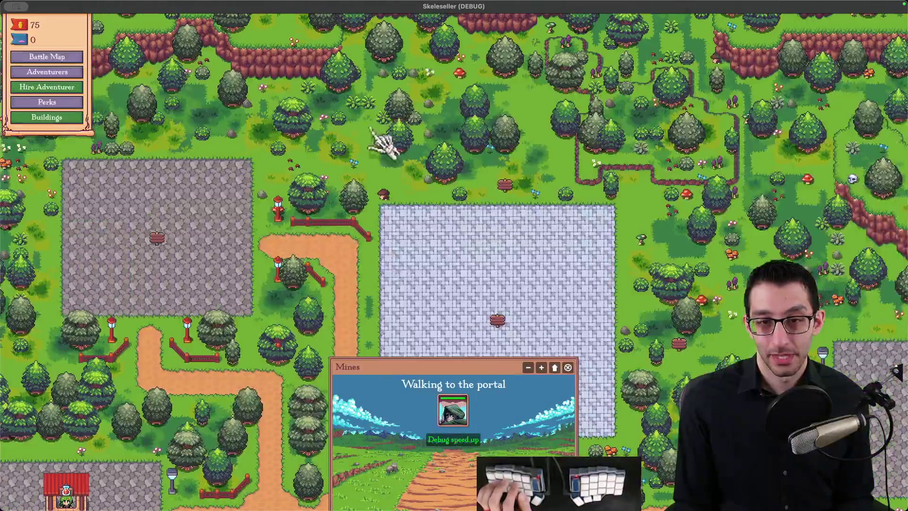
pyautogui.press('Escape')
pyautogui.click(417, 240)
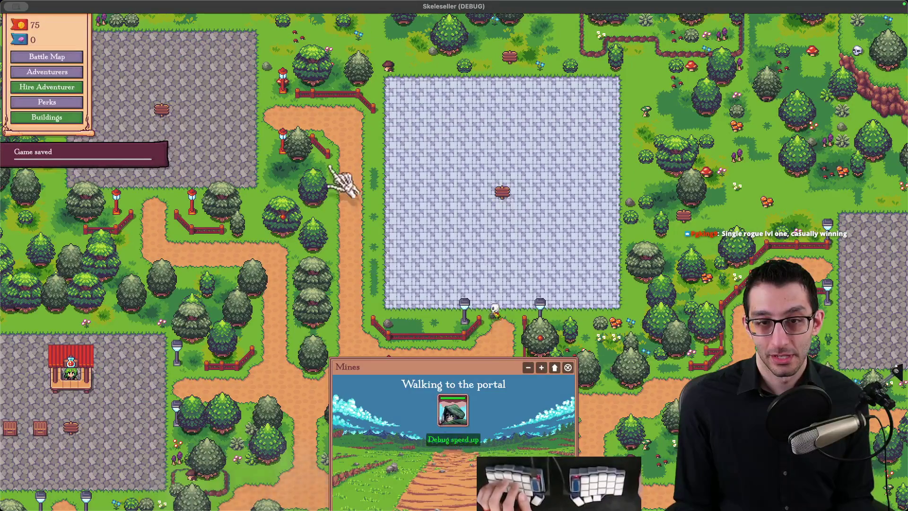
pyautogui.scroll(5, 365, 203)
pyautogui.press('Escape')
pyautogui.click(455, 248)
pyautogui.click(456, 448)
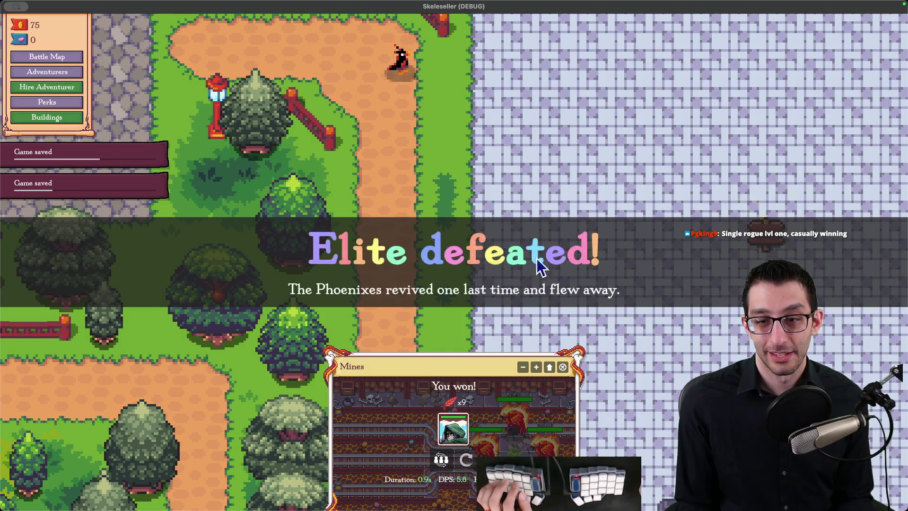
# Quit Skeleseller from the pause menu and switch to the Godot editor
pyautogui.press('Escape')
pyautogui.click(461, 365)
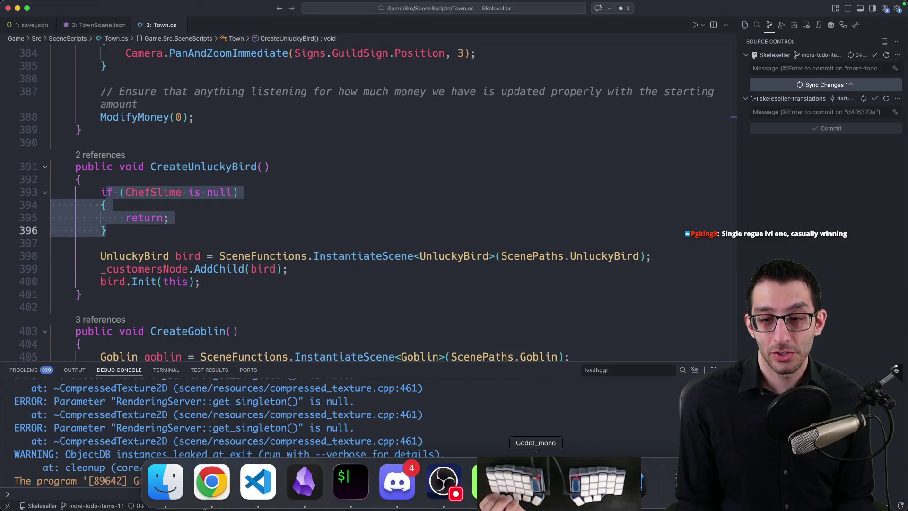
pyautogui.click(492, 494)
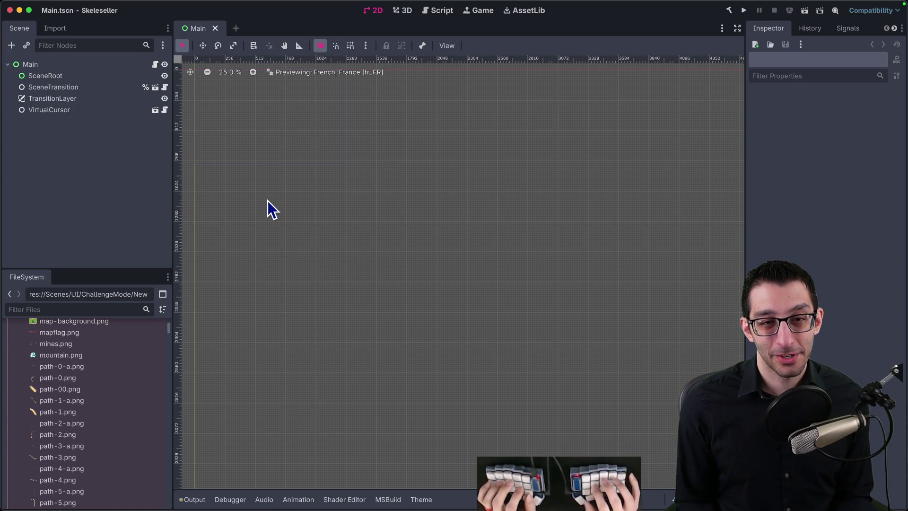
# Open UnluckyBird.tscn and instantiate ThoughtBubble.tscn as its child scene
pyautogui.press('super+shift+o')
pyautogui.write('unlucky')
pyautogui.press('Return')
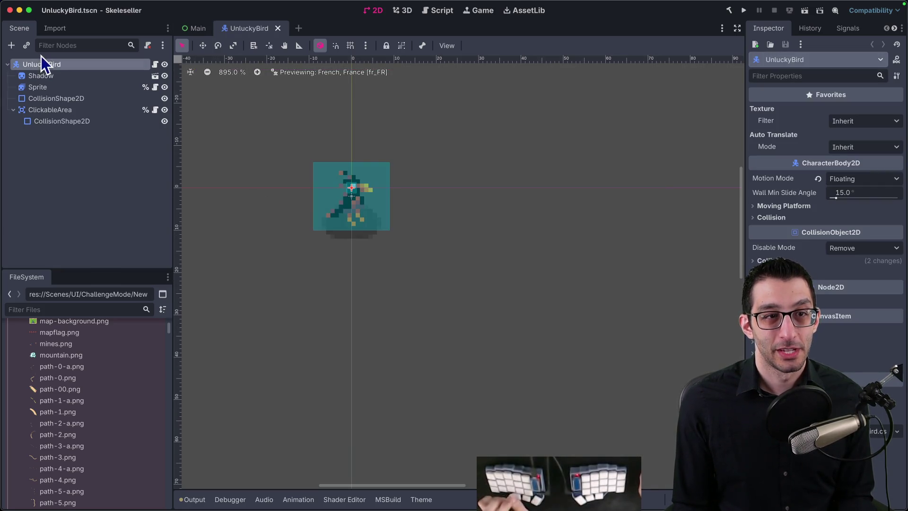
pyautogui.press('super+shift+a')
pyautogui.write('thought')
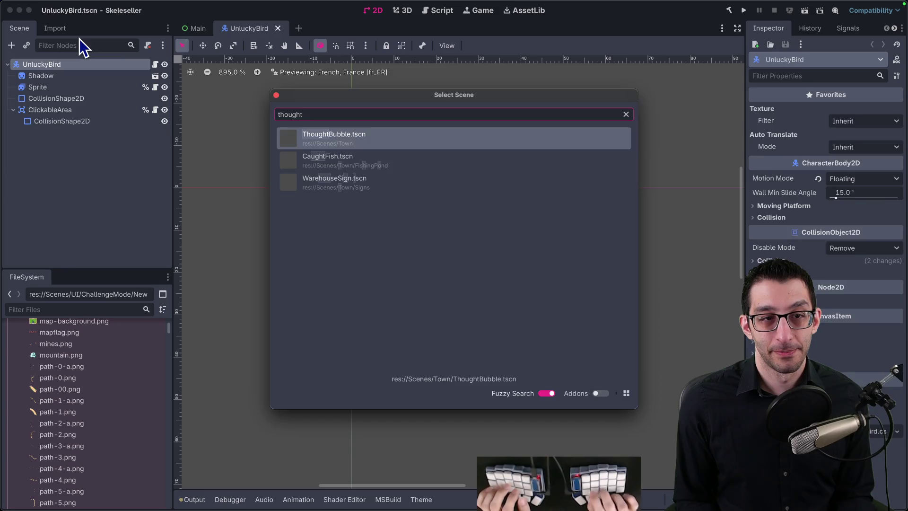
pyautogui.press('Return')
# Inspect the ThoughtBubble scene's root and animated sprite, then return to UnluckyBird
pyautogui.click(154, 132)
pyautogui.click(71, 78)
pyautogui.click(71, 68)
pyautogui.click(72, 76)
pyautogui.click(246, 30)
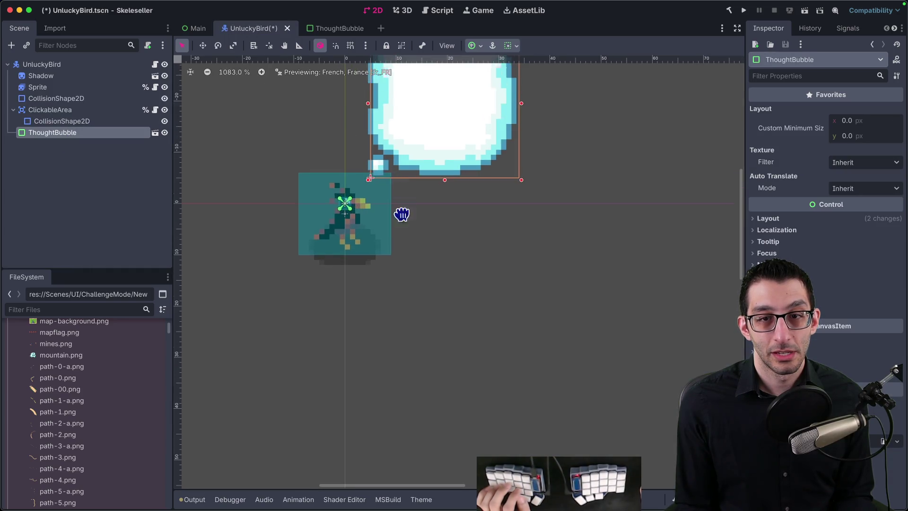
pyautogui.scroll(5, 403, 203)
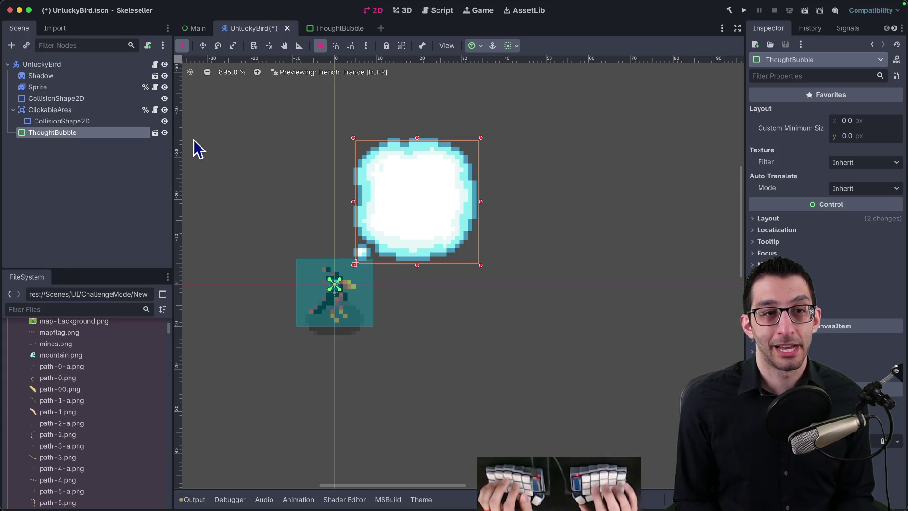
# Search 'cust' in the child-scene picker to open the Customer scene
pyautogui.press('super+shift+a')
pyautogui.write('cust')
pyautogui.press('Return')
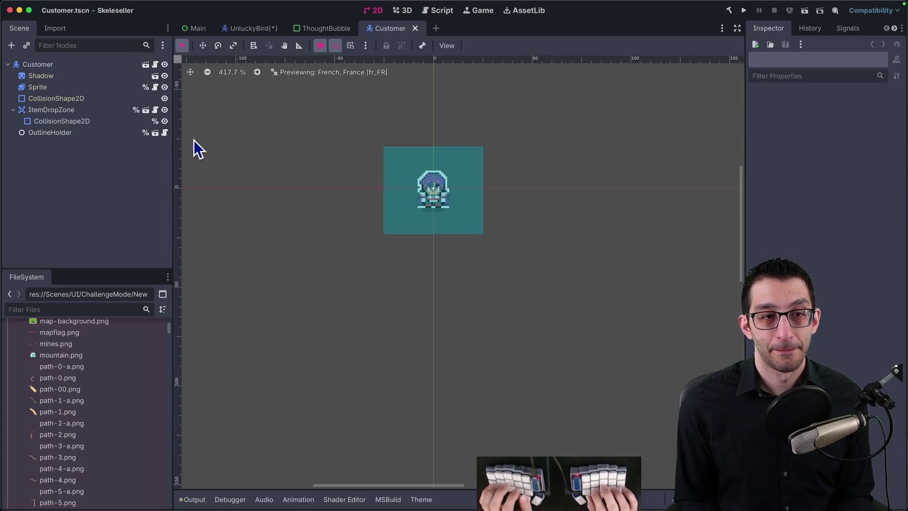
# Open ThoughtBubbleComponent.cs from a '%thoughtbubble' project search
pyautogui.press('super+Tab')
pyautogui.press('super+p')
pyautogui.write('%thoughtbubble')
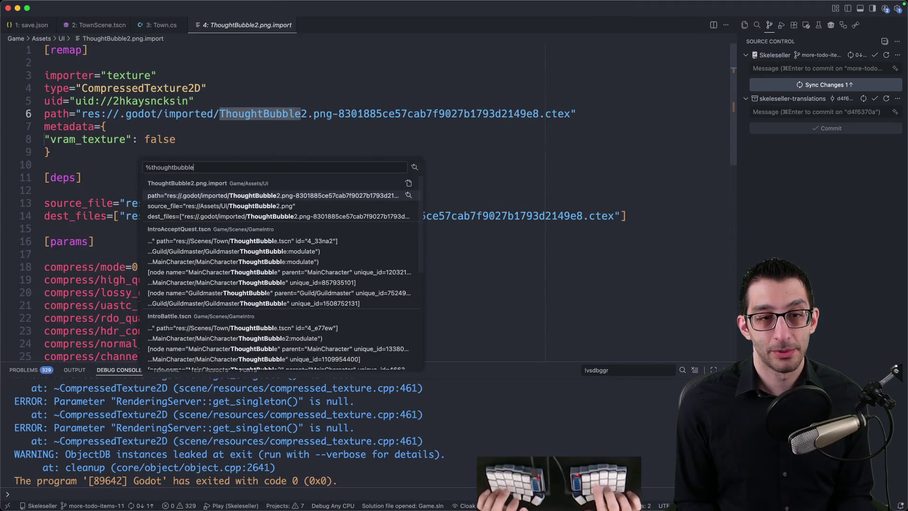
pyautogui.scroll(-5, 288, 261)
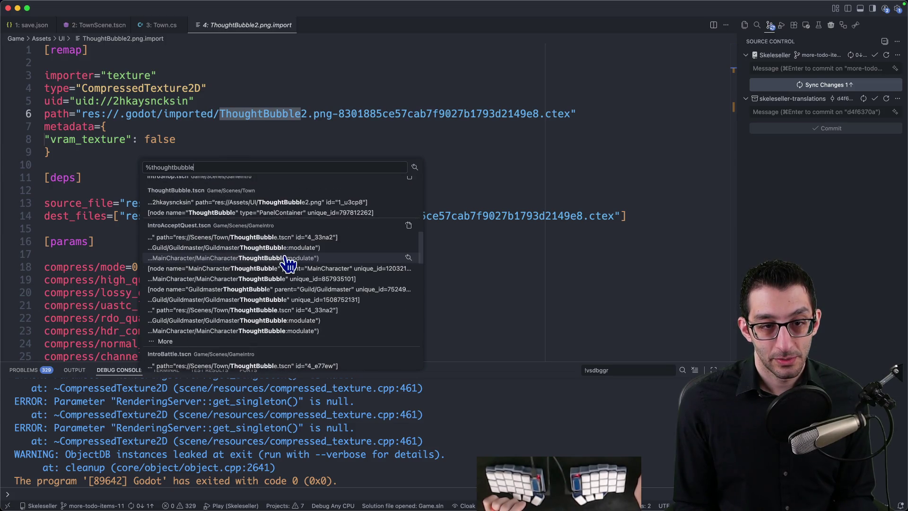
pyautogui.scroll(-5, 287, 262)
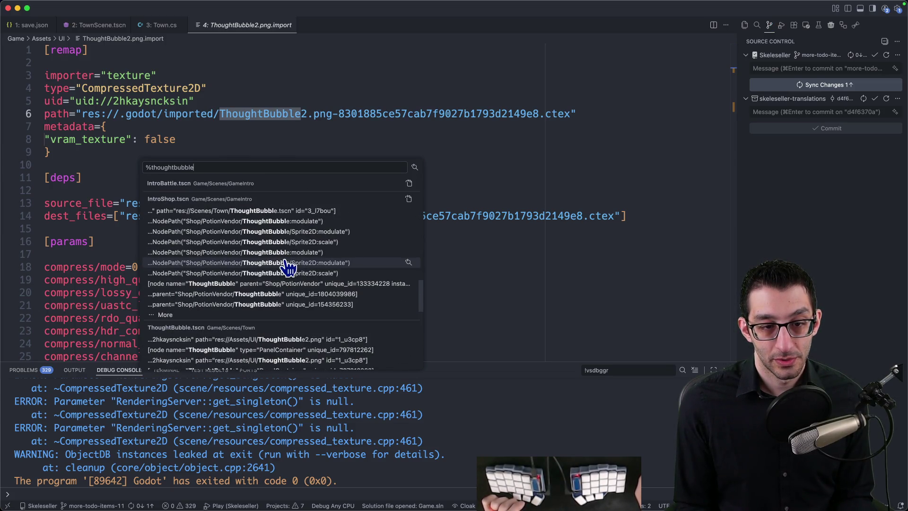
pyautogui.scroll(-5, 287, 266)
pyautogui.scroll(-5, 287, 270)
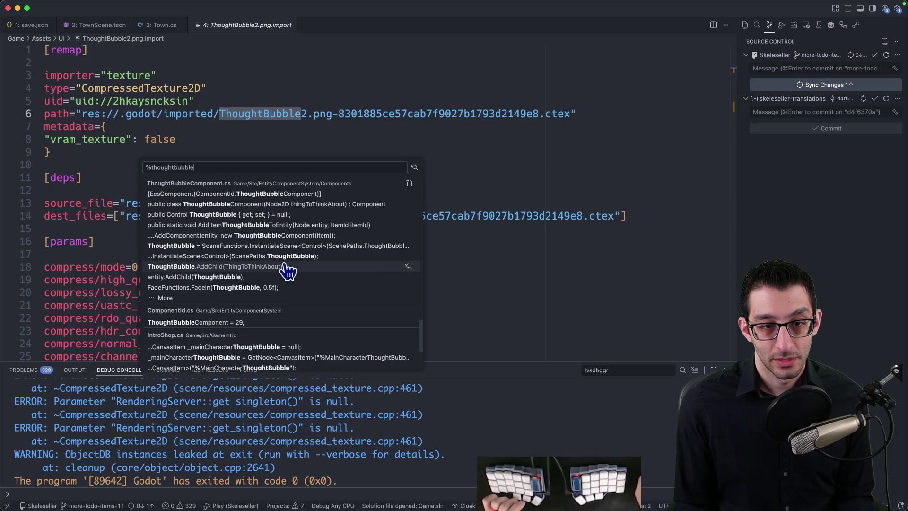
pyautogui.click(287, 267)
# Step through ThingToThinkAbout matches to find where it's placed at Vector2(14, 14)
pyautogui.doubleClick(228, 171)
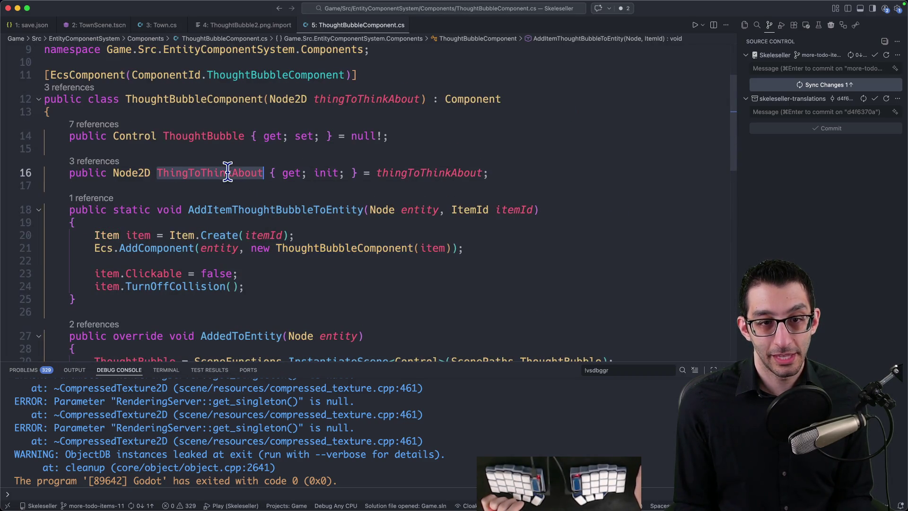
pyautogui.press('super+d')
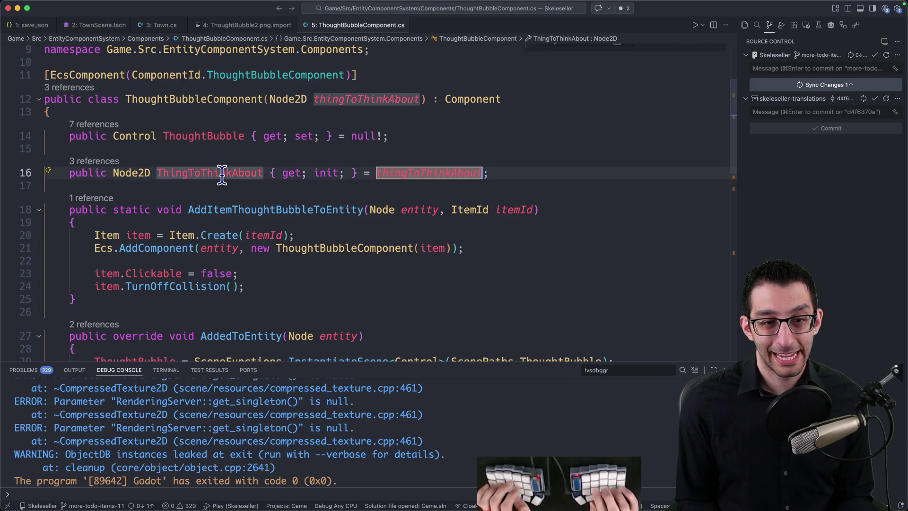
pyautogui.press('super+g')
pyautogui.press('super+g')
pyautogui.press('shift+super+g')
pyautogui.press('super+g')
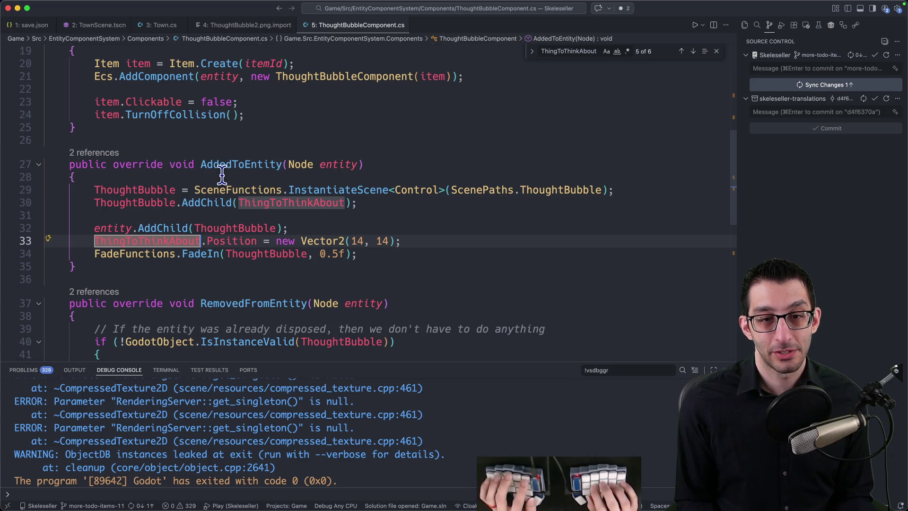
pyautogui.press('super+Tab')
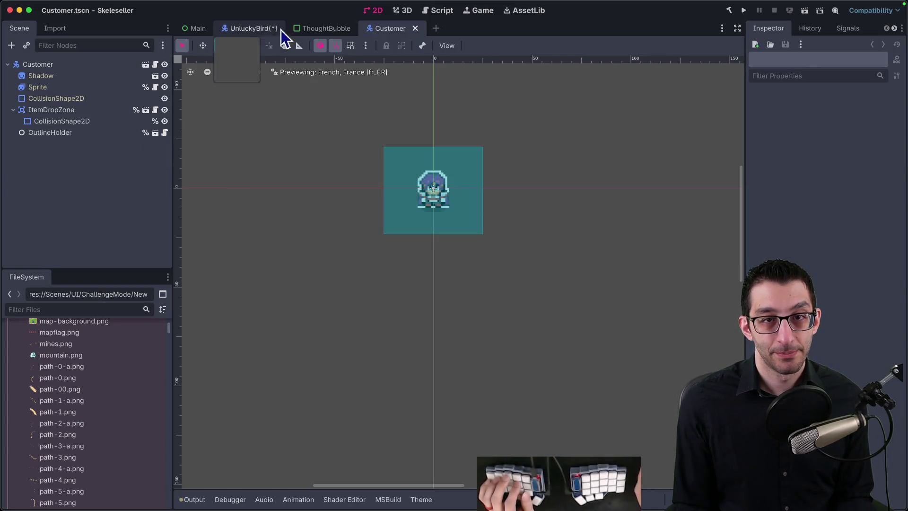
# Add a Sprite2D child under ThoughtBubble in the UnluckyBird scene
pyautogui.click(284, 29)
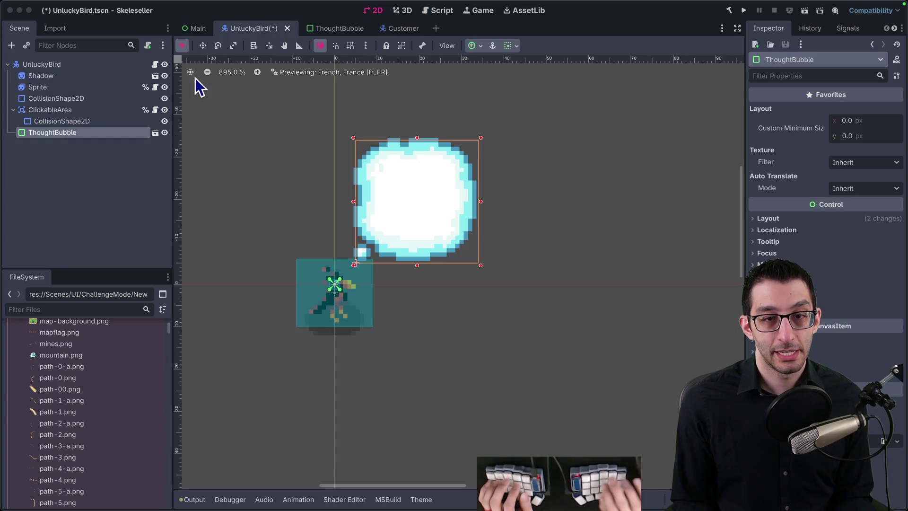
pyautogui.hotkey('ctrl', 'a')
pyautogui.press('Return')
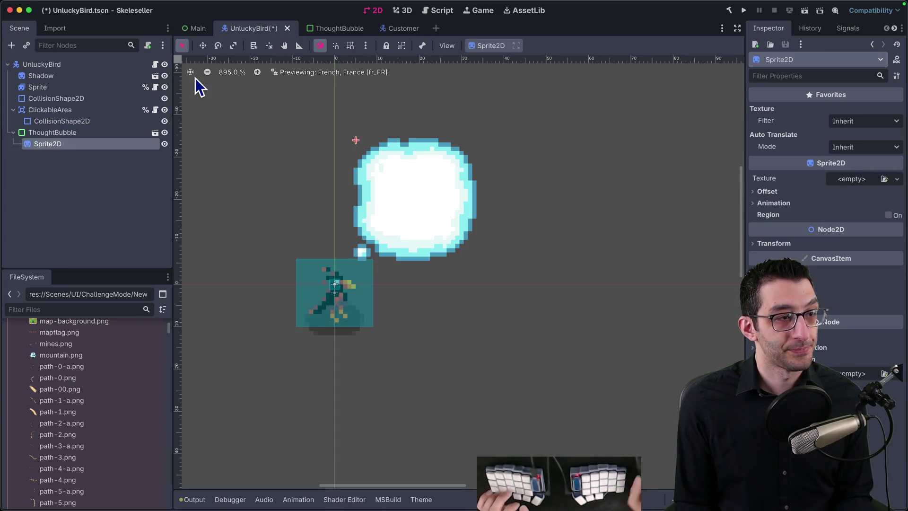
# Give the sprite a new AtlasTexture using oryx_items.png as its atlas
pyautogui.click(847, 181)
pyautogui.click(827, 257)
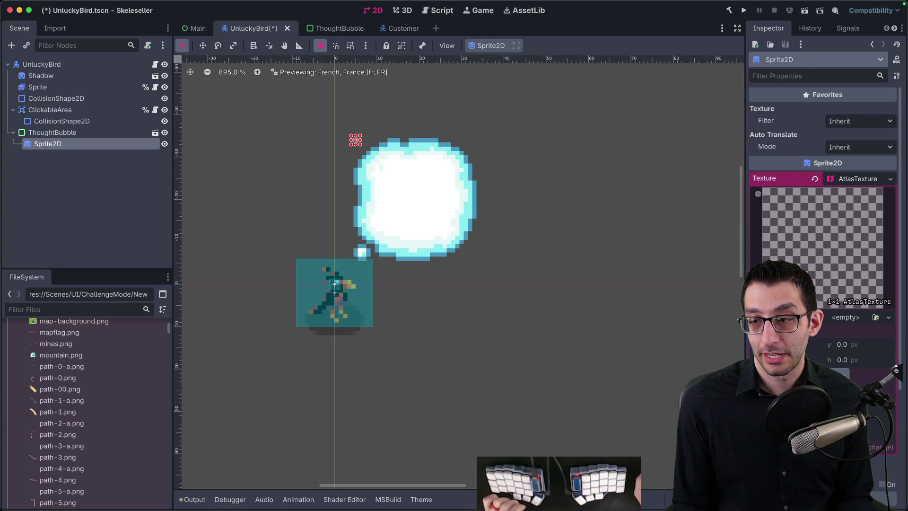
pyautogui.click(845, 317)
pyautogui.click(851, 426)
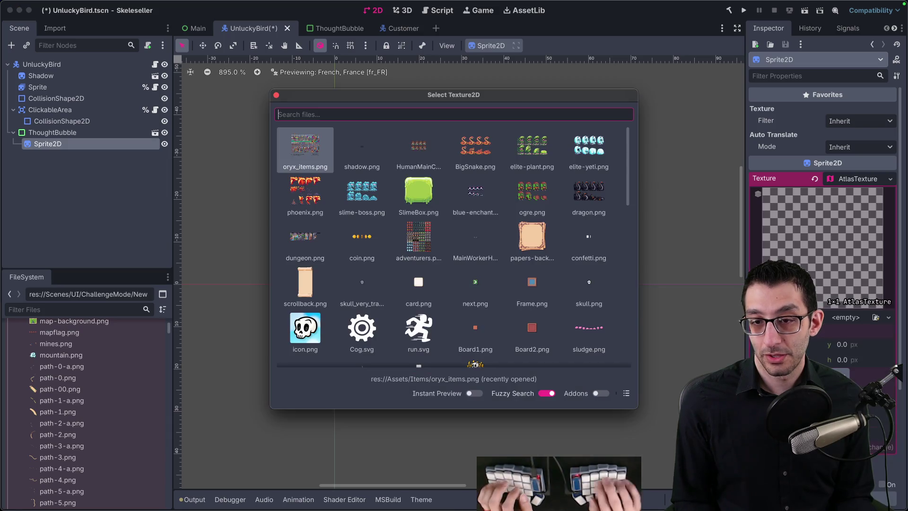
pyautogui.write('items')
pyautogui.doubleClick(305, 147)
pyautogui.scroll(-2, 711, 297)
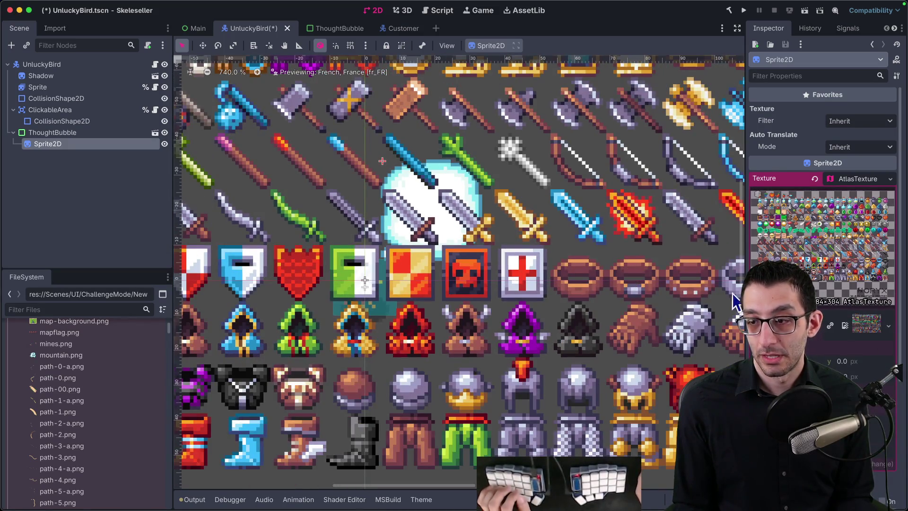
pyautogui.scroll(-8, 505, 343)
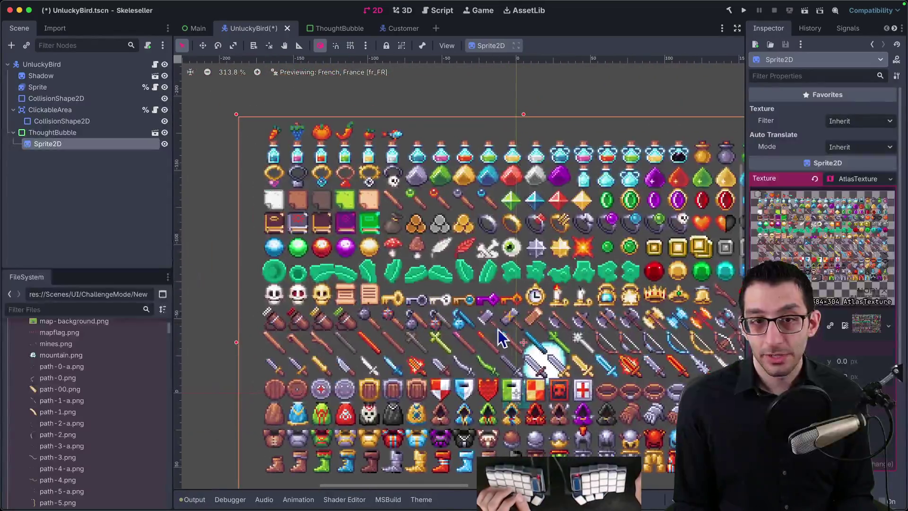
# Set the atlas region to 16, 0, 16, 16 to show the carrot
pyautogui.click(804, 377)
pyautogui.write('16')
pyautogui.press('Tab')
pyautogui.write('16')
pyautogui.press('Return')
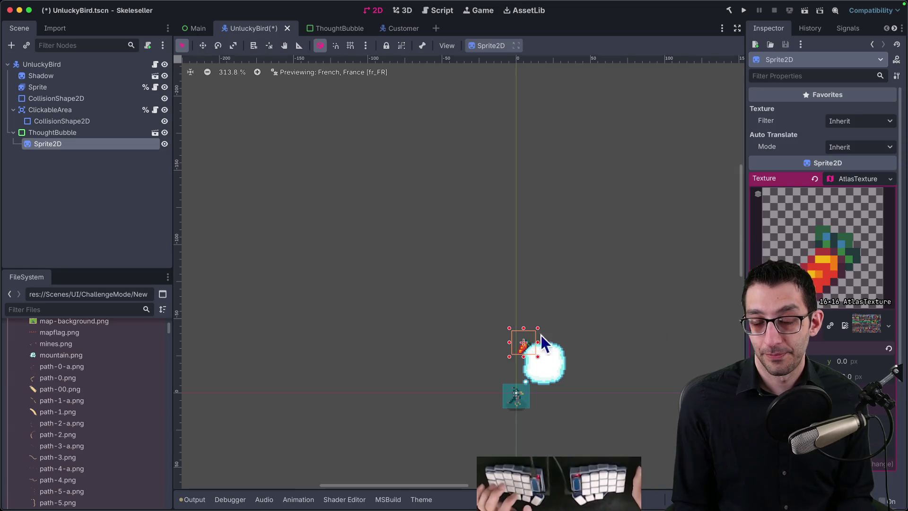
pyautogui.scroll(5, 539, 359)
pyautogui.scroll(-5, 872, 345)
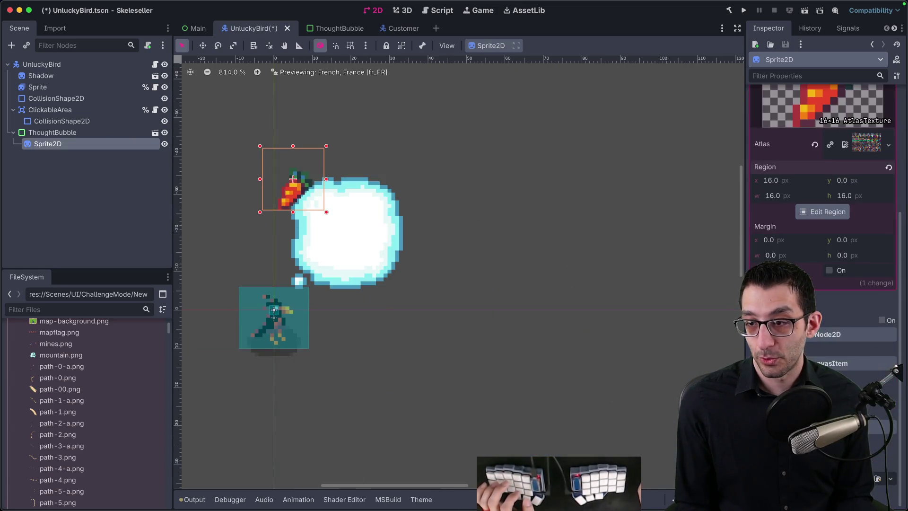
# Position the carrot sprite at 14, 14
pyautogui.click(832, 334)
pyautogui.click(844, 361)
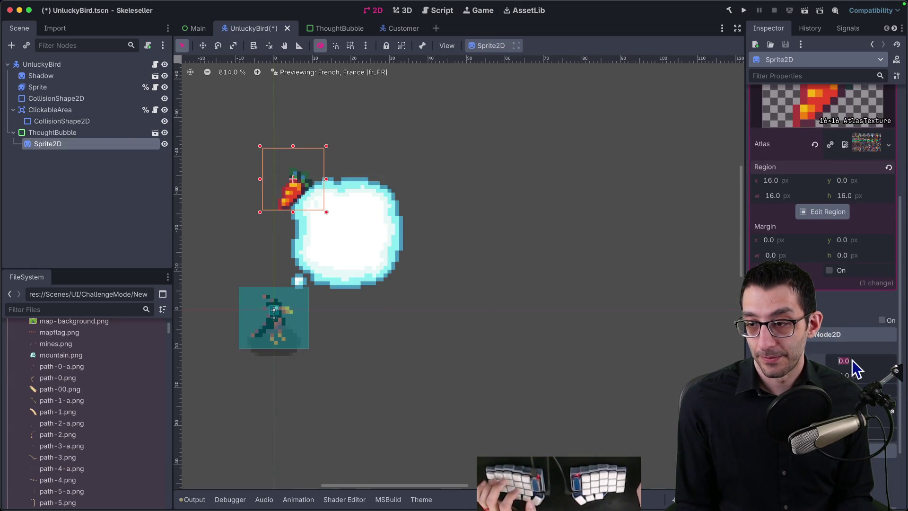
pyautogui.write('14')
pyautogui.press('Tab')
pyautogui.write('14')
pyautogui.press('Return')
# Nudge the carrot up inside the bubble and review the full atlas details
pyautogui.click(565, 291)
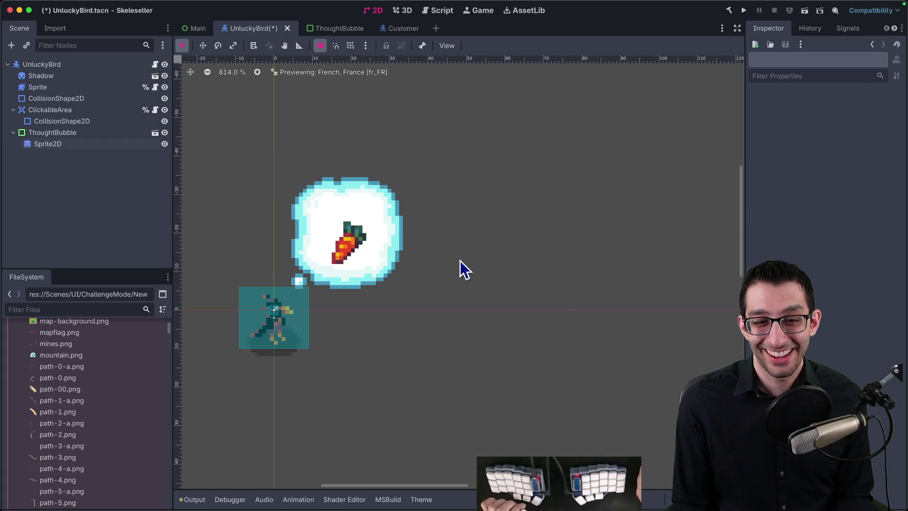
pyautogui.click(352, 243)
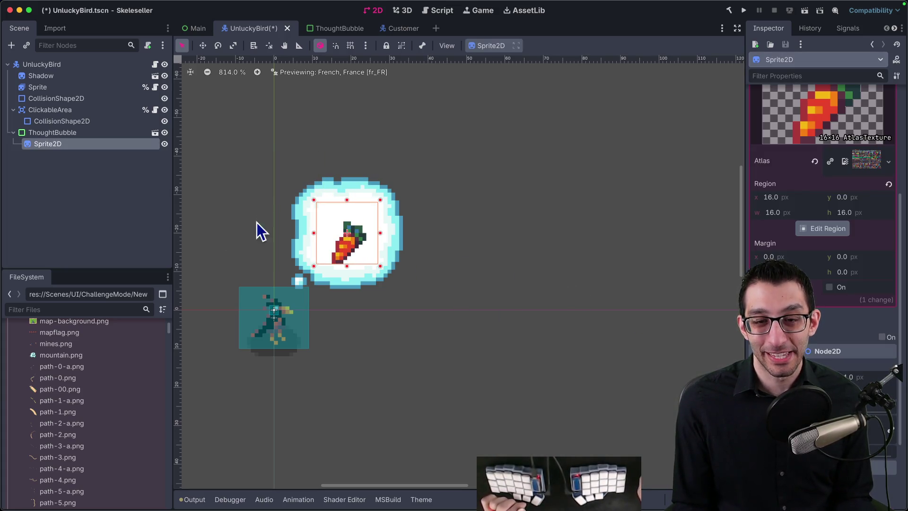
pyautogui.press('Up')
pyautogui.press('Up')
pyautogui.press('Up')
pyautogui.click(517, 300)
pyautogui.moveTo(517, 351); pyautogui.dragTo(563, 274)
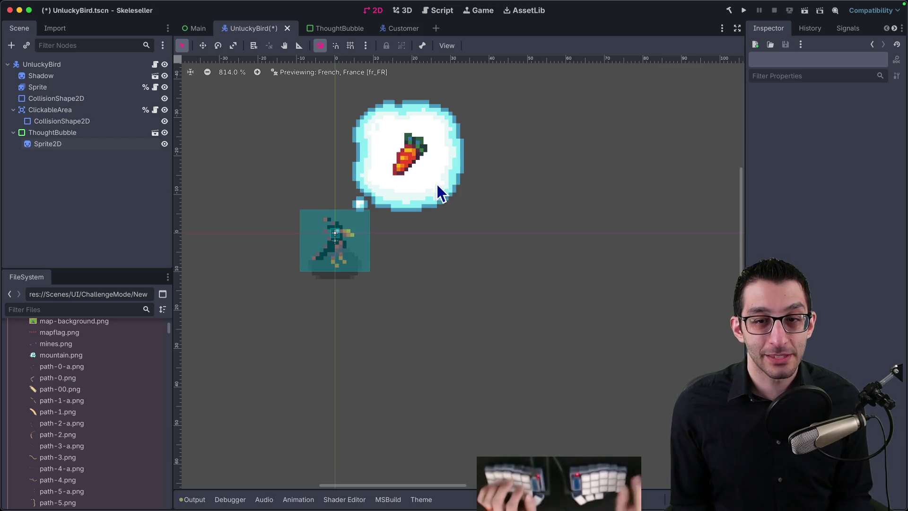
pyautogui.click(90, 146)
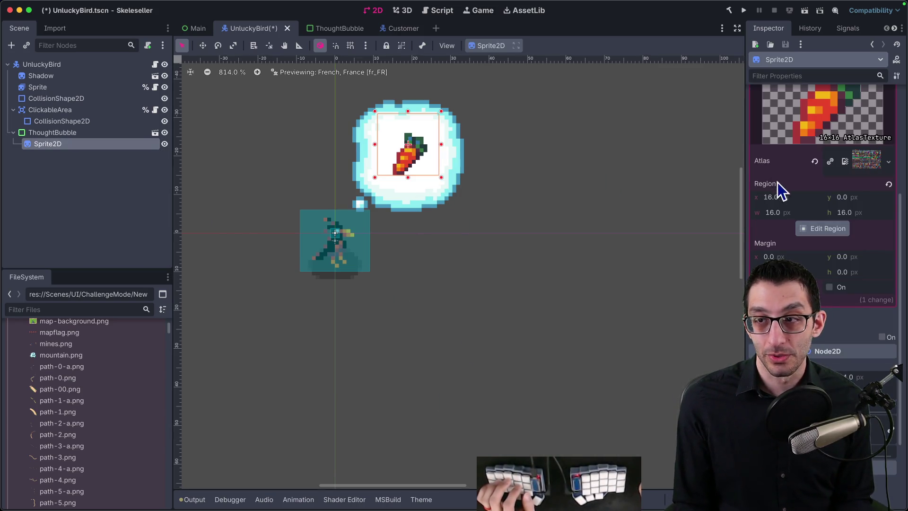
pyautogui.click(864, 190)
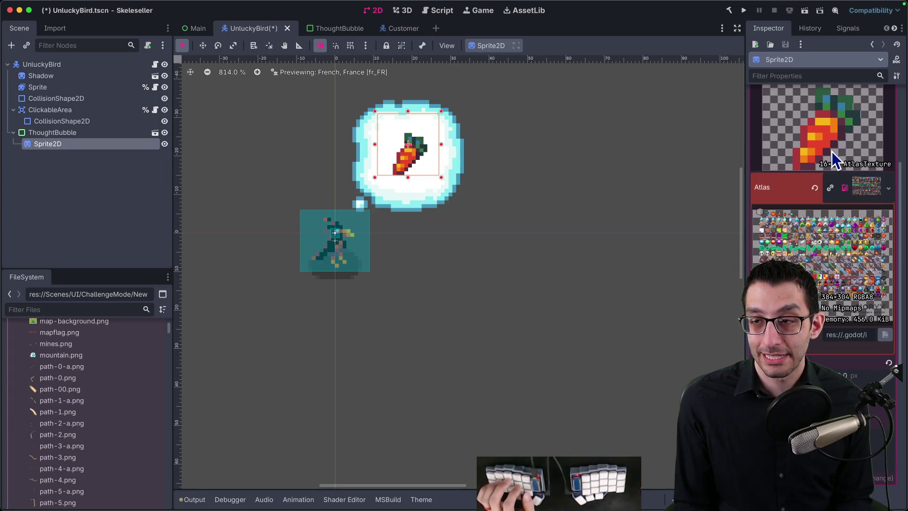
pyautogui.press('super+Tab')
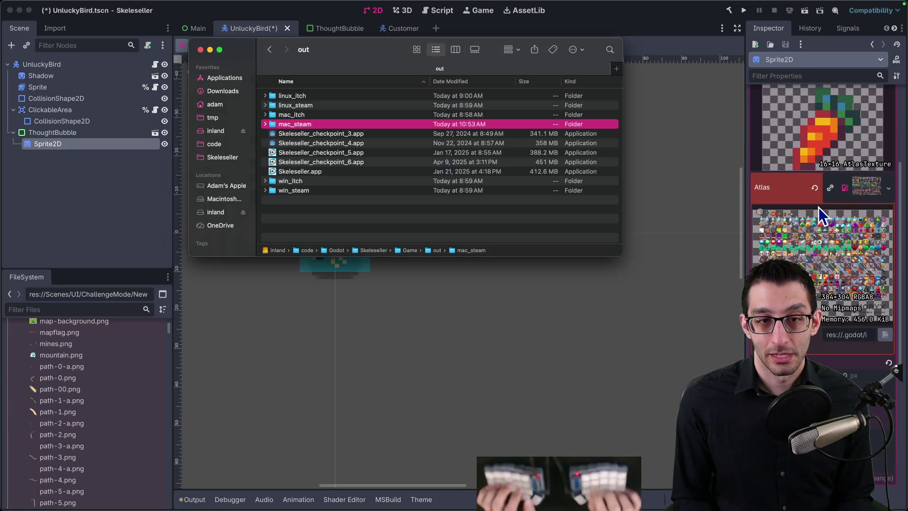
# Open Game/Assets/Items/oryx_items.png in Affinity, zoom into the food sprites, then return to Godot
pyautogui.press('super+Up')
pyautogui.write('as')
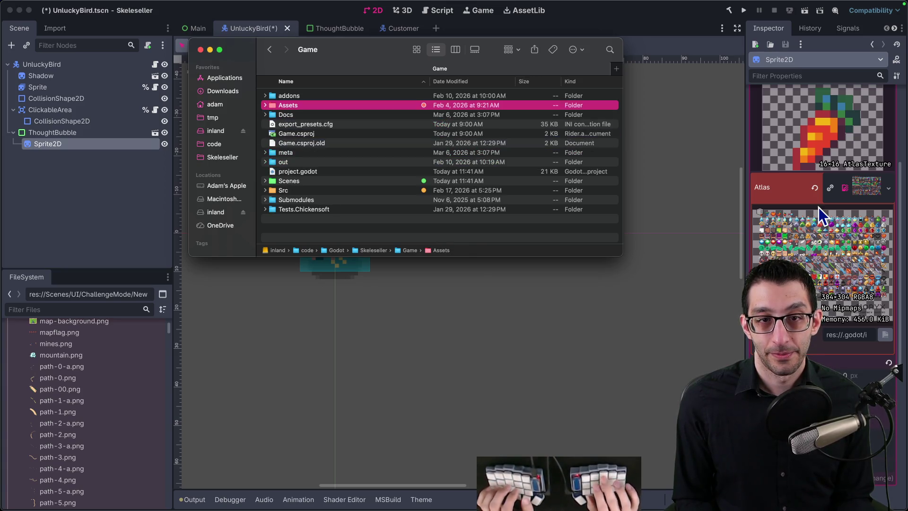
pyautogui.press('super+Down')
pyautogui.press('Down')
pyautogui.write('it')
pyautogui.press('super+Down')
pyautogui.press('Down')
pyautogui.press('super+Down')
pyautogui.scroll(5, 271, 171)
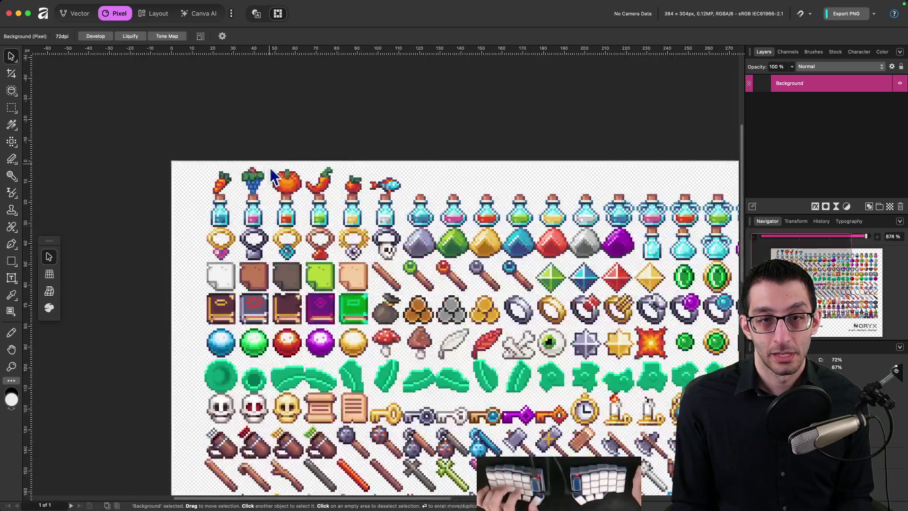
pyautogui.scroll(5, 271, 171)
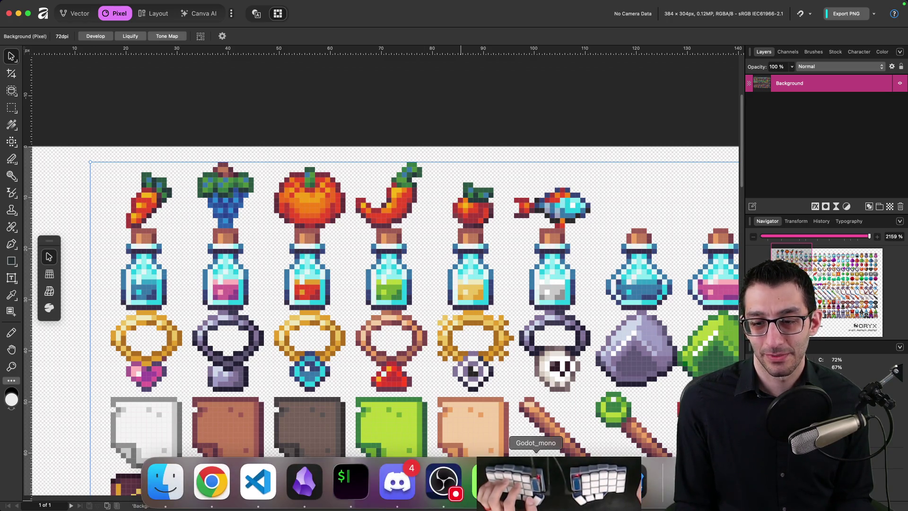
pyautogui.click(444, 480)
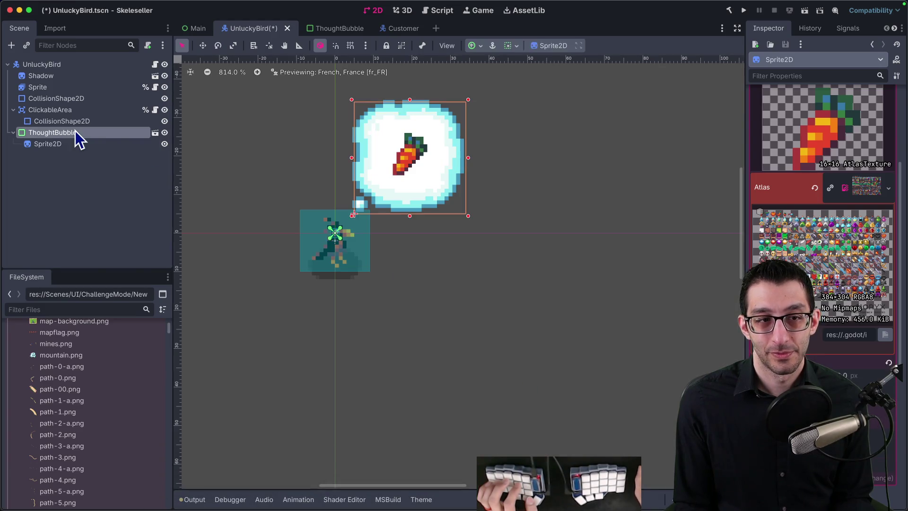
# Hide the ThoughtBubble node, save UnluckyBird, and open UnluckyBird.cs in the code editor
pyautogui.rightClick(75, 131)
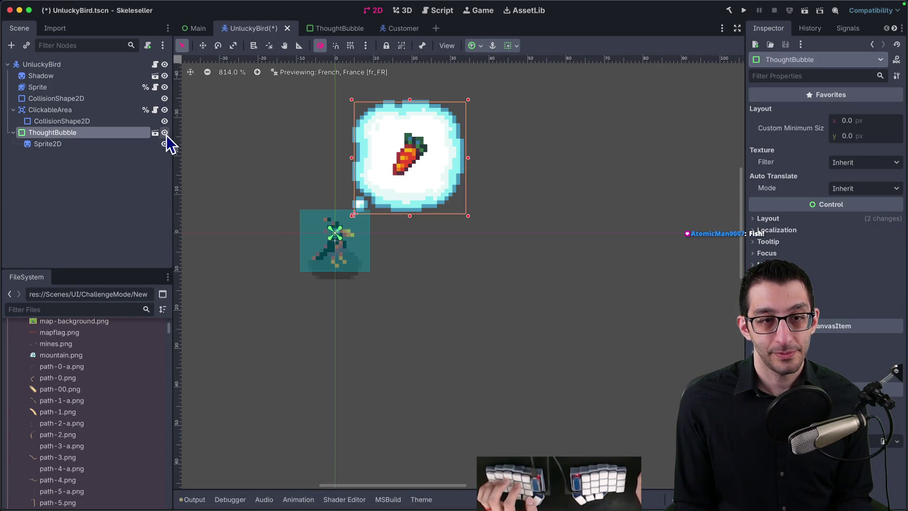
pyautogui.click(164, 134)
pyautogui.press('super+s')
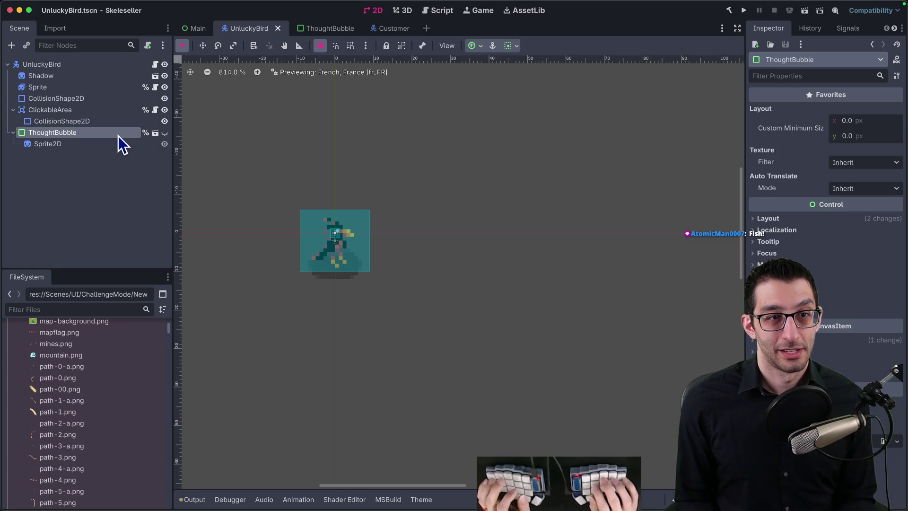
pyautogui.click(155, 64)
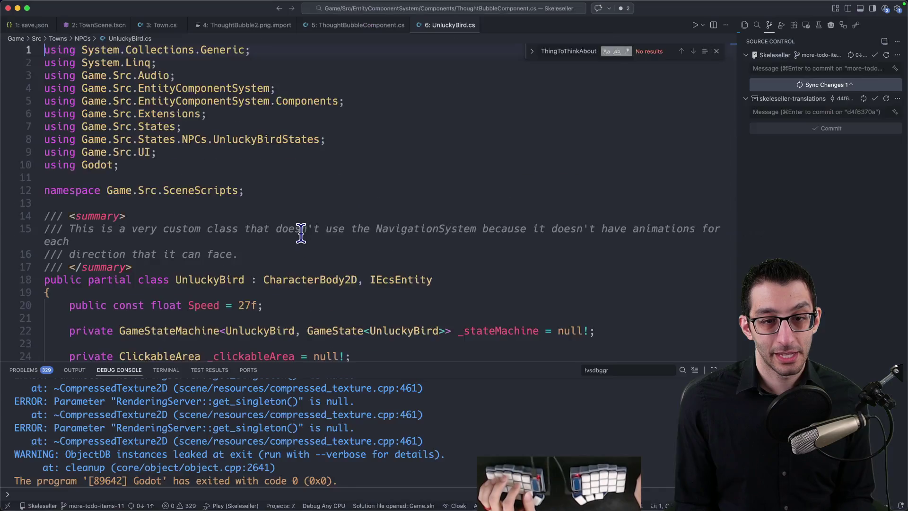
# Jump to the definition of the Clicked() method
pyautogui.scroll(-10, 304, 239)
pyautogui.scroll(-4, 300, 239)
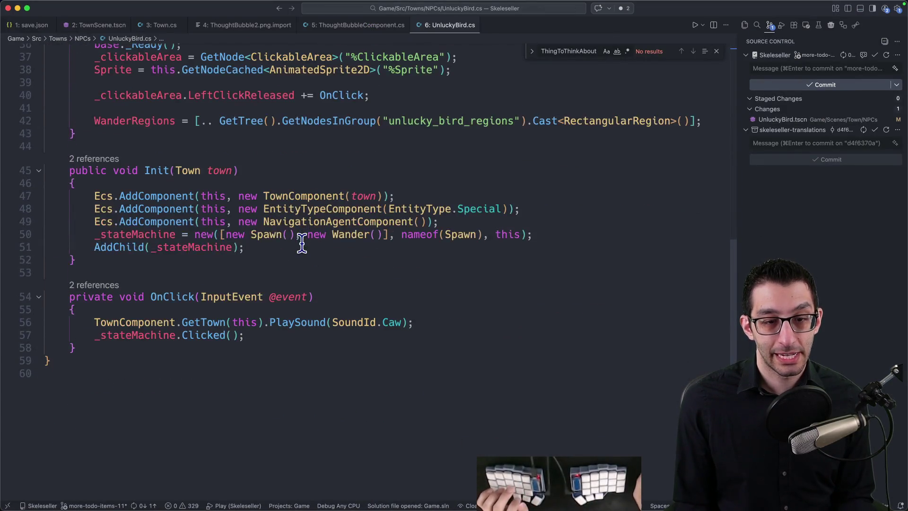
pyautogui.scroll(2, 278, 314)
pyautogui.scroll(3, 304, 320)
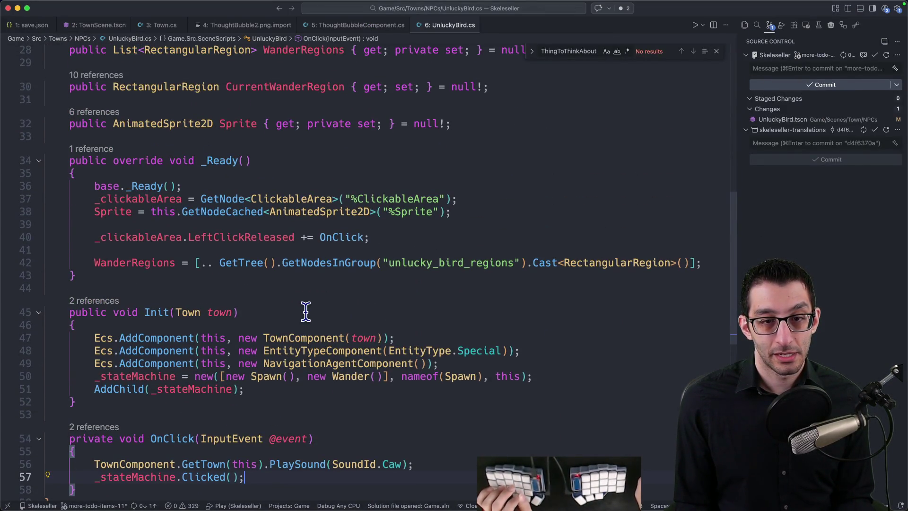
pyautogui.scroll(-2, 302, 306)
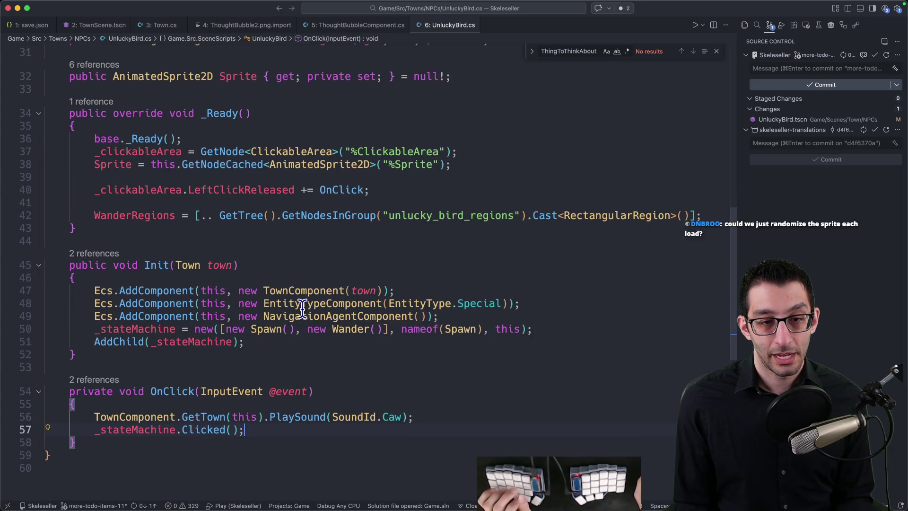
pyautogui.keyDown('super'); pyautogui.click(198, 429); pyautogui.keyUp('super')
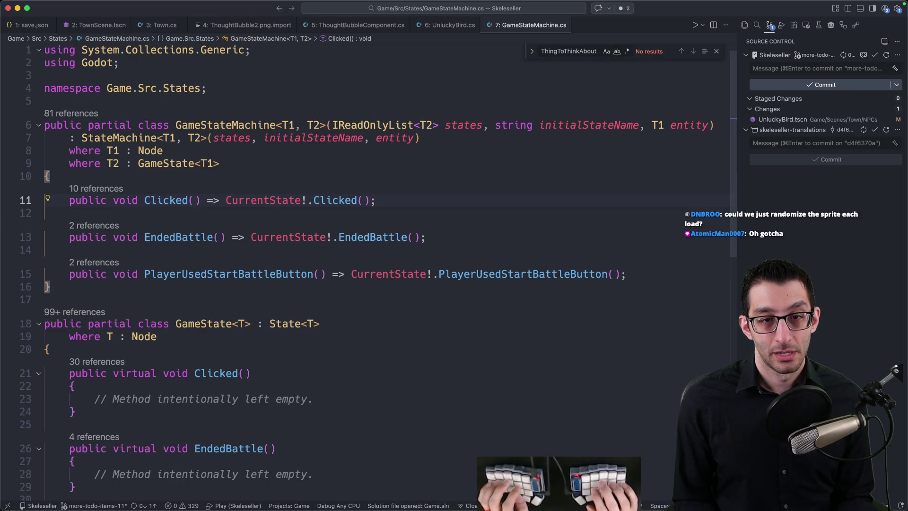
# Open Wander.cs through a 'birdstate' file search and find its Clicked() override by searching 'click'
pyautogui.press('super+p')
pyautogui.write('birdstate')
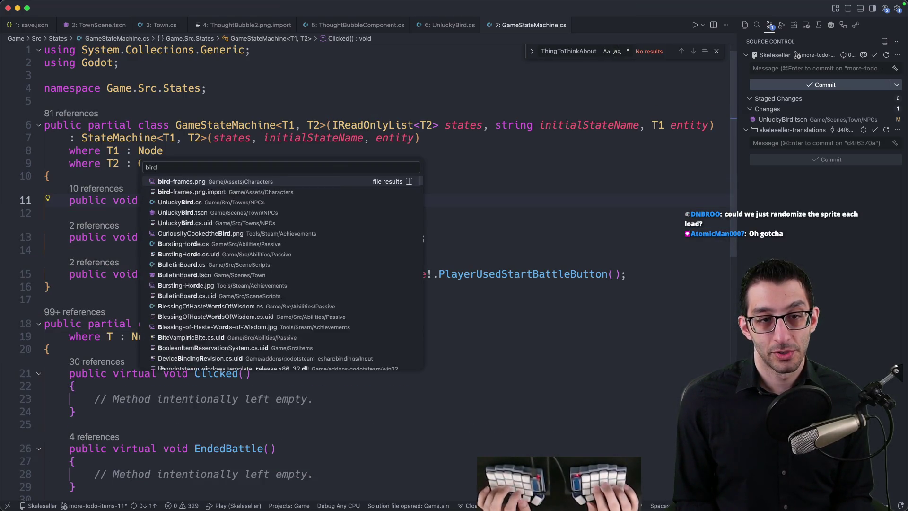
pyautogui.press('Down')
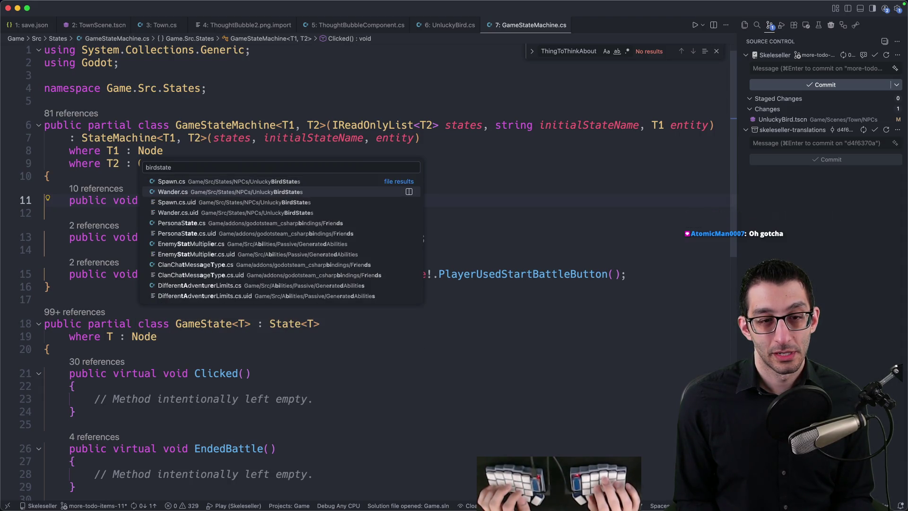
pyautogui.press('Return')
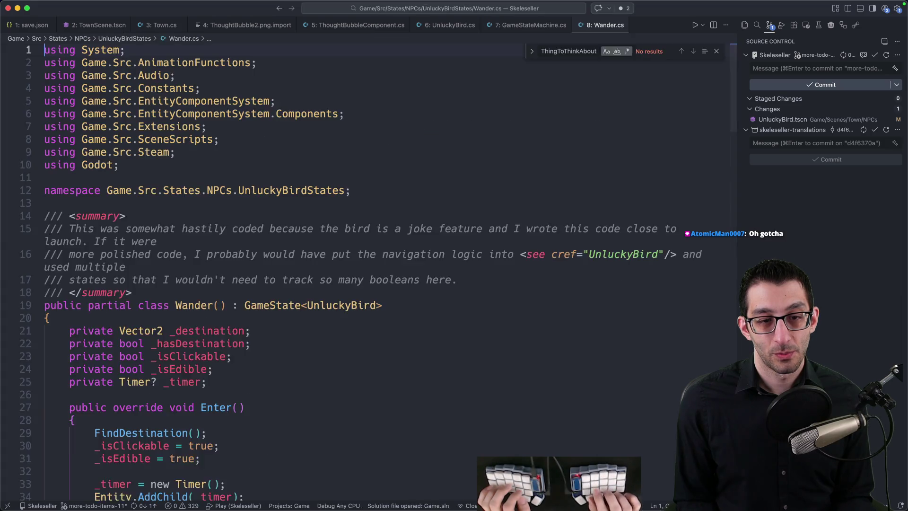
pyautogui.scroll(-10, 209, 424)
pyautogui.press('super+f')
pyautogui.write('click')
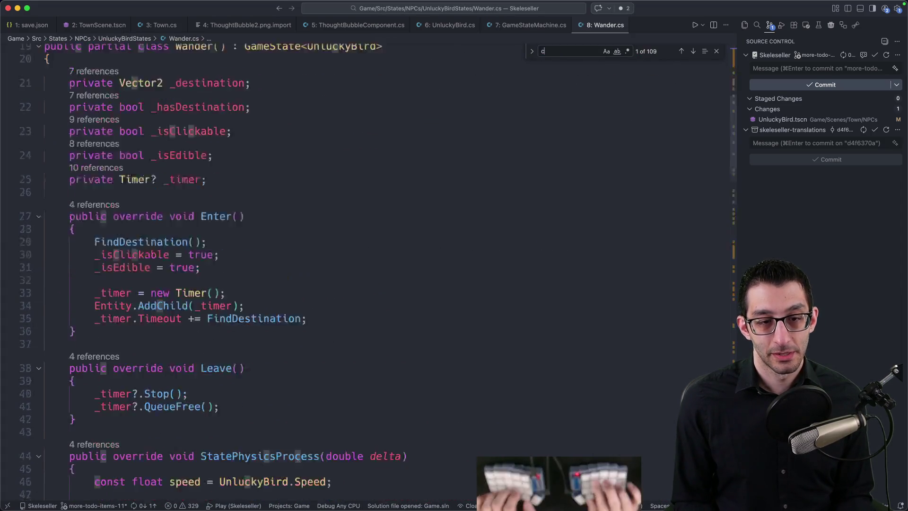
pyautogui.press('Return')
pyautogui.press('Return')
pyautogui.press('Return')
pyautogui.press('Return')
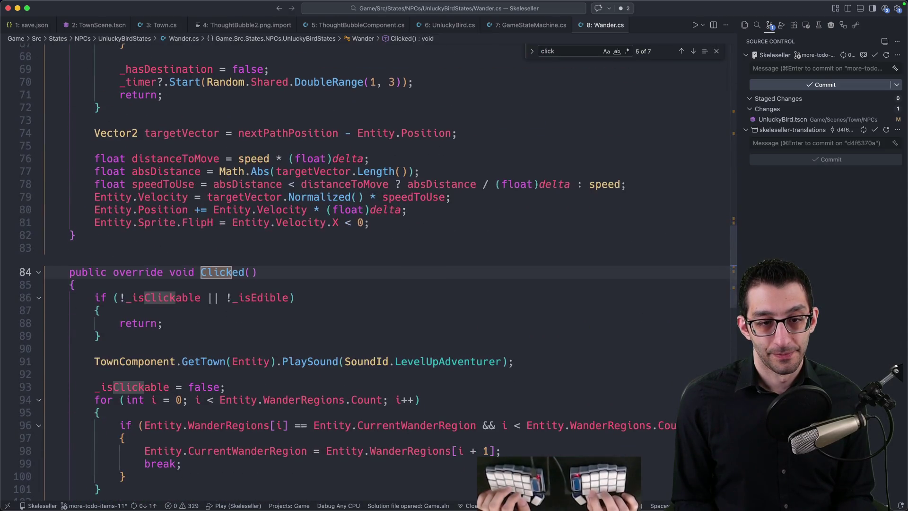
# Add Entity.ShowThoughtBubble(); after the PlaySound call in Clicked() and save Wander.cs
pyautogui.press('Escape')
pyautogui.scroll(-2, 367, 333)
pyautogui.scroll(-1, 366, 333)
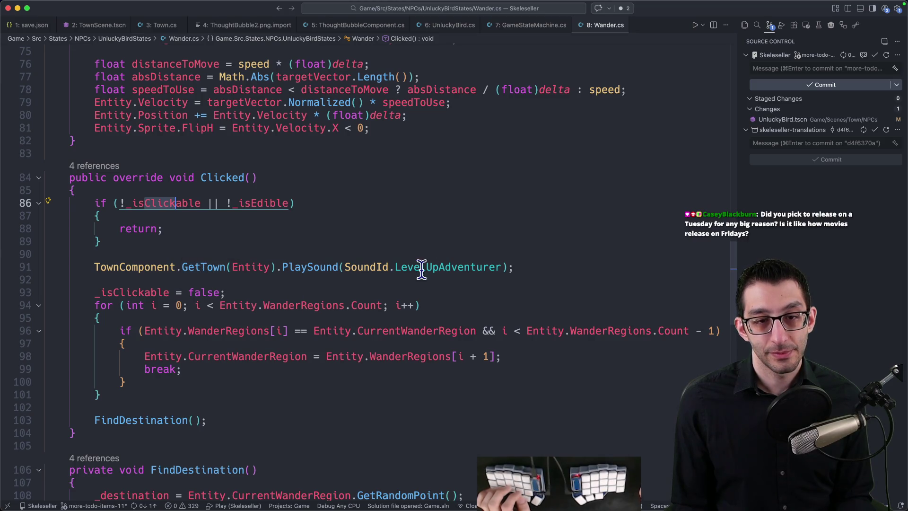
pyautogui.click(555, 265)
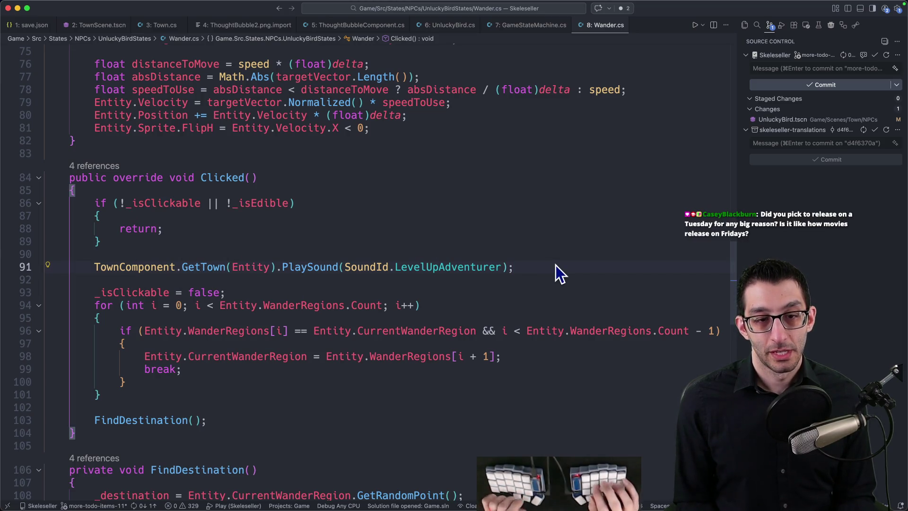
pyautogui.press('Return')
pyautogui.write('Entity.S')
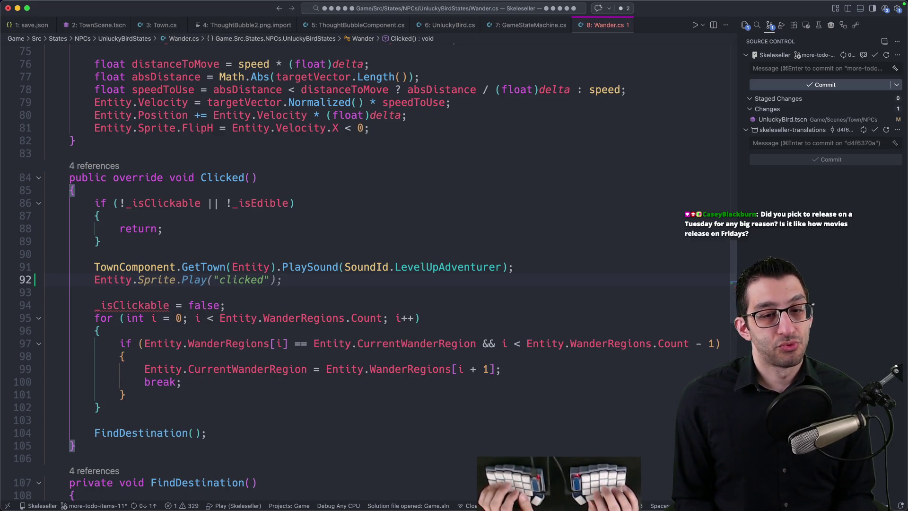
pyautogui.write('howThoug')
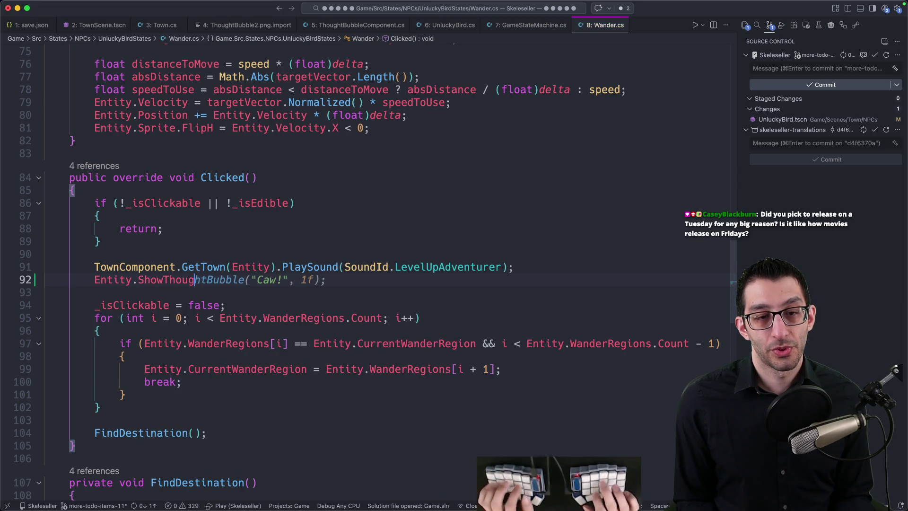
pyautogui.write('htBubble();')
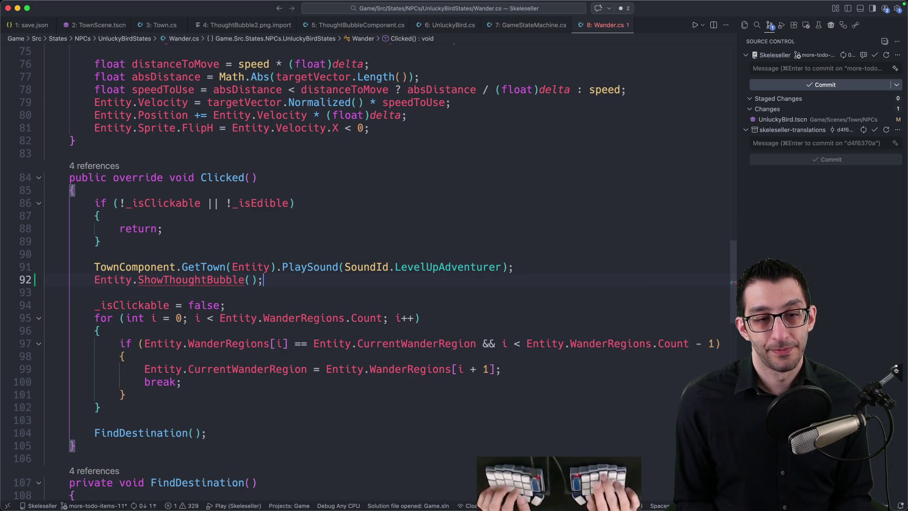
pyautogui.press('super+s')
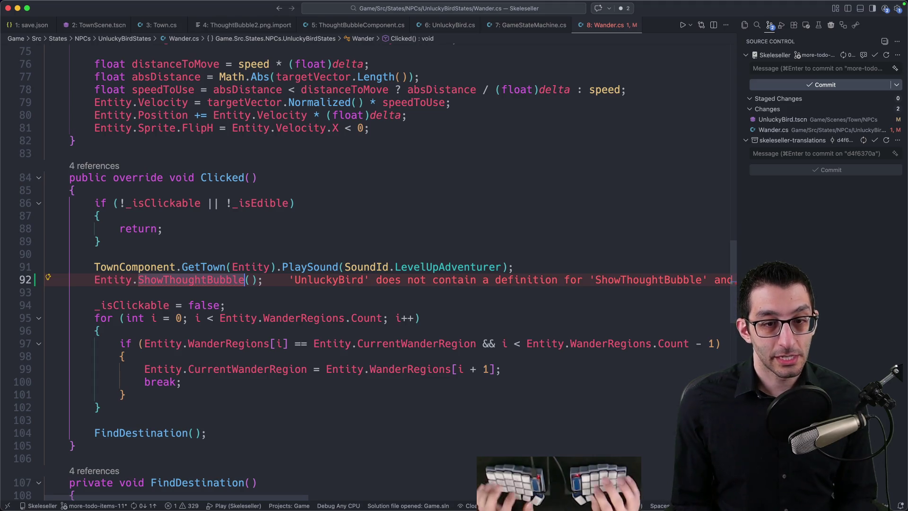
# Start a new untitled scratch note headed 'good code'
pyautogui.press('super+n')
pyautogui.write('good code')
pyautogui.press('Return')
pyautogui.write('maintainability')
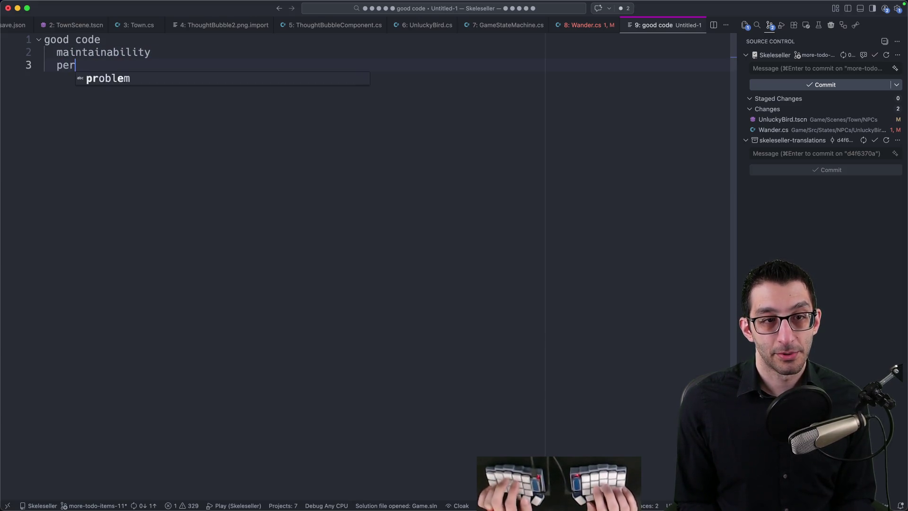
# Finish the good-code list with performance, then discard the note unsaved and return to line 92 of Wander.cs
pyautogui.write('formance')
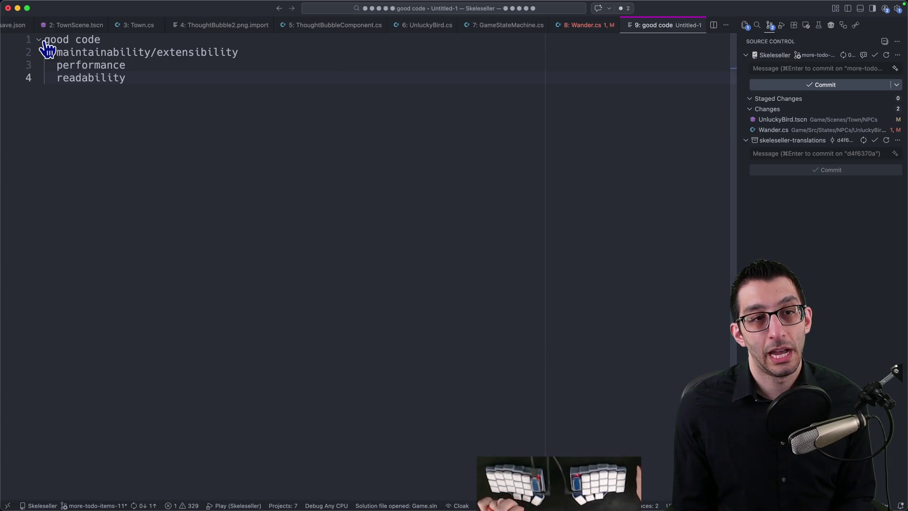
pyautogui.press('super+a')
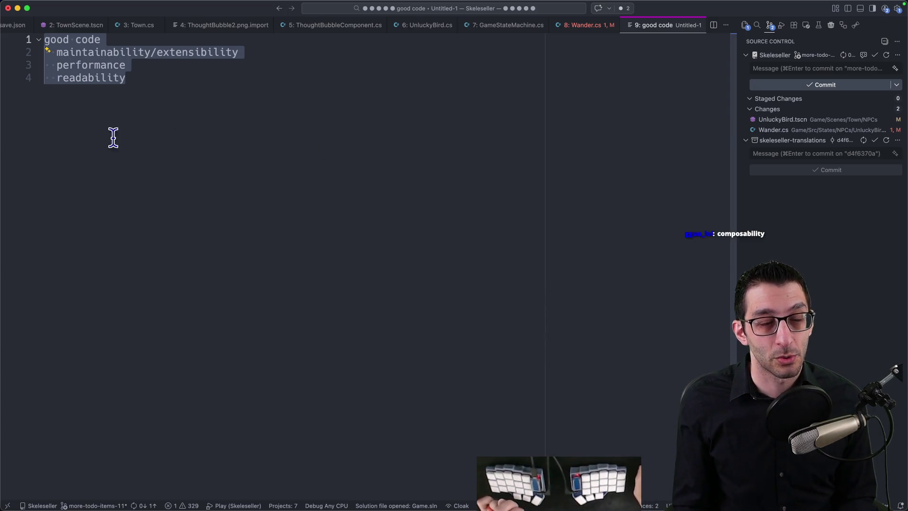
pyautogui.click(373, 162)
pyautogui.press('super+w')
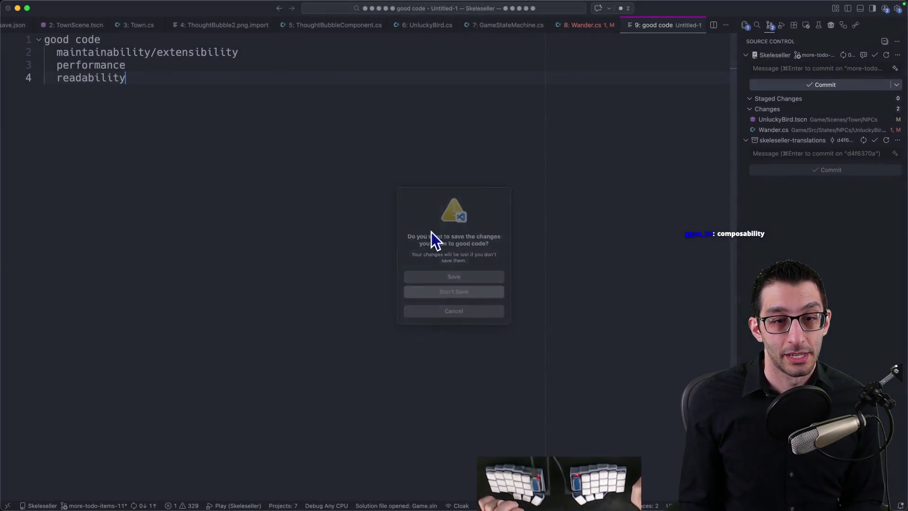
pyautogui.press('super+d')
pyautogui.click(278, 280)
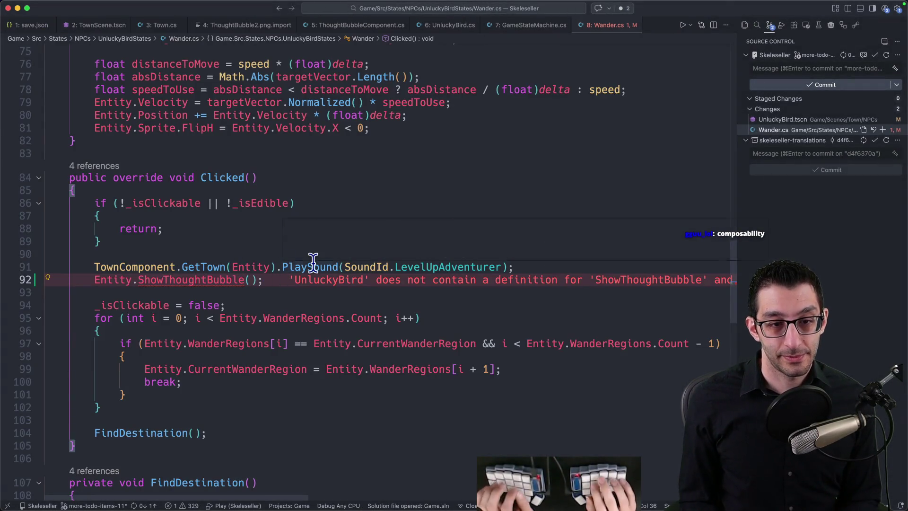
# Open UnluckyBird.cs and go to its _Ready() method
pyautogui.press('Left')
pyautogui.press('Left')
pyautogui.press('Left')
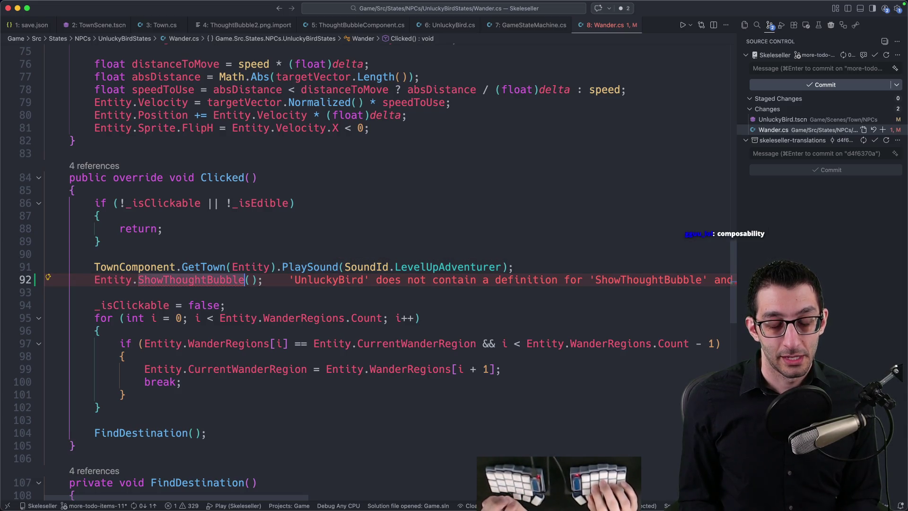
pyautogui.press('super+p')
pyautogui.write('unluckybird')
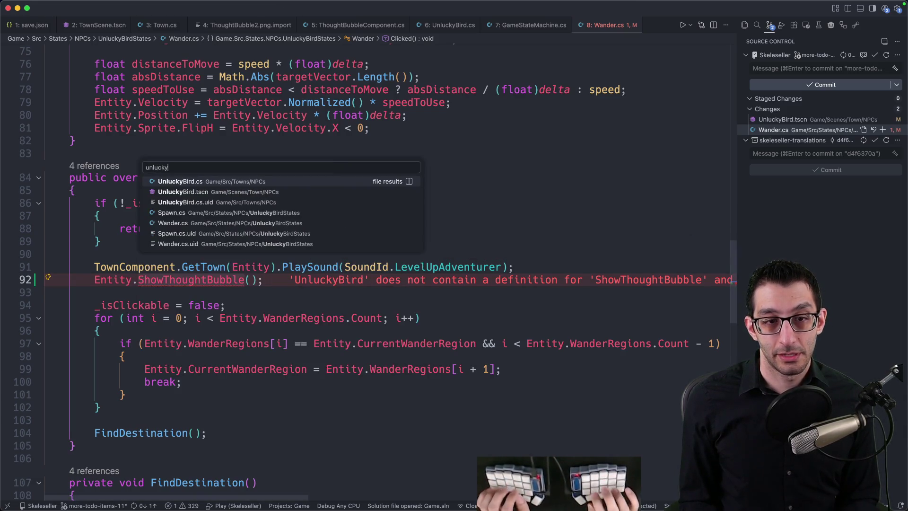
pyautogui.press('Return')
pyautogui.press('super+shift+o')
pyautogui.write('ready')
pyautogui.press('Return')
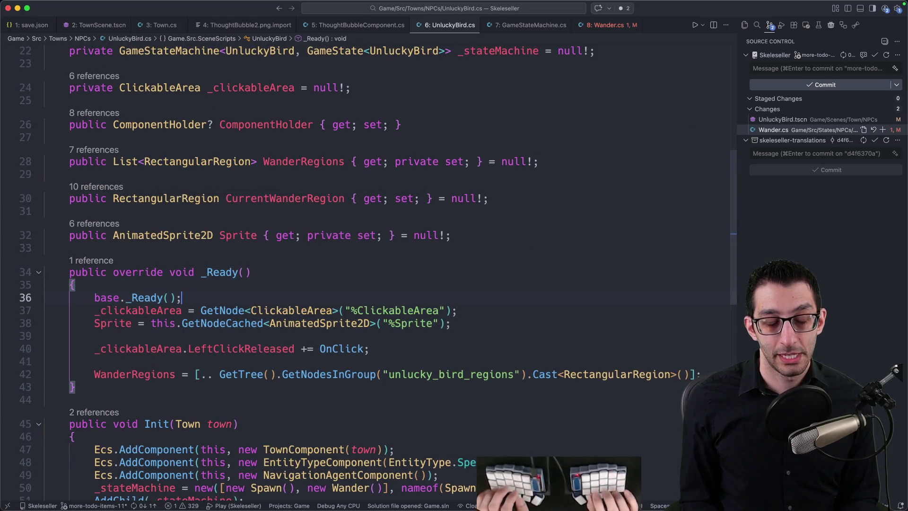
# Add _thoughtBubble = GetNode<Control>("%ThoughtBubble"); after base._Ready(), then open the ThoughtBubble node's menu in Godot
pyautogui.press('Return')
pyautogui.write('_thoughtBubble =')
pyautogui.press('Tab')
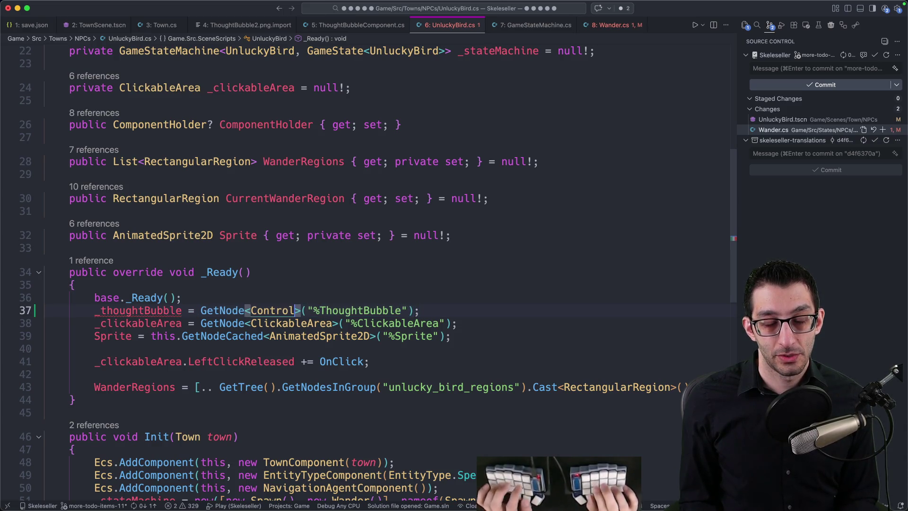
pyautogui.press('super+Tab')
pyautogui.rightClick(69, 134)
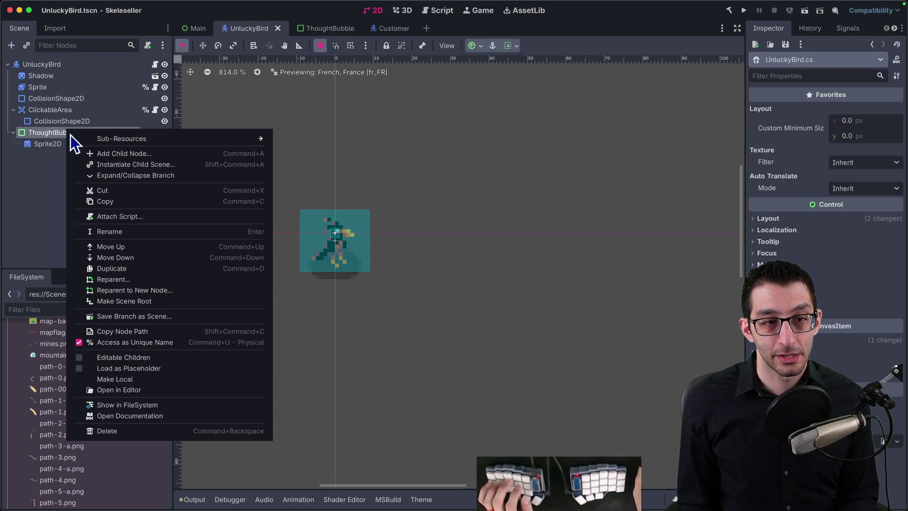
# Read the PanelContainer and Node class docs, switch Godot to the Main scene, and return to VS Code
pyautogui.click(121, 415)
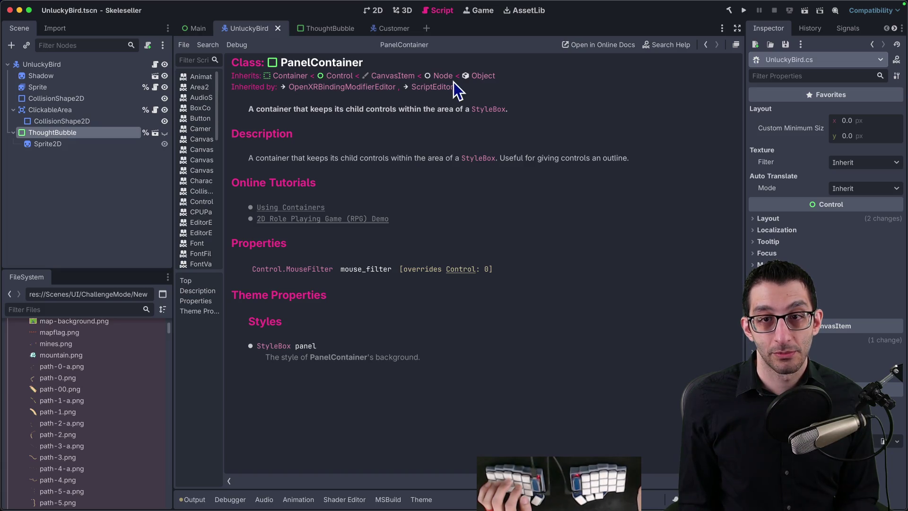
pyautogui.click(443, 77)
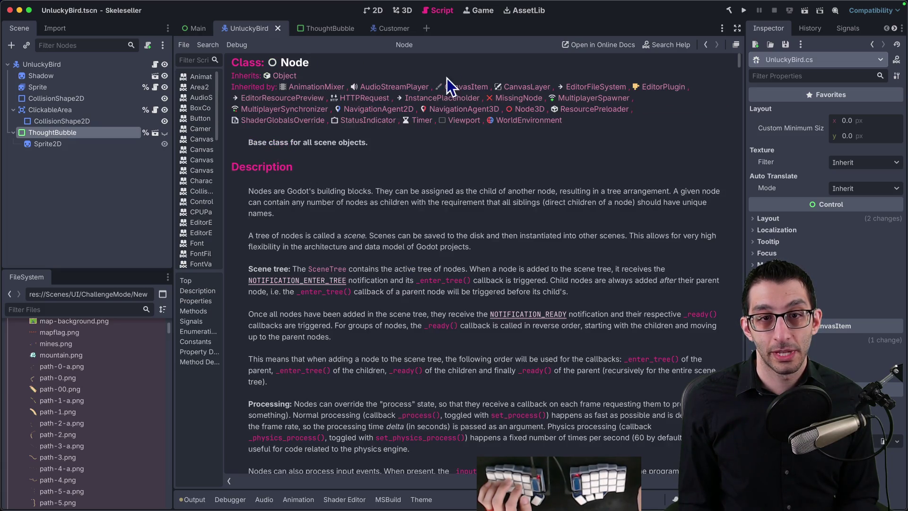
pyautogui.scroll(-5, 435, 183)
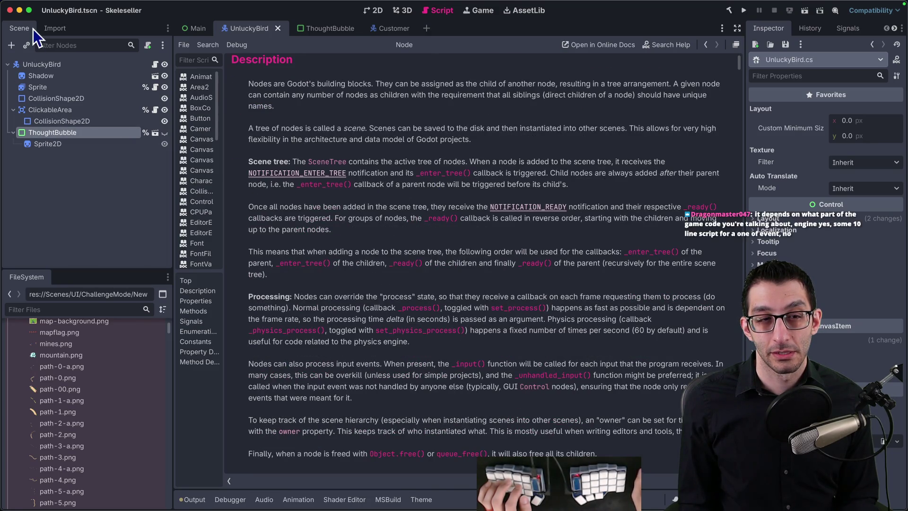
pyautogui.click(203, 33)
pyautogui.press('super+Tab')
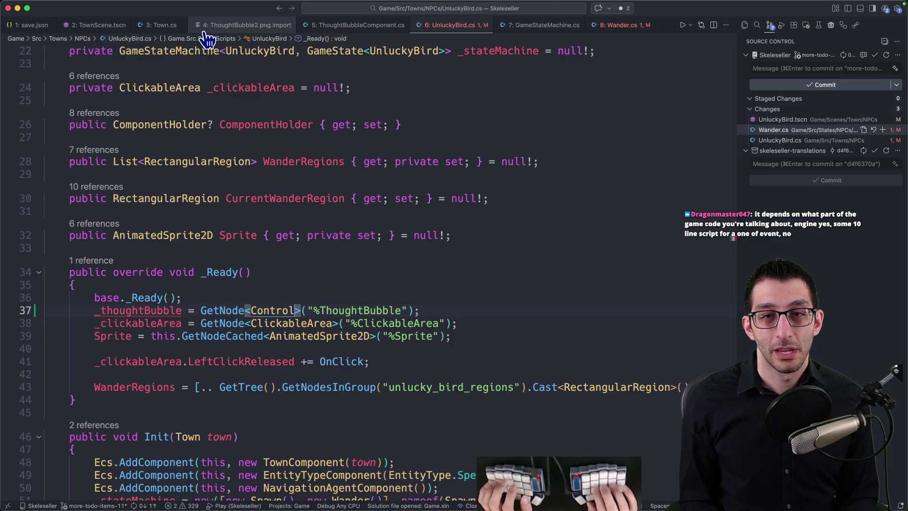
# Check FadeFunctions.cs, then change GetNode<Control> to GetNode<CanvasItem> in UnluckyBird.cs
pyautogui.press('super+p')
pyautogui.write('fade')
pyautogui.press('Return')
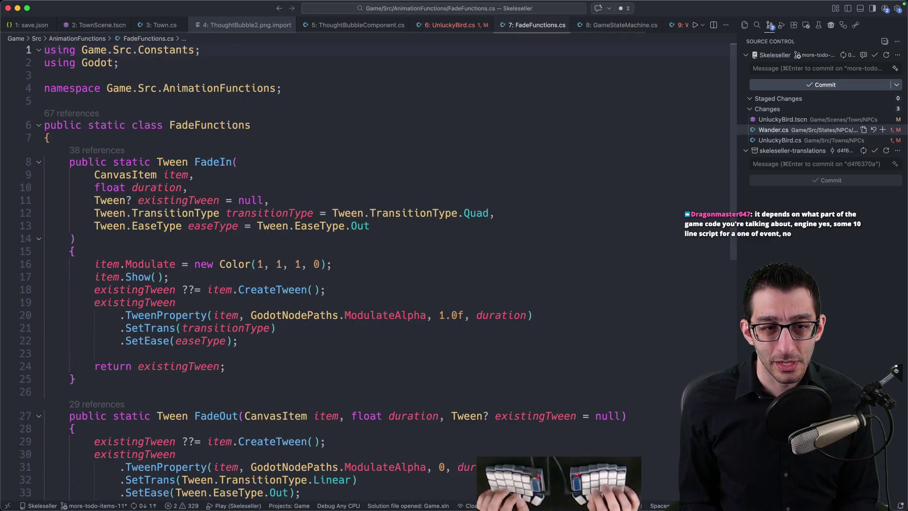
pyautogui.hotkey('ctrl', 'Tab')
pyautogui.hotkey('alt', 'shift', 'Left')
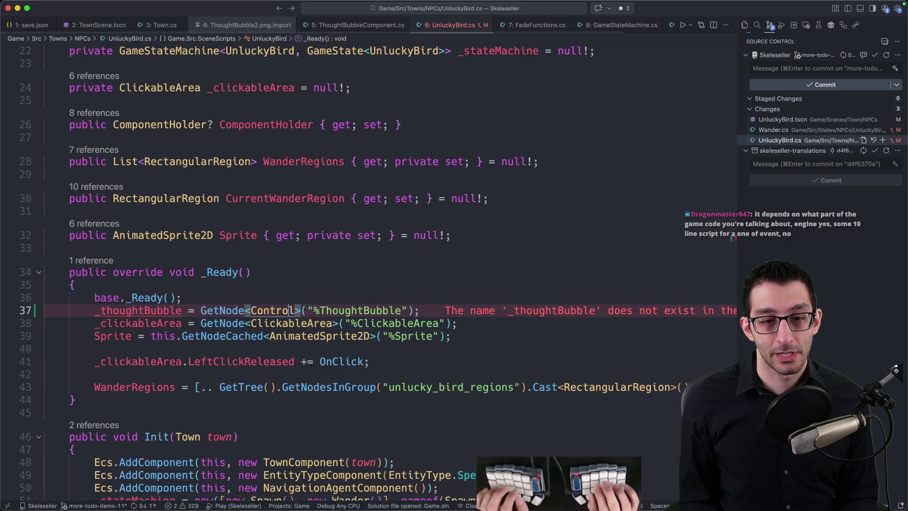
pyautogui.press('BackSpace')
pyautogui.write('Canvas')
pyautogui.press('Down')
pyautogui.press('Return')
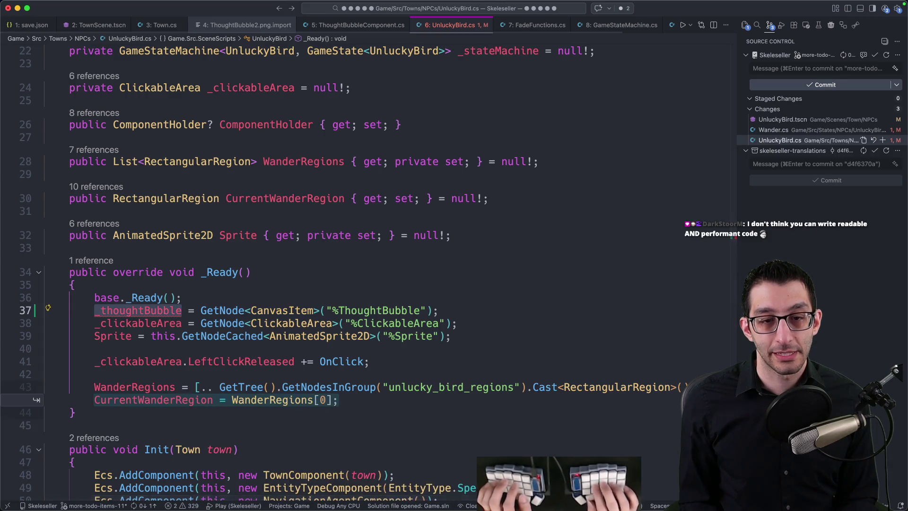
# Declare a private _thoughtBubble field below the _clickableArea field
pyautogui.press('super+p')
pyautogui.write('thoughtbubb')
pyautogui.press('Down')
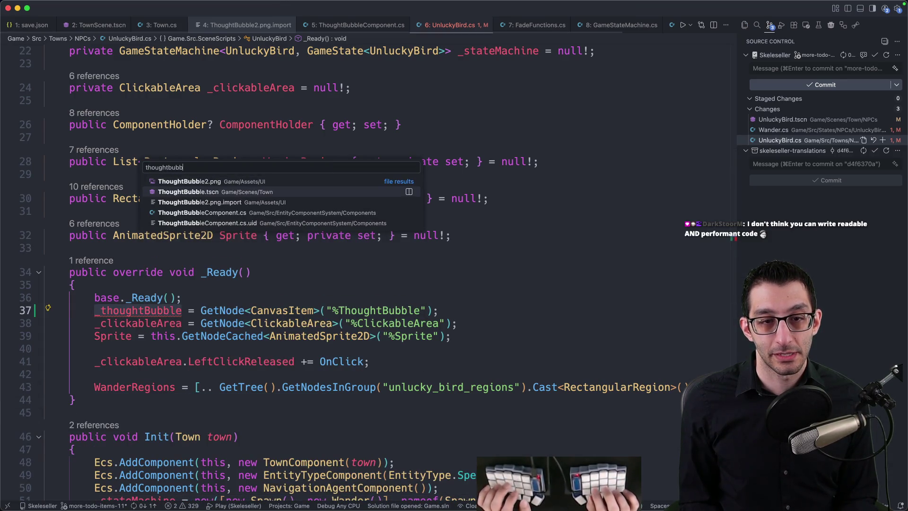
pyautogui.press('Escape')
pyautogui.hscroll(1, 207, 28)
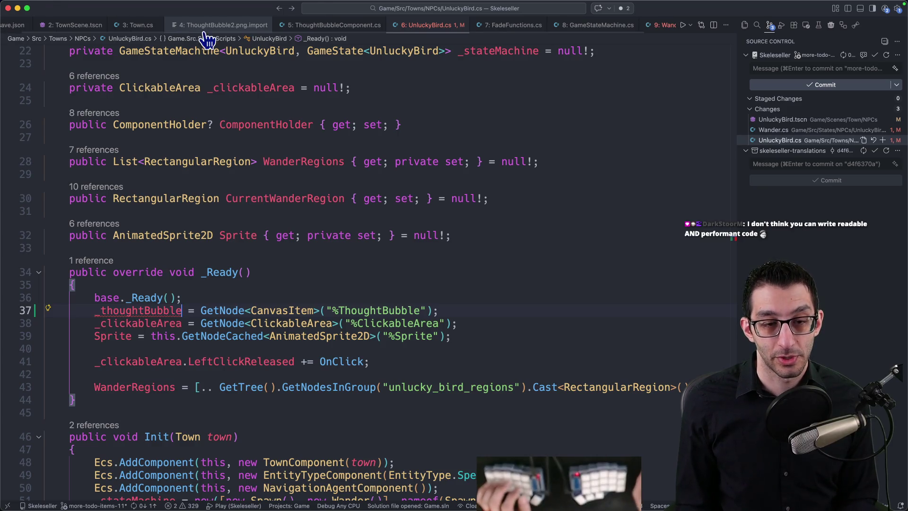
pyautogui.press('Home')
pyautogui.press('Up')
pyautogui.press('Up')
pyautogui.press('Up')
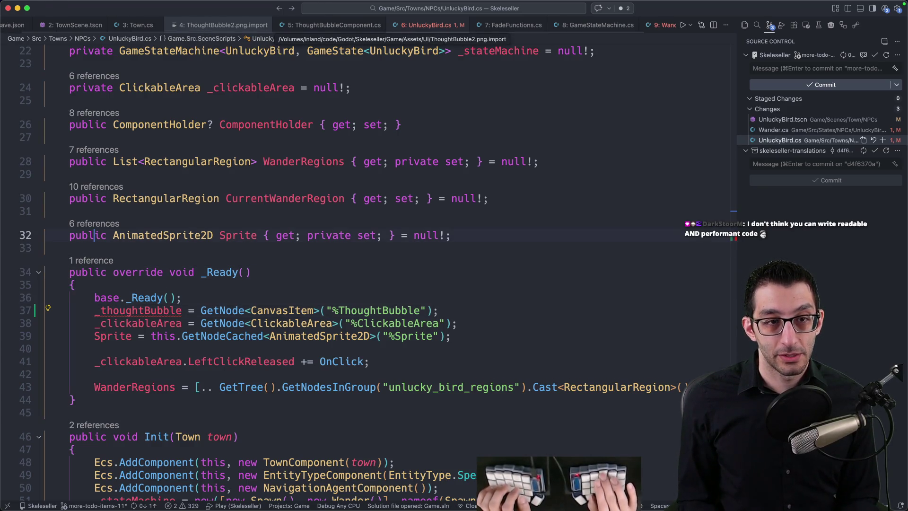
pyautogui.press('Down')
pyautogui.press('Down')
pyautogui.press('End')
pyautogui.press('Return')
pyautogui.write('private')
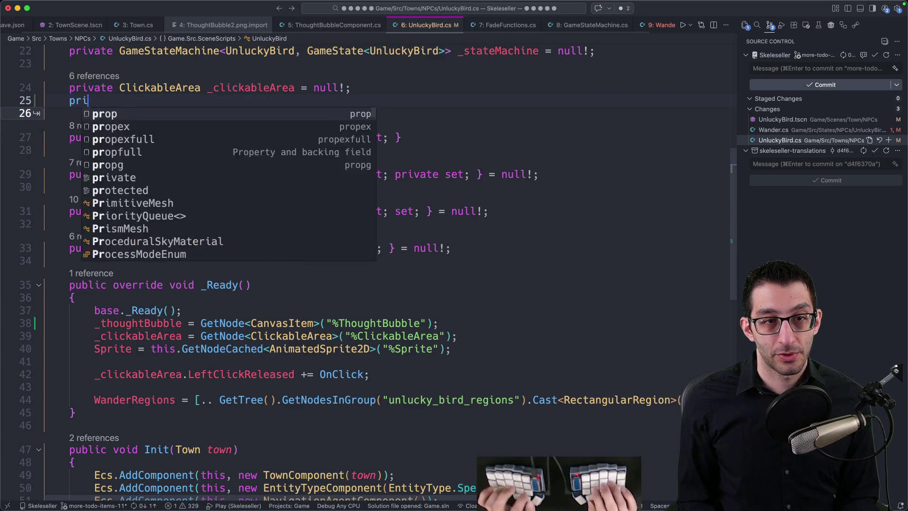
pyautogui.press('Down')
pyautogui.press('Down')
pyautogui.press('Down')
pyautogui.press('Up')
pyautogui.hotkey('alt', 'Left')
pyautogui.hotkey('alt', 'Left')
pyautogui.hotkey('alt', 'Left')
pyautogui.press('Down')
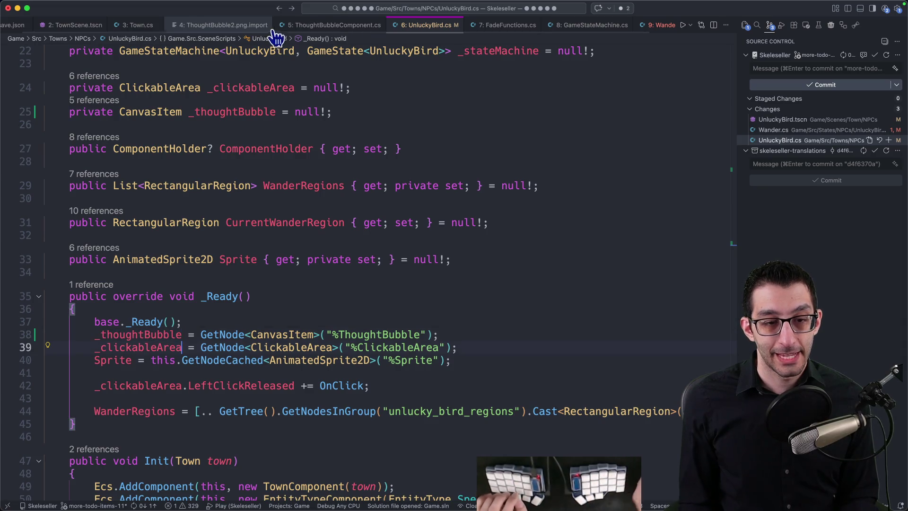
# Add a ShowThoughtBubble() method calling FadeFunctions.FadeIn(_thoughtBubble, 0.5f) after Init, then start debugging
pyautogui.scroll(-10, 266, 76)
pyautogui.scroll(5, 180, 160)
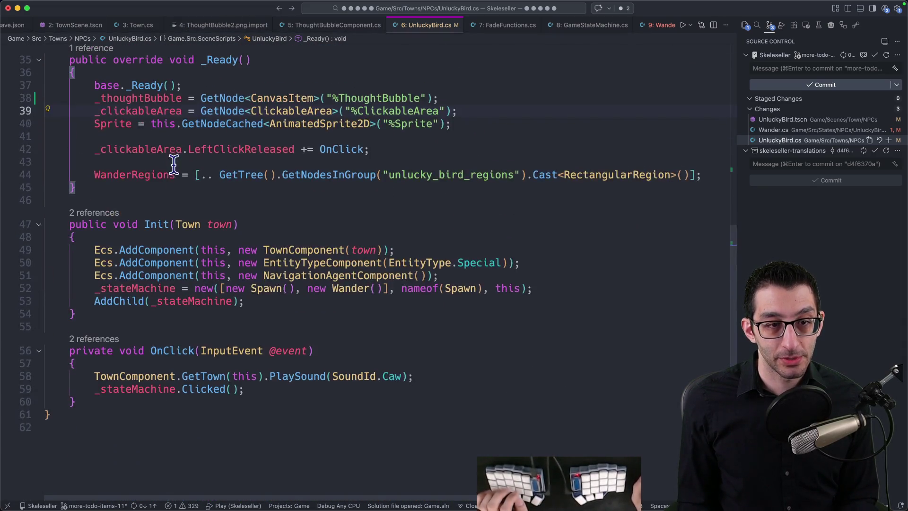
pyautogui.click(146, 301)
pyautogui.press('Down')
pyautogui.press('End')
pyautogui.press('Return')
pyautogui.press('Return')
pyautogui.write('p')
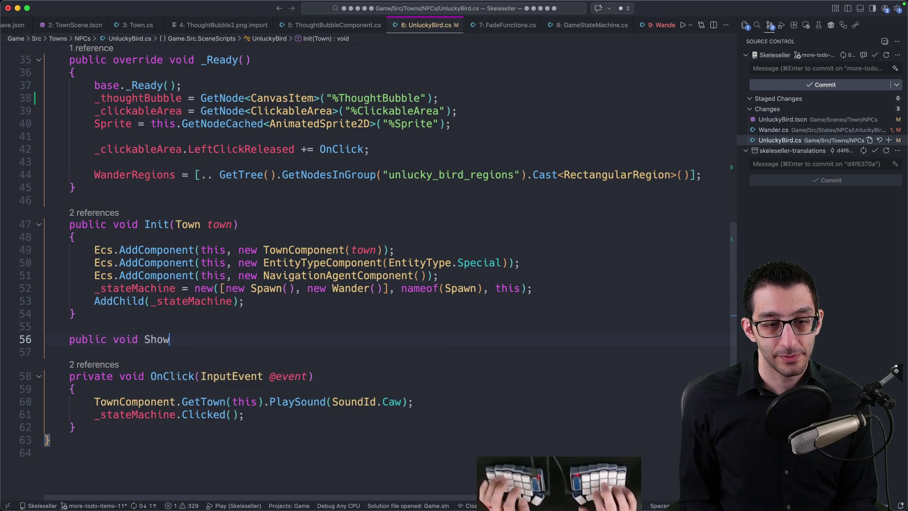
pyautogui.press('Tab')
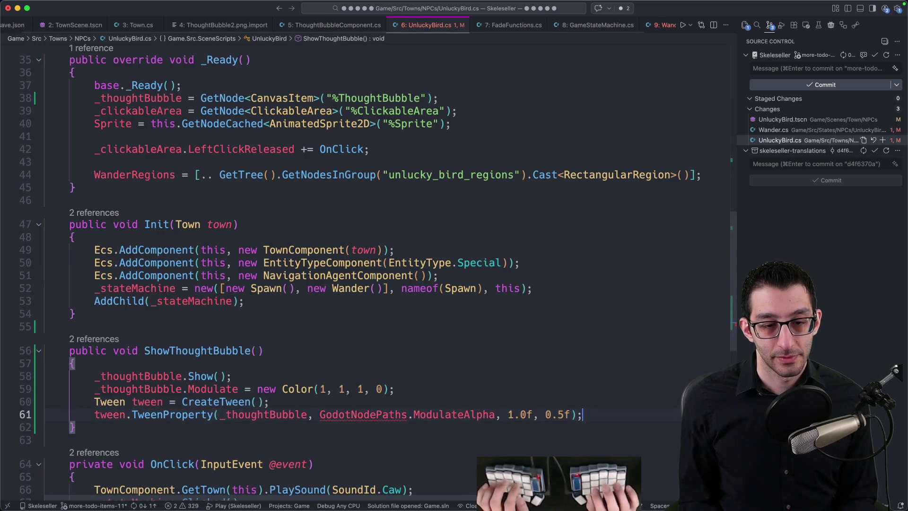
pyautogui.hotkey('shift', 'Home')
pyautogui.hotkey('shift', 'Home')
pyautogui.hotkey('shift', 'Up')
pyautogui.hotkey('shift', 'Up')
pyautogui.hotkey('shift', 'Up')
pyautogui.press('BackSpace')
pyautogui.write('Fa')
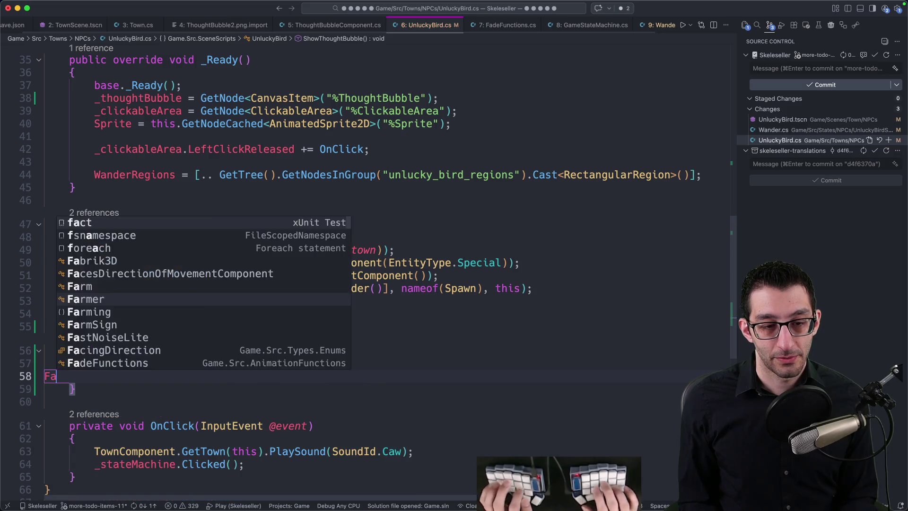
pyautogui.write('deFunctions.F')
pyautogui.press('Tab')
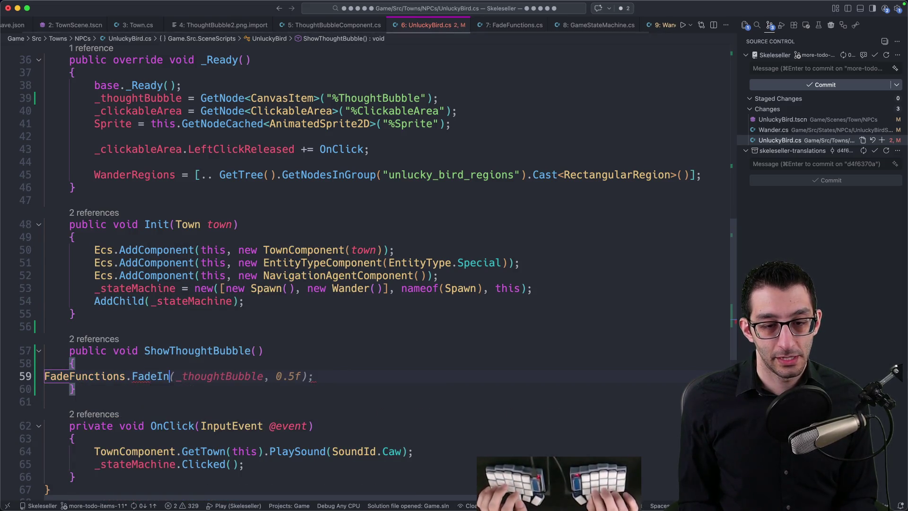
pyautogui.press('Tab')
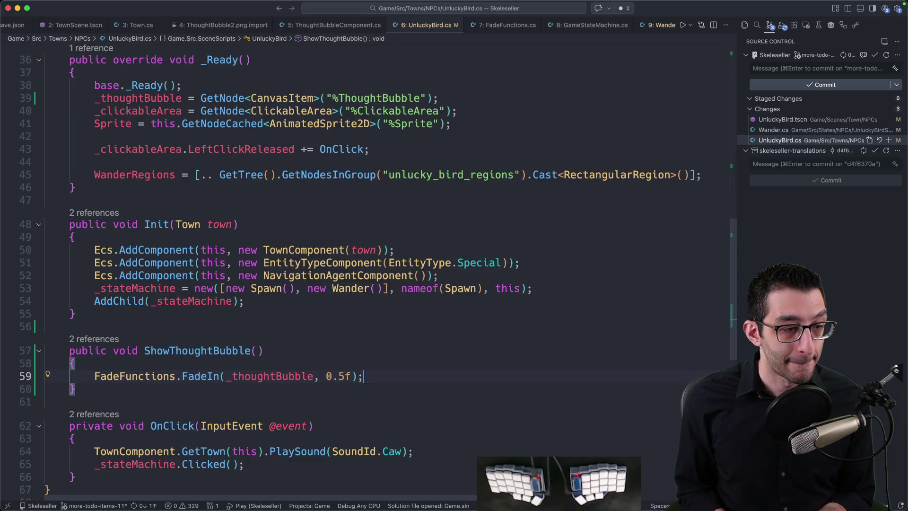
pyautogui.press('F5')
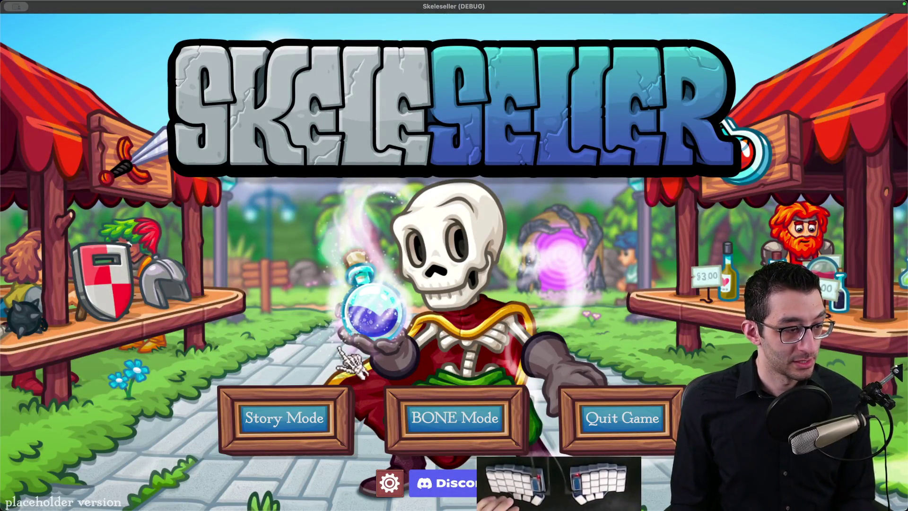
# Continue the saved Story Mode town and save the game settings from the pause menu
pyautogui.click(352, 402)
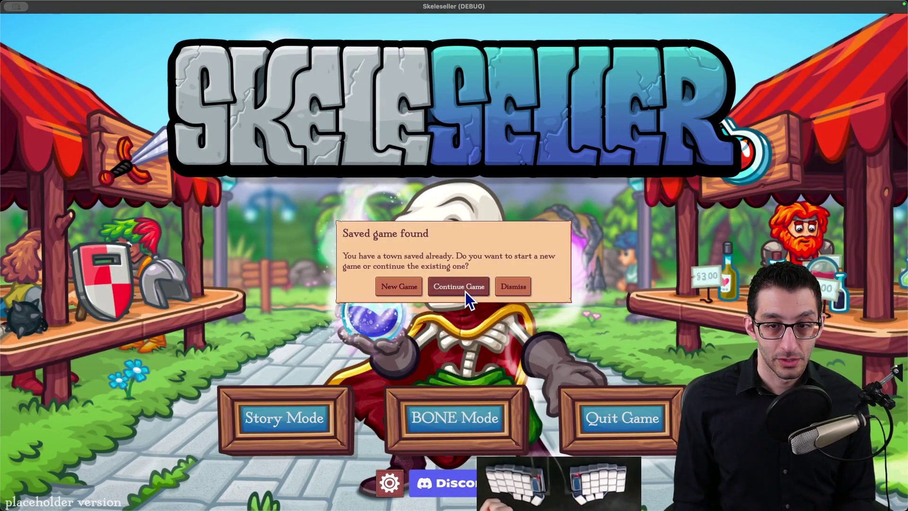
pyautogui.click(465, 292)
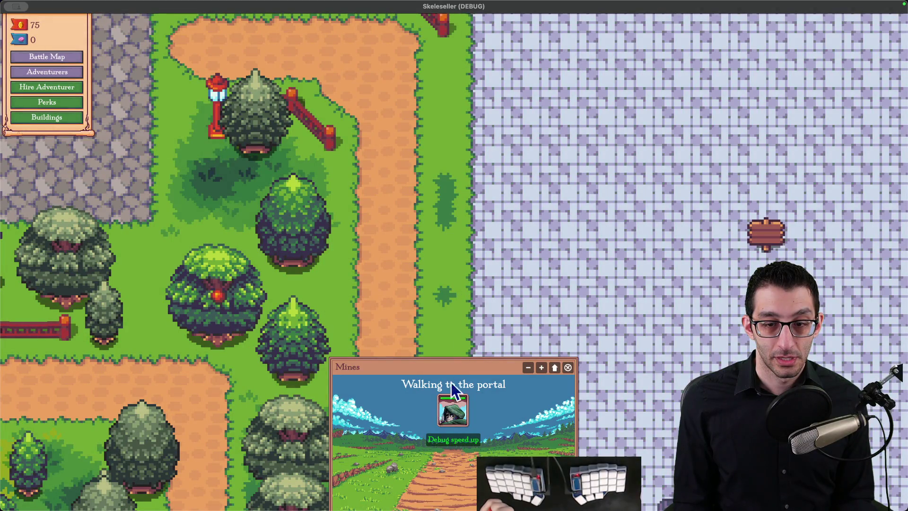
pyautogui.click(453, 439)
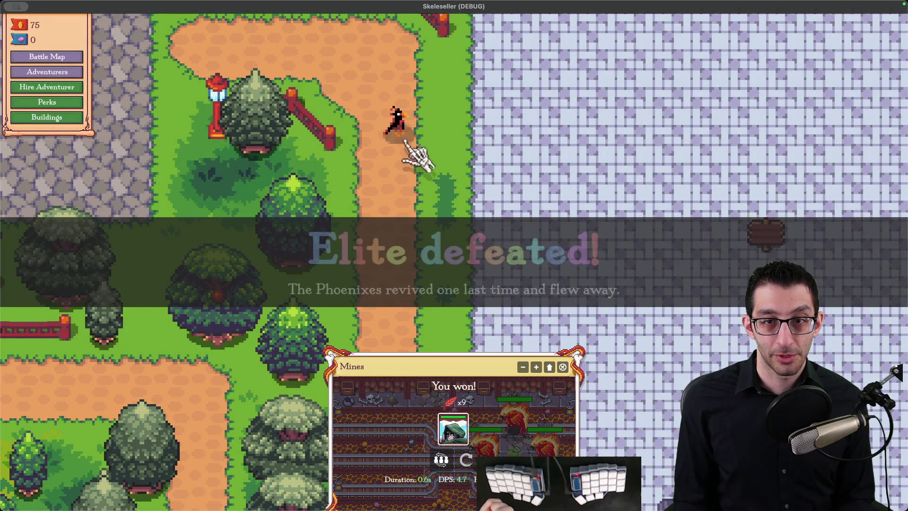
pyautogui.press('Escape')
pyautogui.click(429, 210)
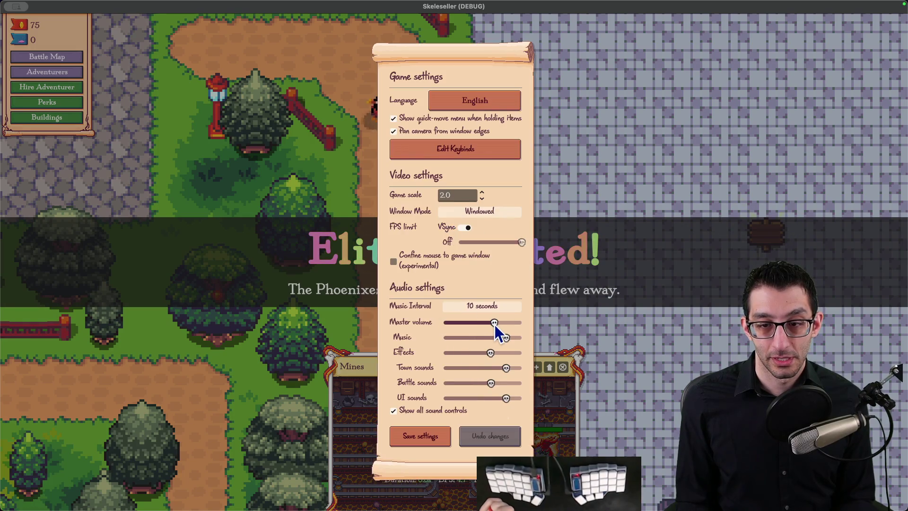
pyautogui.click(423, 437)
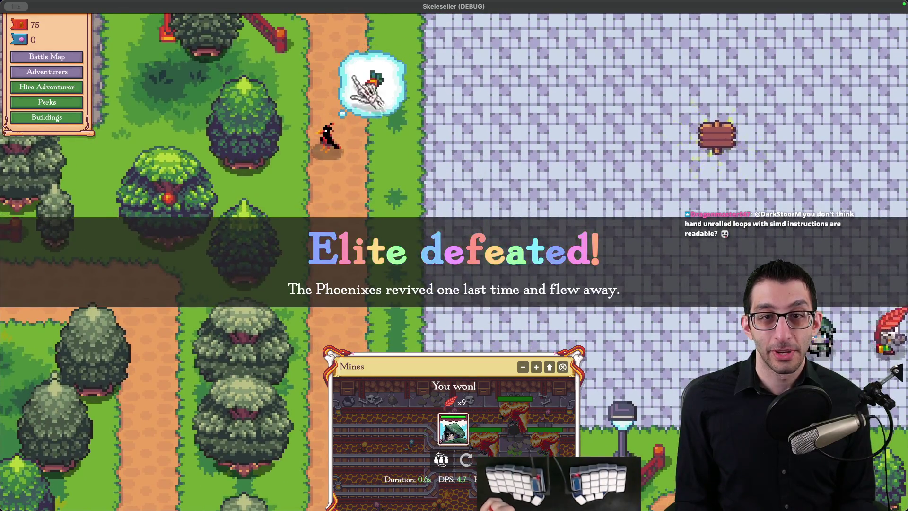
# Zoom and pan the map to the Unlucky Bird showing its carrot thought bubble
pyautogui.scroll(-5, 406, 170)
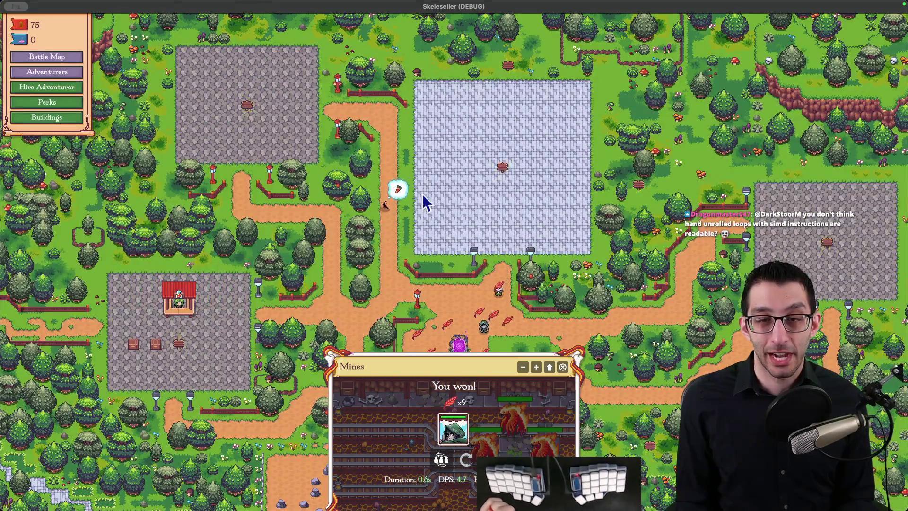
pyautogui.scroll(5, 404, 222)
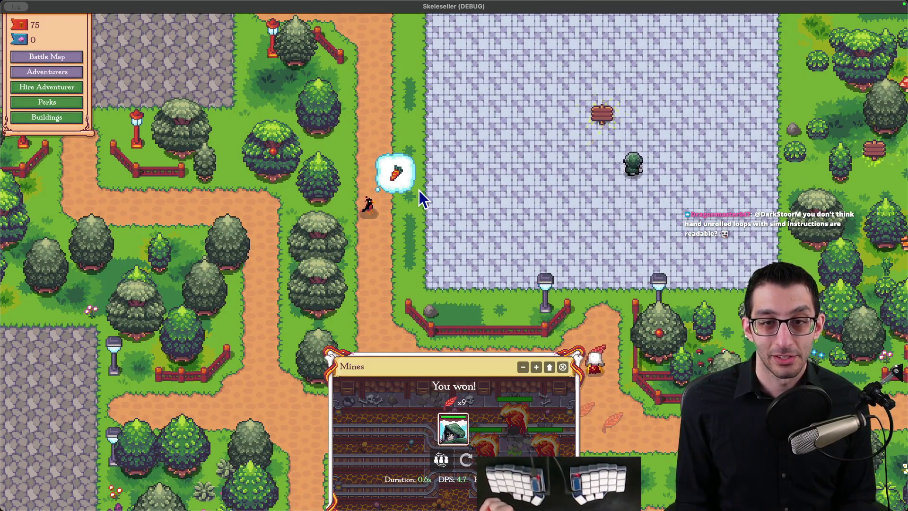
pyautogui.moveTo(409, 327)
pyautogui.mouseDown()
pyautogui.moveTo(426, 254)
pyautogui.moveTo(395, 179)
pyautogui.mouseUp()
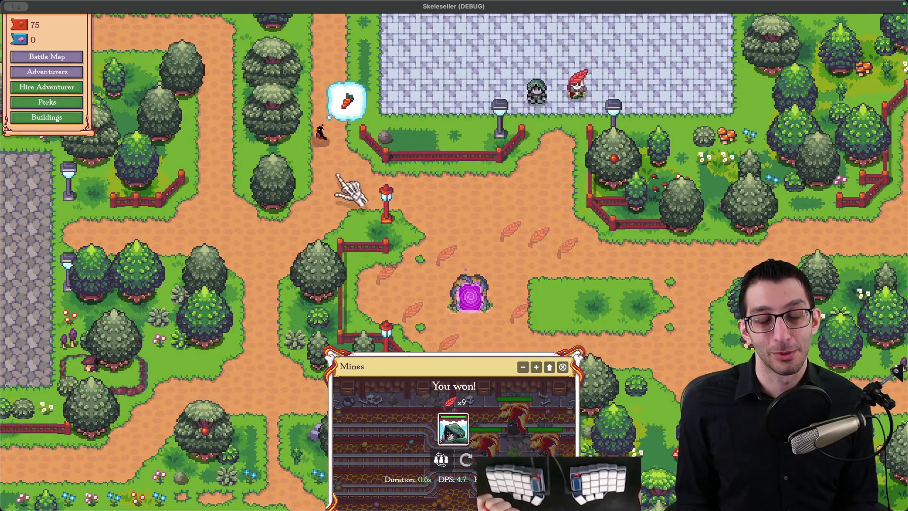
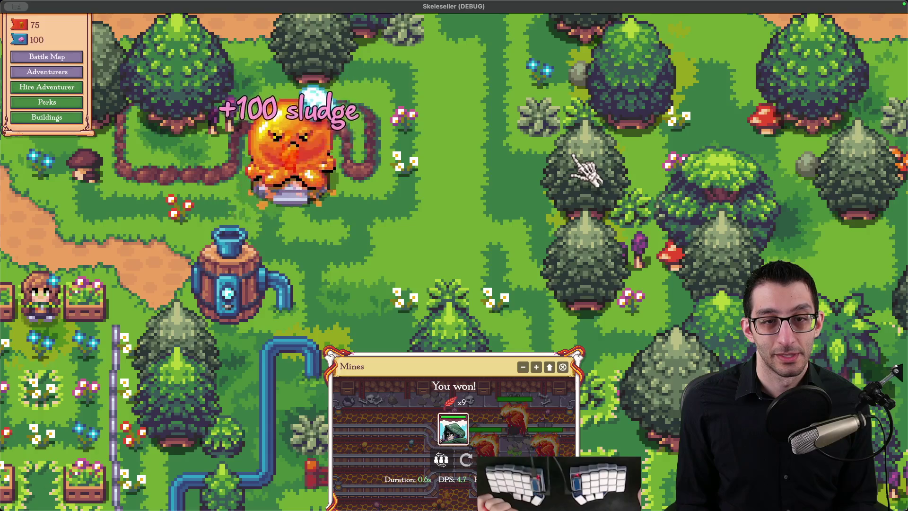
# Uncheck 'Pan camera from window edges' in Skeleseller's Settings, save settings, and quit the game
pyautogui.press('Escape')
pyautogui.click(456, 216)
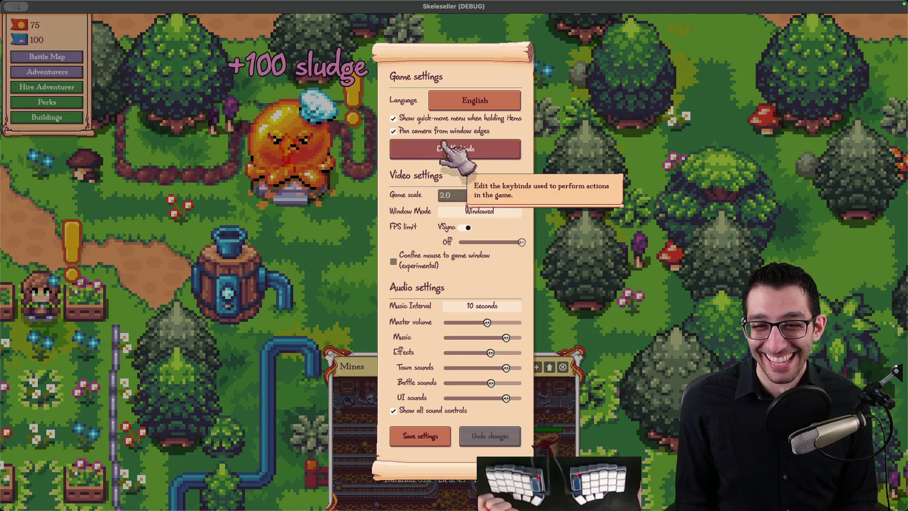
pyautogui.click(394, 130)
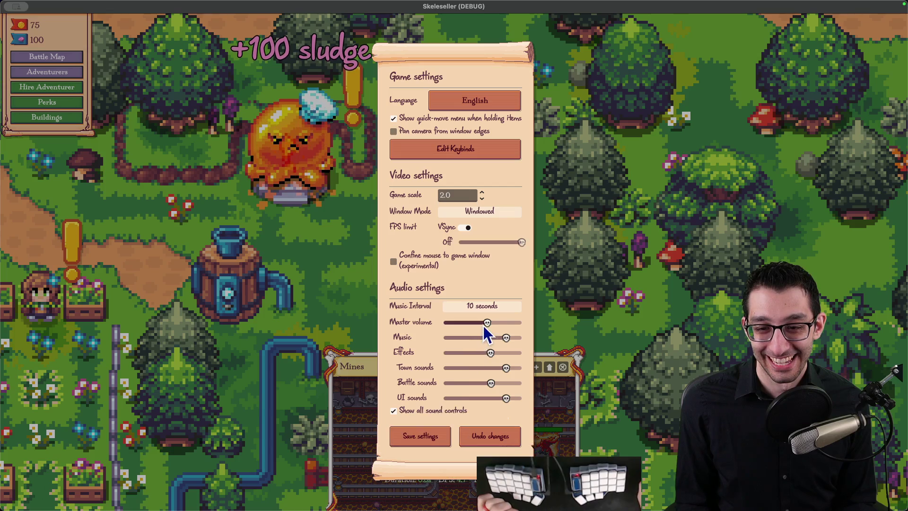
pyautogui.press('Escape')
pyautogui.press('Escape')
pyautogui.click(422, 436)
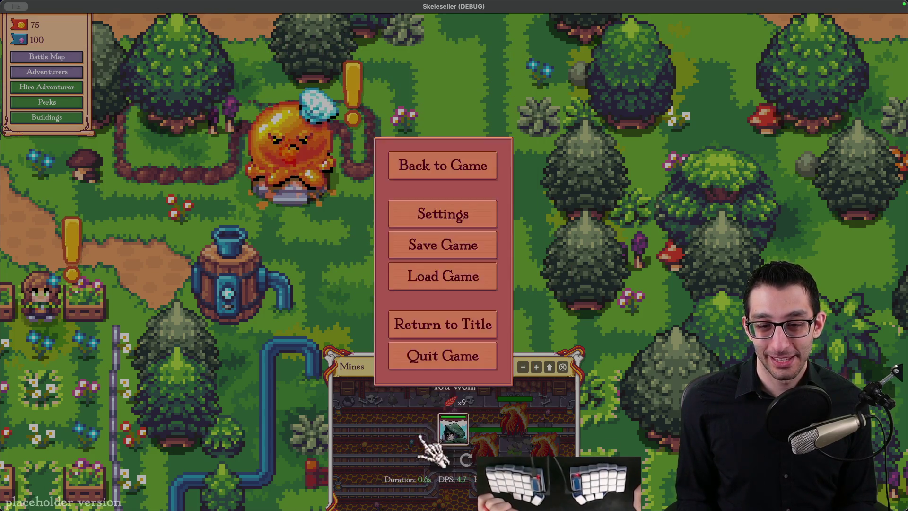
pyautogui.click(441, 358)
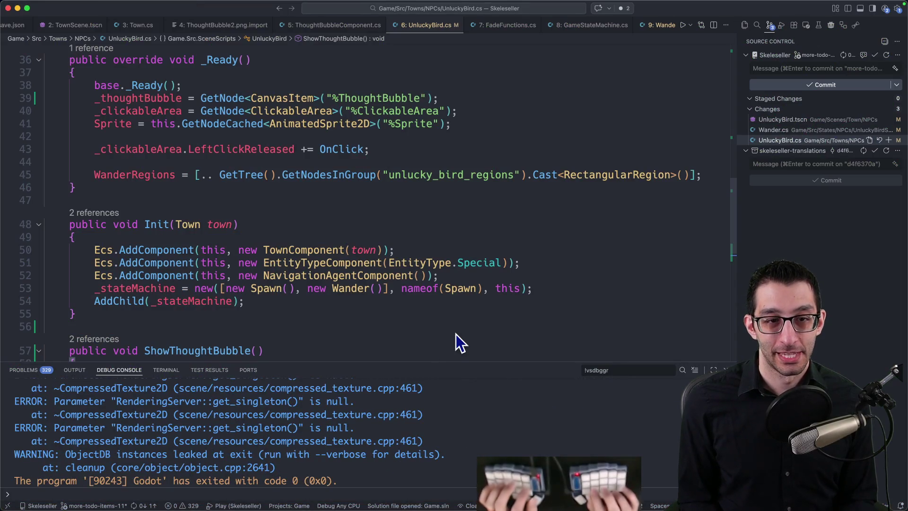
# Hide the debug console and open UnluckyBird.cs via quick open
pyautogui.hotkey('ctrl', '5')
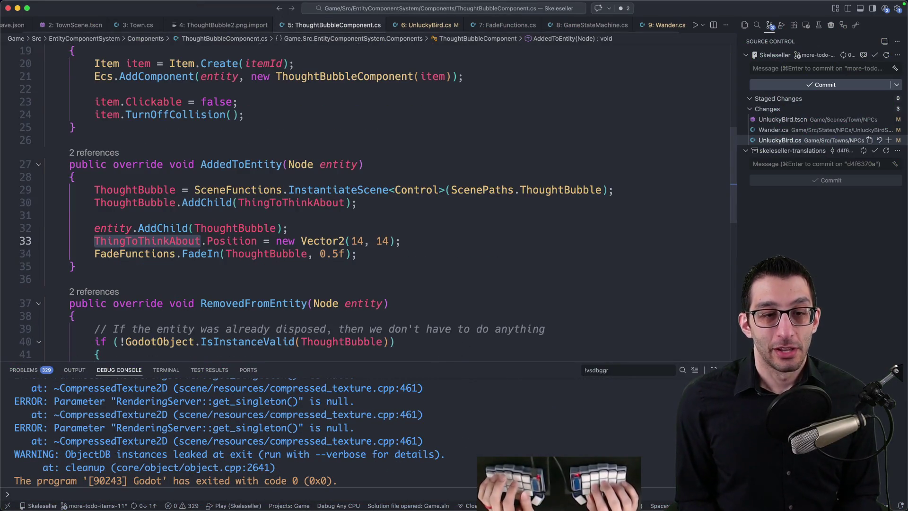
pyautogui.press('super+j')
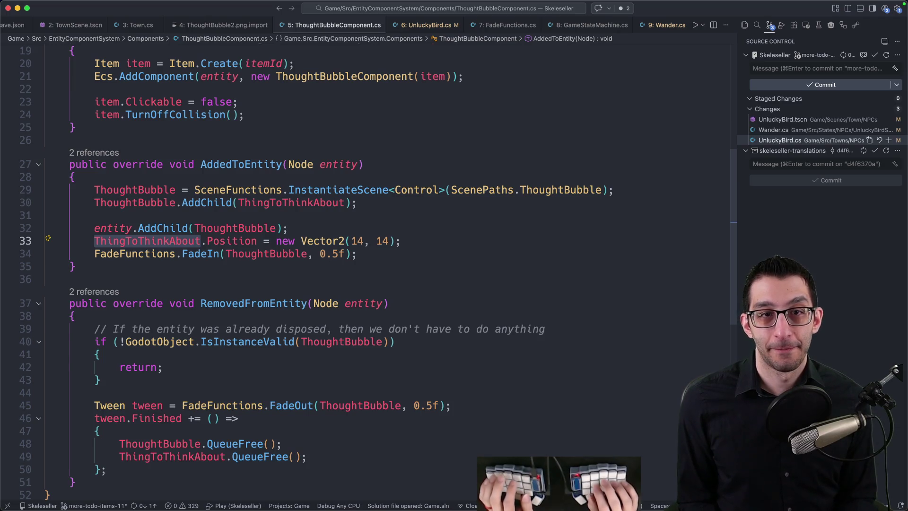
pyautogui.press('super+p')
pyautogui.write('unlucky')
pyautogui.press('Return')
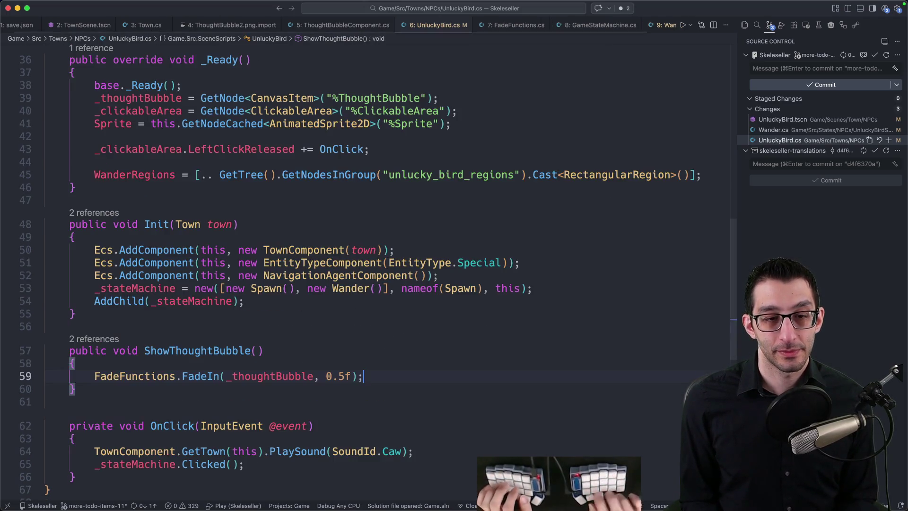
pyautogui.scroll(-1, 408, 326)
# Assign the FadeIn call to 'Tween tween =' and start a new 'tween.' line below it
pyautogui.press('Return')
pyautogui.press('Return')
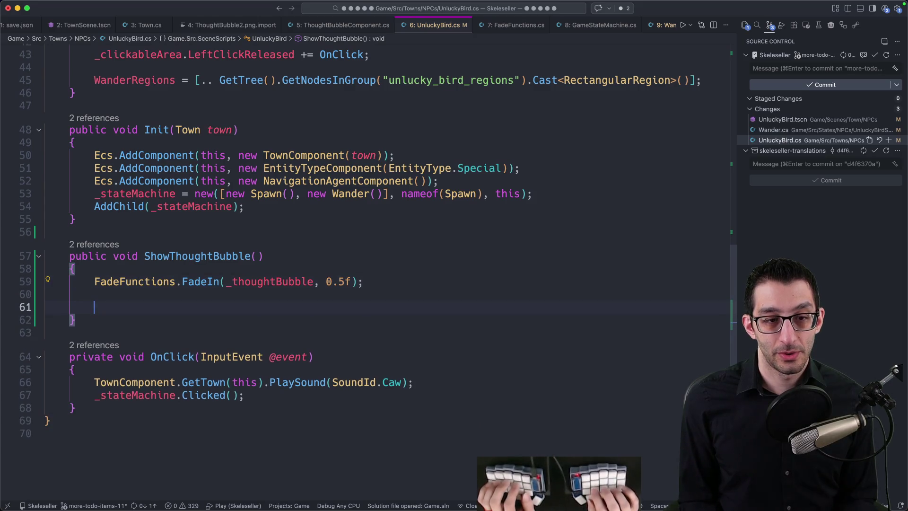
pyautogui.press('Up')
pyautogui.press('Up')
pyautogui.write('Tween tween =')
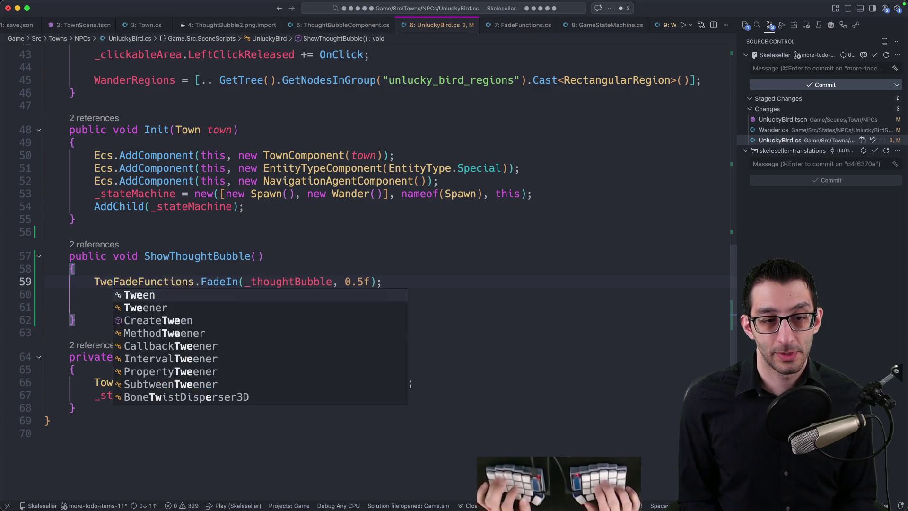
pyautogui.press('End')
pyautogui.press('Return')
pyautogui.write('tween.')
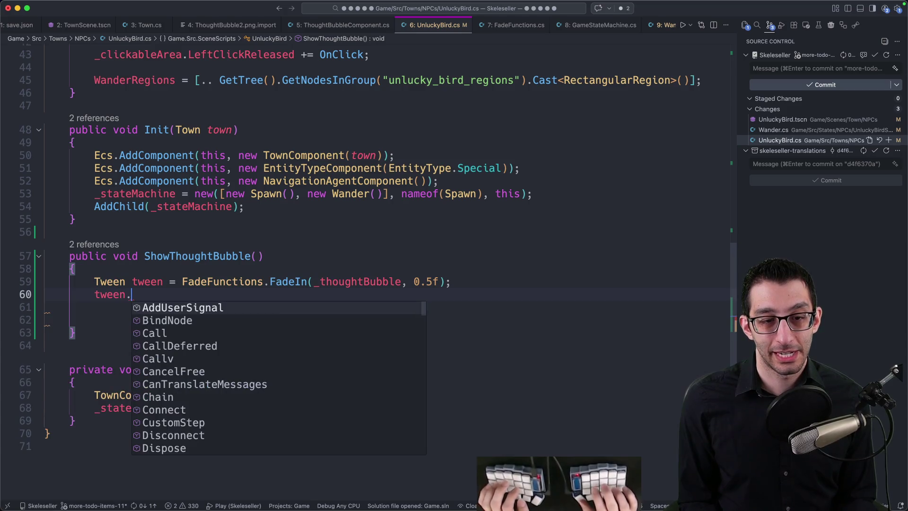
pyautogui.press('super+Tab')
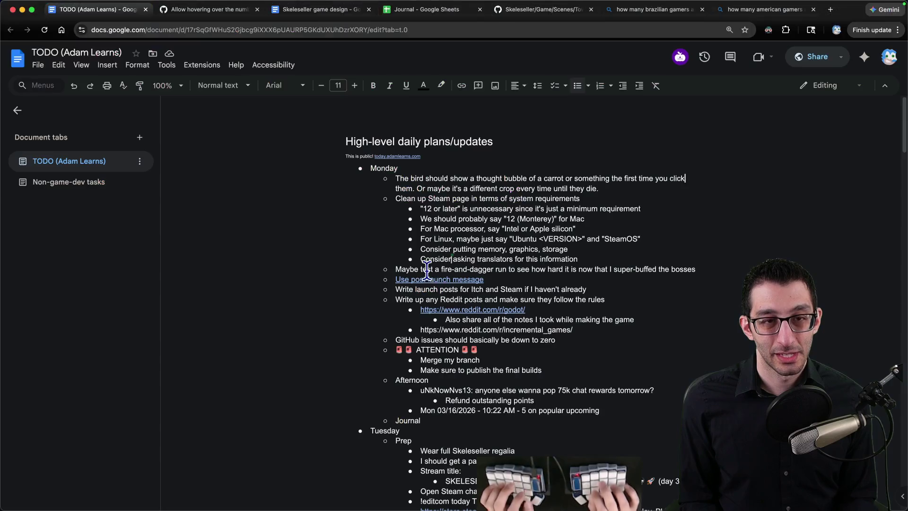
# Search Google for 'godot tween wait' and open the Godot Tween documentation
pyautogui.press('super+9')
pyautogui.press('super+l')
pyautogui.write('godot tween wait')
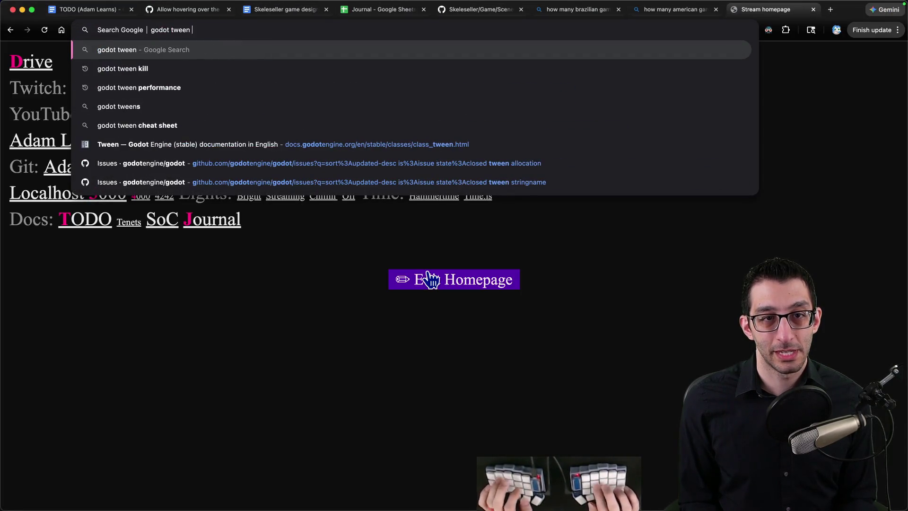
pyautogui.press('Return')
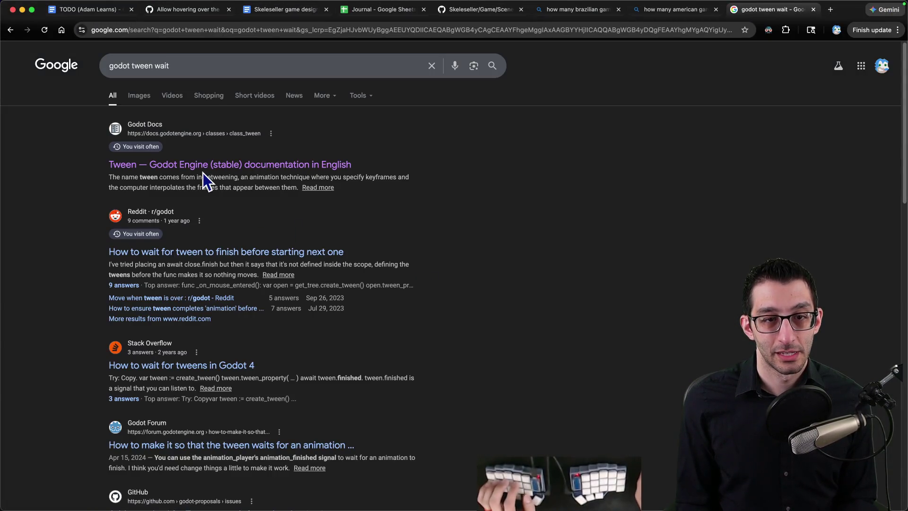
pyautogui.click(203, 166)
# Find 'wait' on the Tween docs page to reach the tween_interval example
pyautogui.press('super+f')
pyautogui.write('wait')
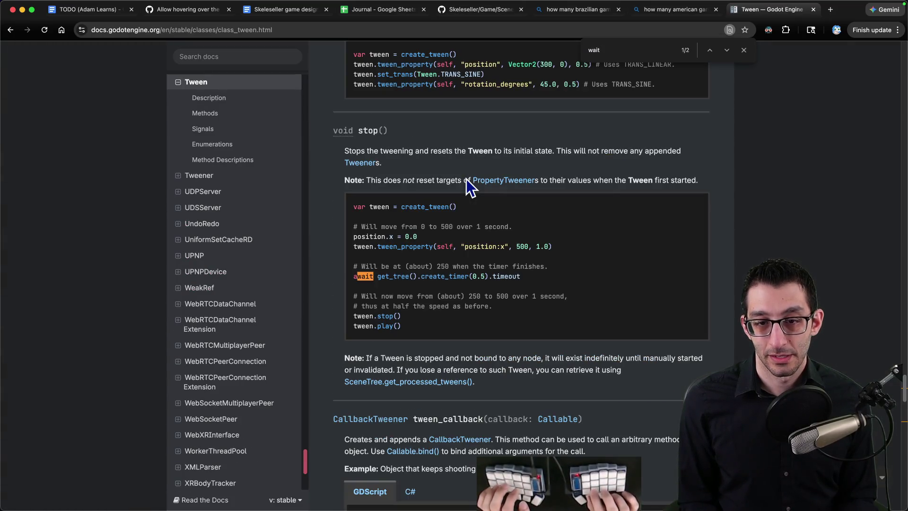
pyautogui.press('Return')
pyautogui.press('Escape')
pyautogui.press('super+Tab')
pyautogui.press('super+Tab')
# Autocomplete tween.TweenInterval and inspect its definition and description in Tween.cs
pyautogui.write('Tween')
pyautogui.press('Down')
pyautogui.press('Return')
pyautogui.press('F12')
pyautogui.scroll(8, 425, 175)
pyautogui.moveTo(45, 97); pyautogui.dragTo(333, 106)
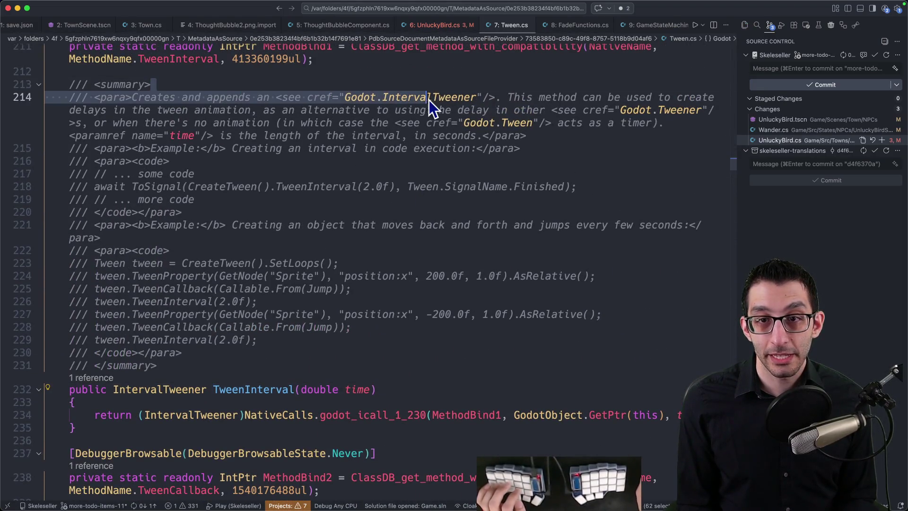
pyautogui.moveTo(566, 100)
pyautogui.mouseDown()
pyautogui.moveTo(631, 106)
pyautogui.moveTo(170, 109)
pyautogui.moveTo(309, 112)
pyautogui.mouseUp()
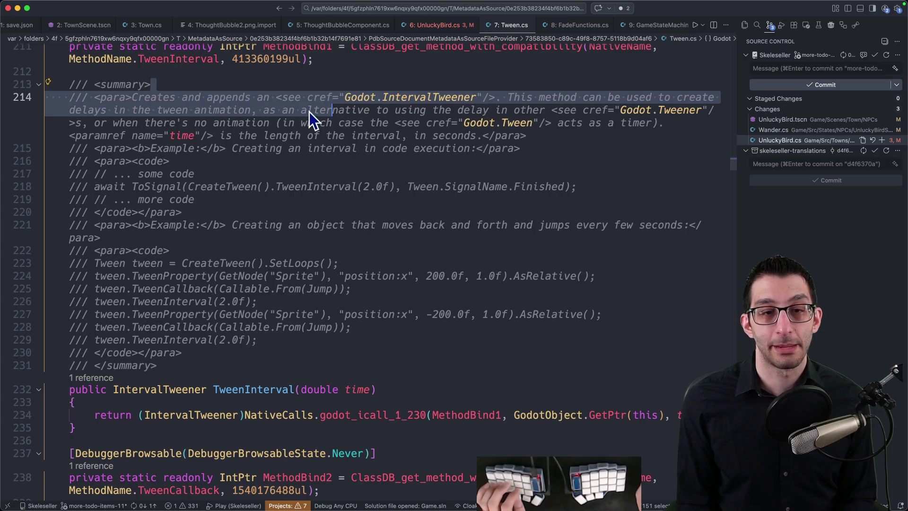
pyautogui.press('super+u')
pyautogui.hotkey('ctrl', '-')
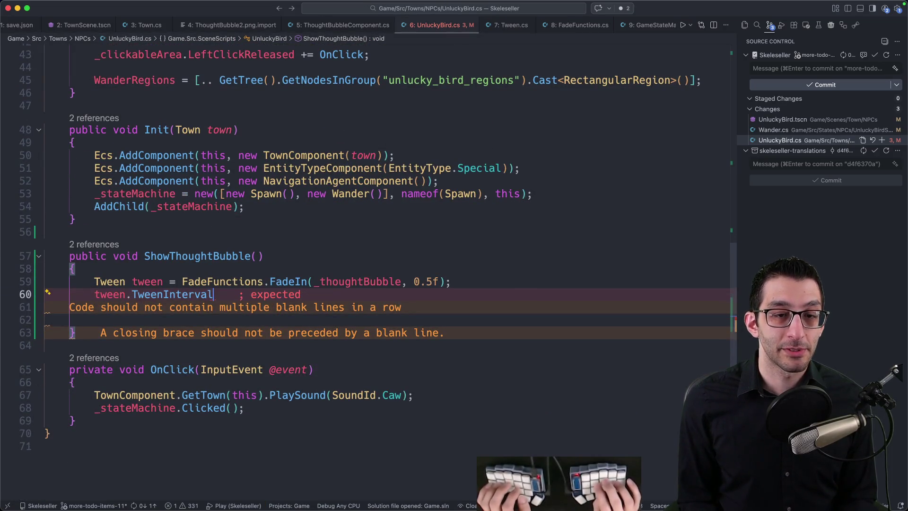
# Finish TweenInterval(4) and add a TweenCallback that fades _thoughtBubble out over 0.5f, then save
pyautogui.write('(')
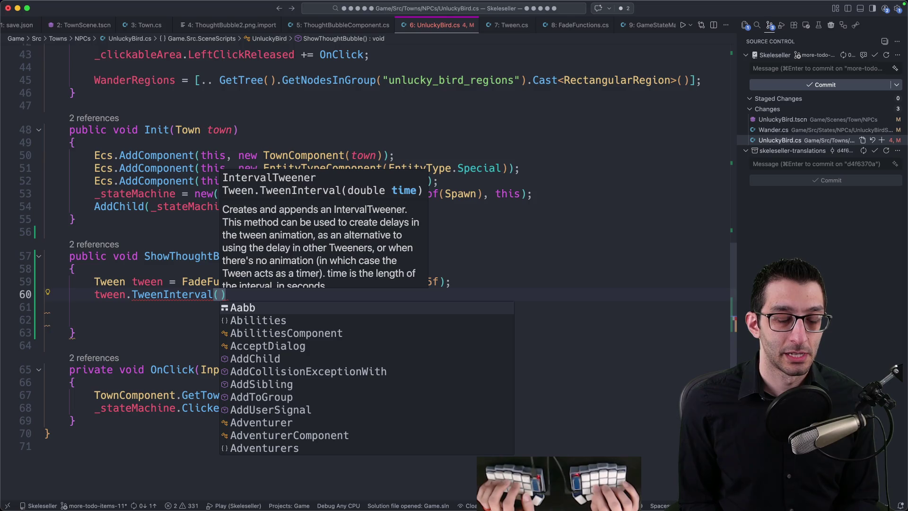
pyautogui.write('4')
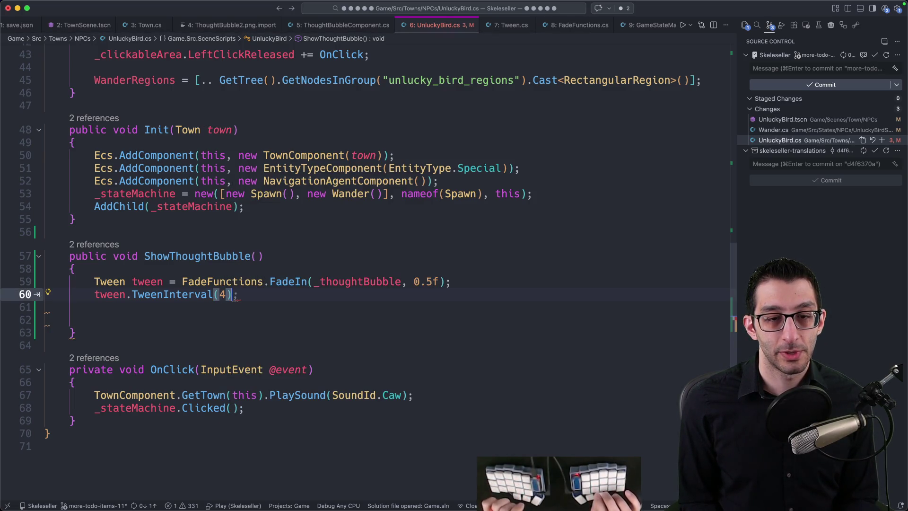
pyautogui.write(';')
pyautogui.press('Return')
pyautogui.write('tween.Callba')
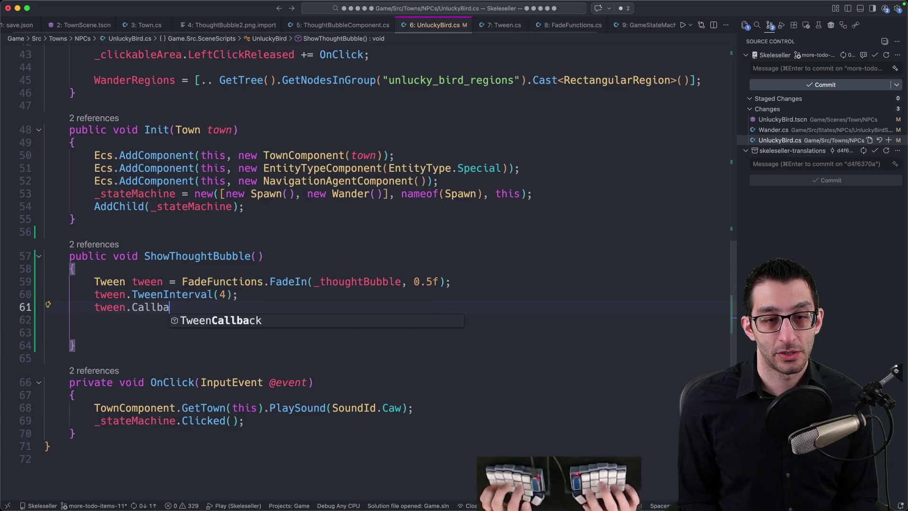
pyautogui.press('Tab')
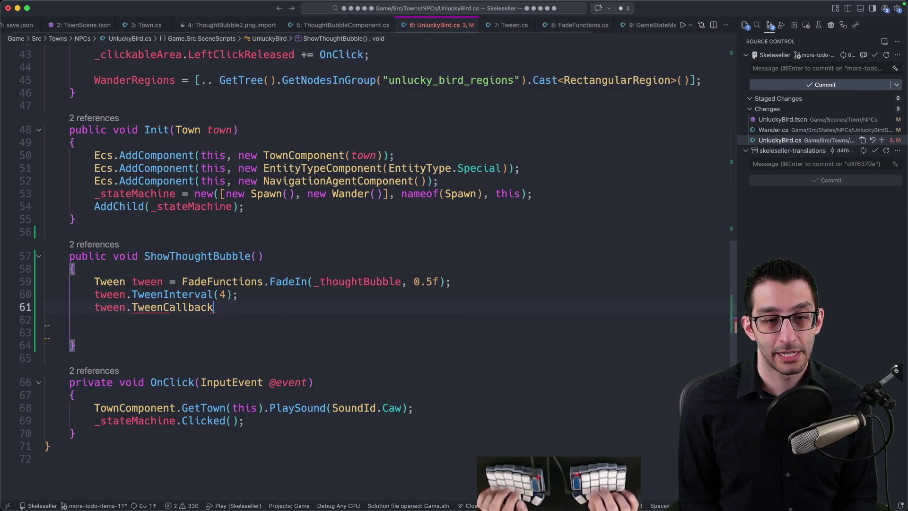
pyautogui.write('((')
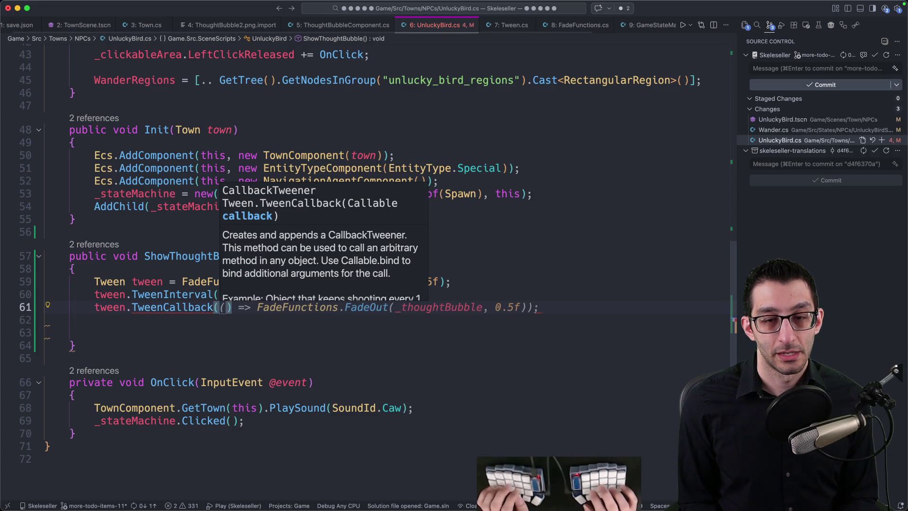
pyautogui.write('Callable')
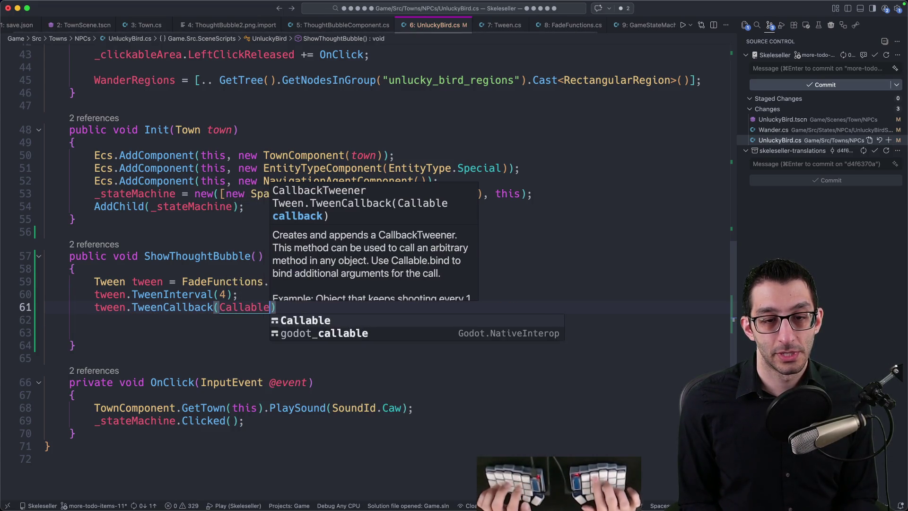
pyautogui.write('.From((')
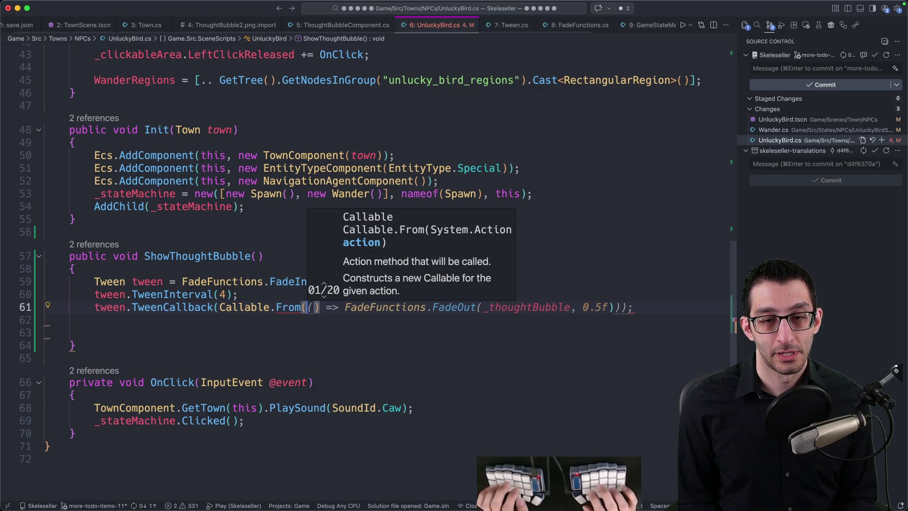
pyautogui.press('Tab')
pyautogui.press('super+s')
pyautogui.scroll(15, 347, 158)
pyautogui.scroll(-6, 334, 168)
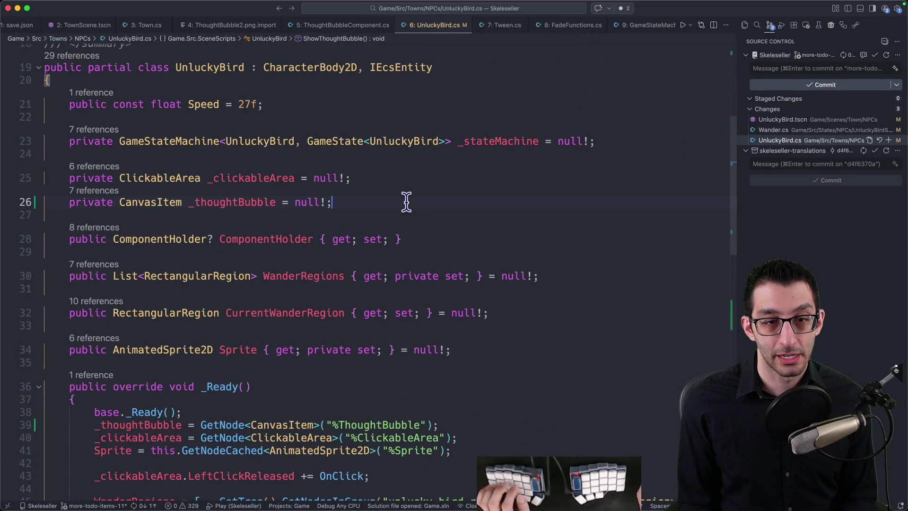
# Add a private bool _hasShownThoughtBubble field below the _thoughtBubble field
pyautogui.press('Return')
pyautogui.write('private')
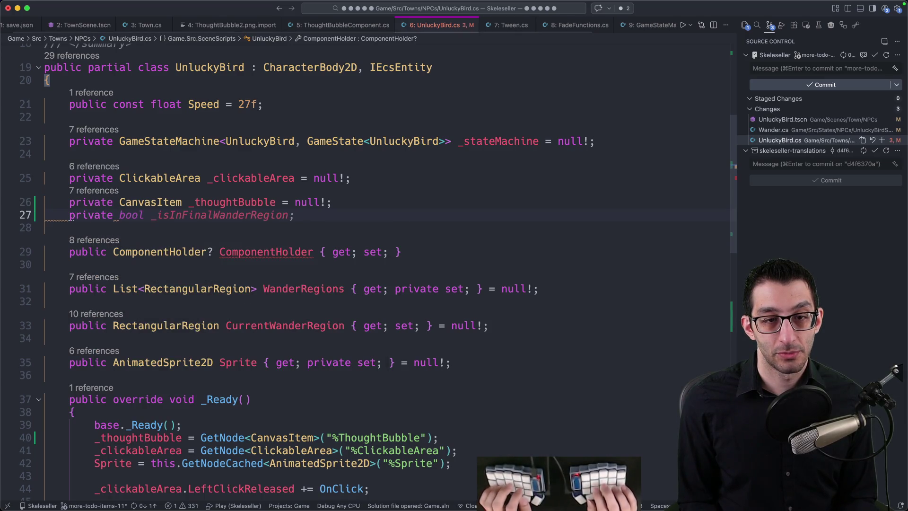
pyautogui.press('Tab')
pyautogui.press('Left')
pyautogui.hotkey('alt', 'shift', 'Left')
pyautogui.write('_has')
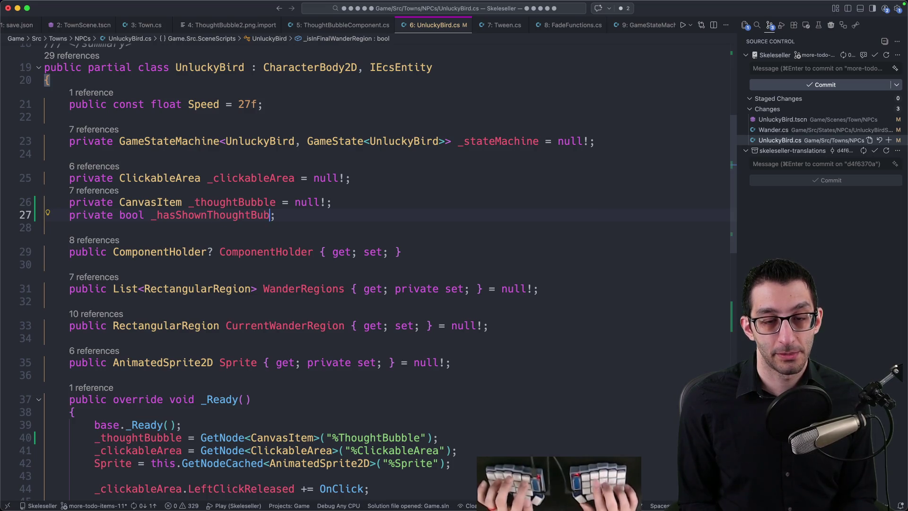
# Insert an early-return guard on _hasShownThoughtBubble in ShowThoughtBubble and launch the debug build
pyautogui.press('super+Down')
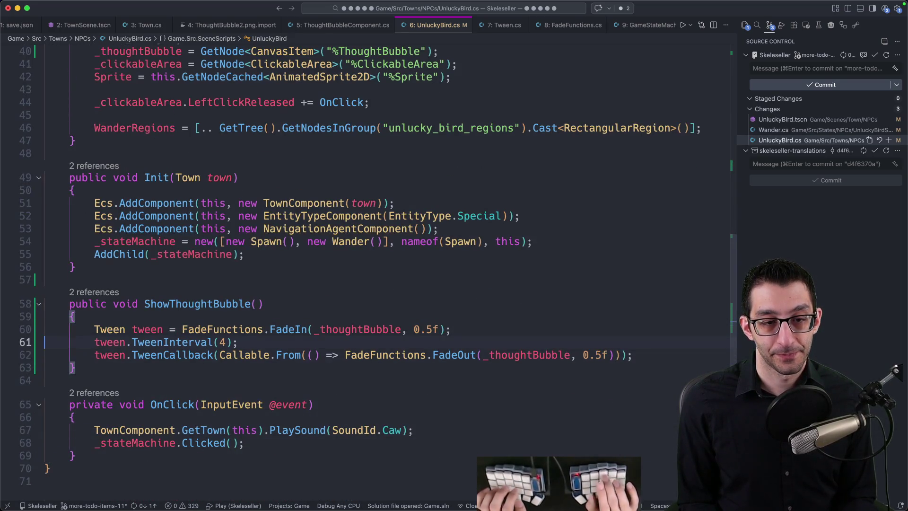
pyautogui.press('Up')
pyautogui.press('super+shift+Return')
pyautogui.write('if')
pyautogui.press('Tab')
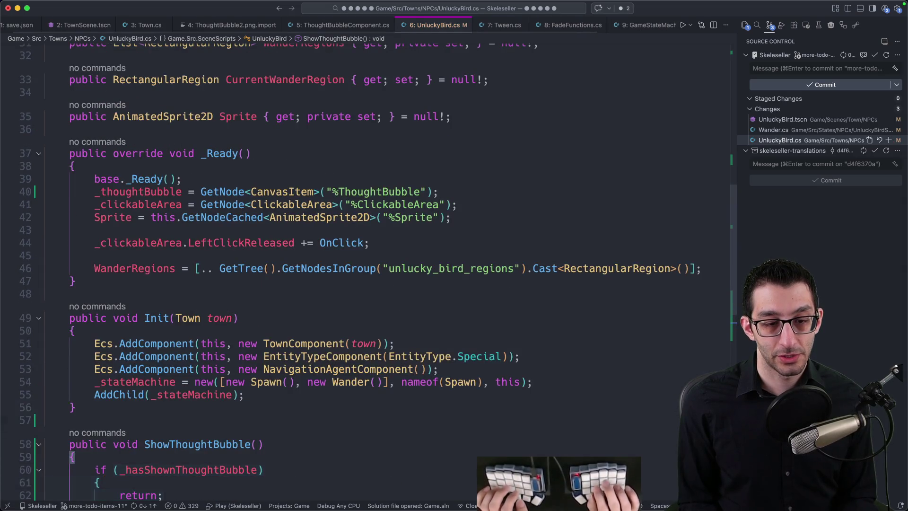
pyautogui.scroll(-5, 401, 205)
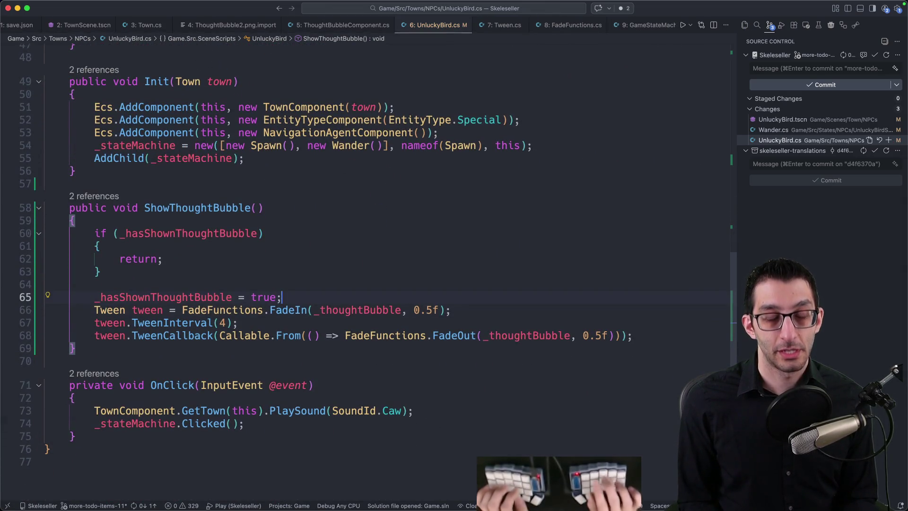
pyautogui.press('F2')
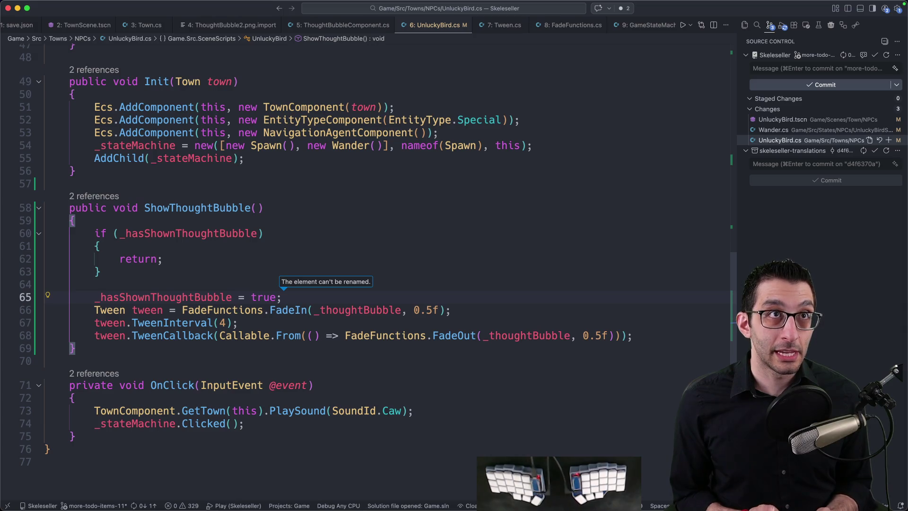
pyautogui.press('F5')
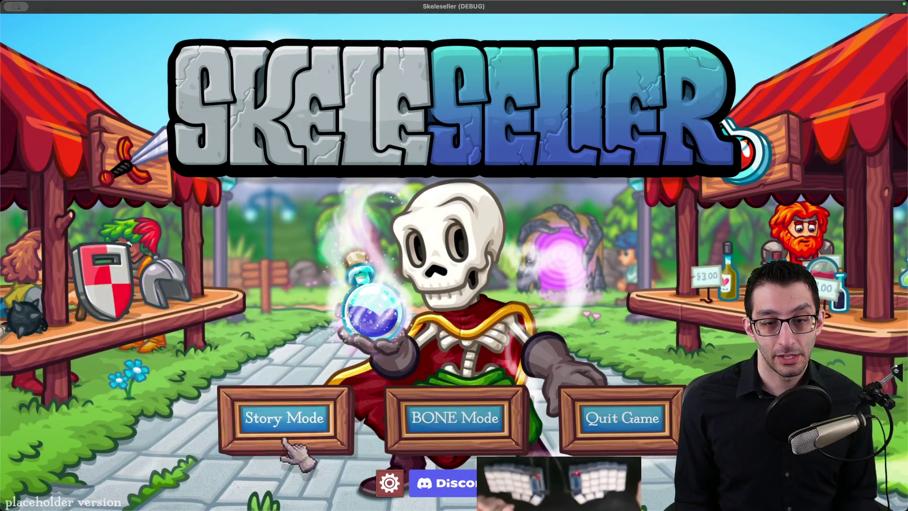
# Continue the saved town in Story Mode and use Debug speed up to win the Mines battle
pyautogui.click(295, 442)
pyautogui.click(511, 288)
pyautogui.click(284, 418)
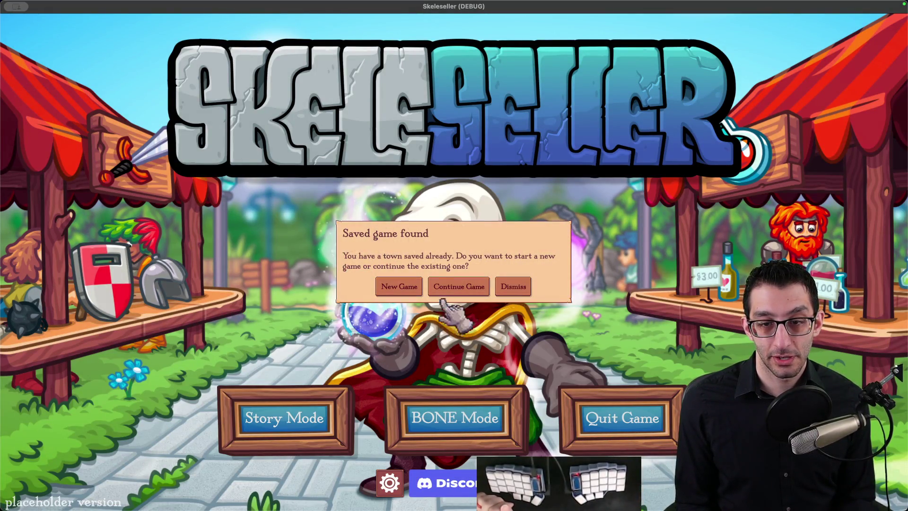
pyautogui.click(398, 286)
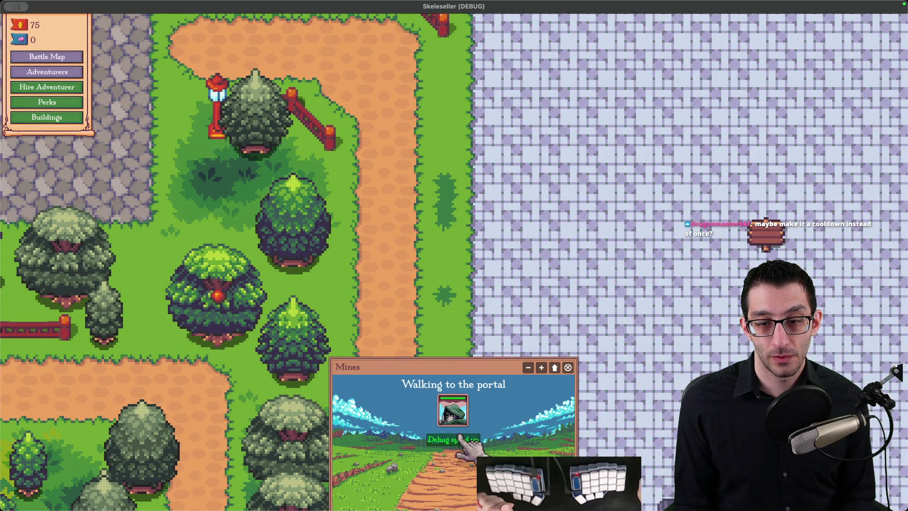
pyautogui.click(456, 435)
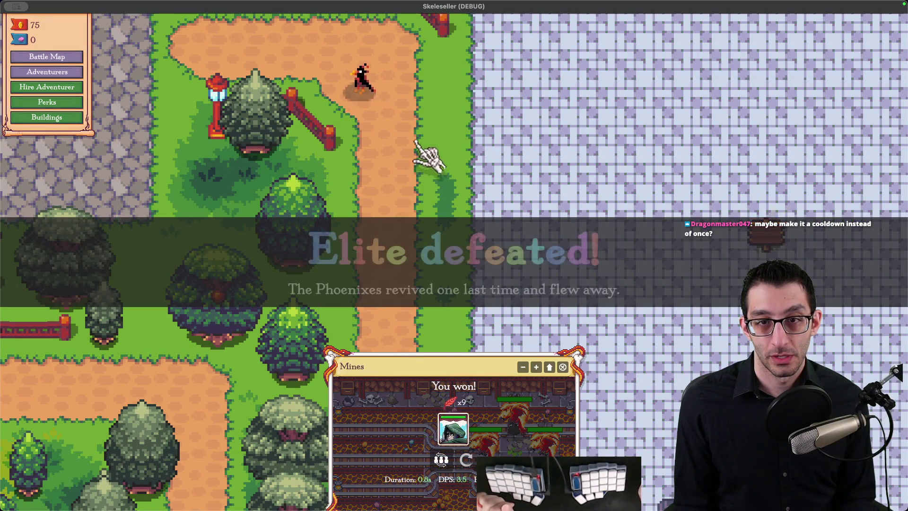
pyautogui.scroll(2, 343, 165)
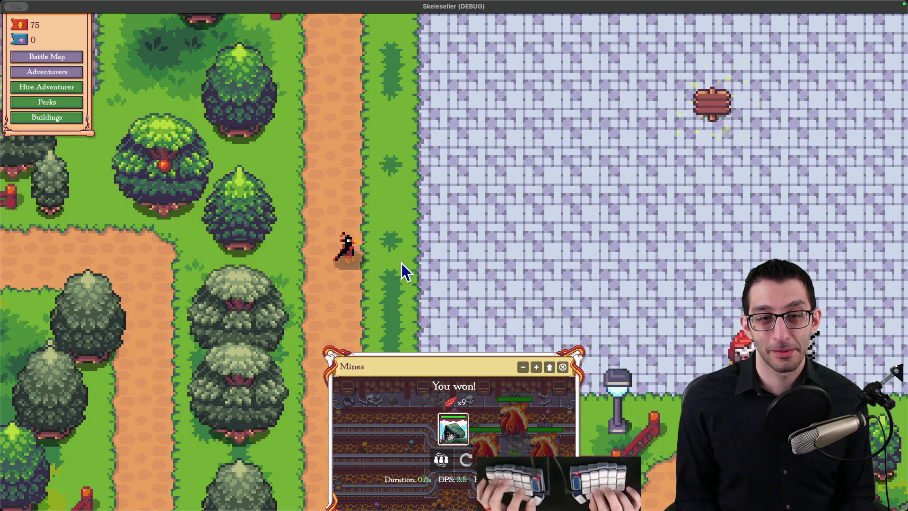
# Delete the 4 from TweenInterval(4) in UnluckyBird.cs
pyautogui.press('super+Tab')
pyautogui.press('Down')
pyautogui.press('Down')
pyautogui.press('BackSpace')
pyautogui.press('BackSpace')
# Set the interval to 3.2, then reload the saved game and quit Skeleseller
pyautogui.write('.2f);')
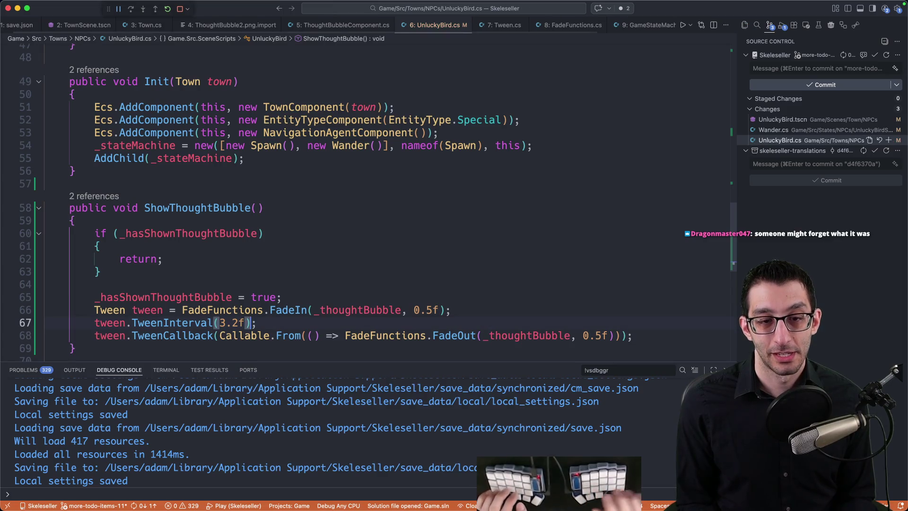
pyautogui.scroll(-4, 369, 198)
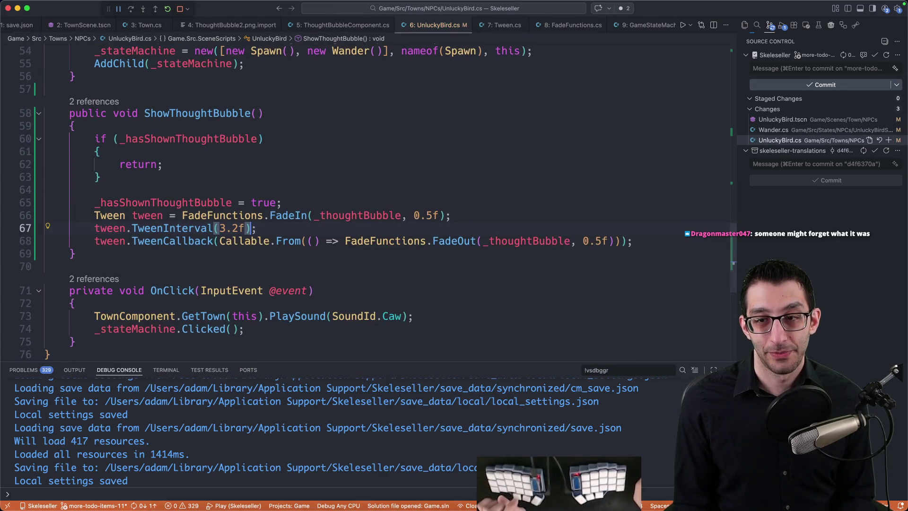
pyautogui.click(628, 482)
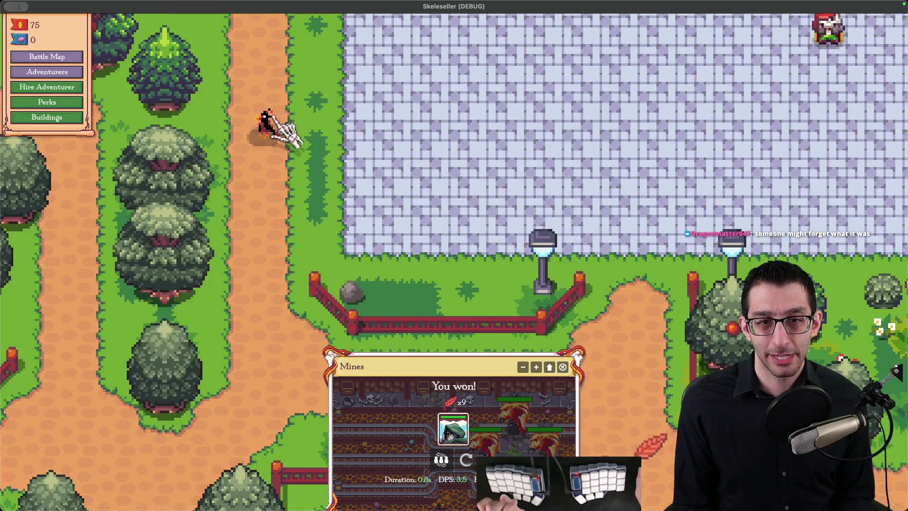
pyautogui.press('Escape')
pyautogui.click(481, 300)
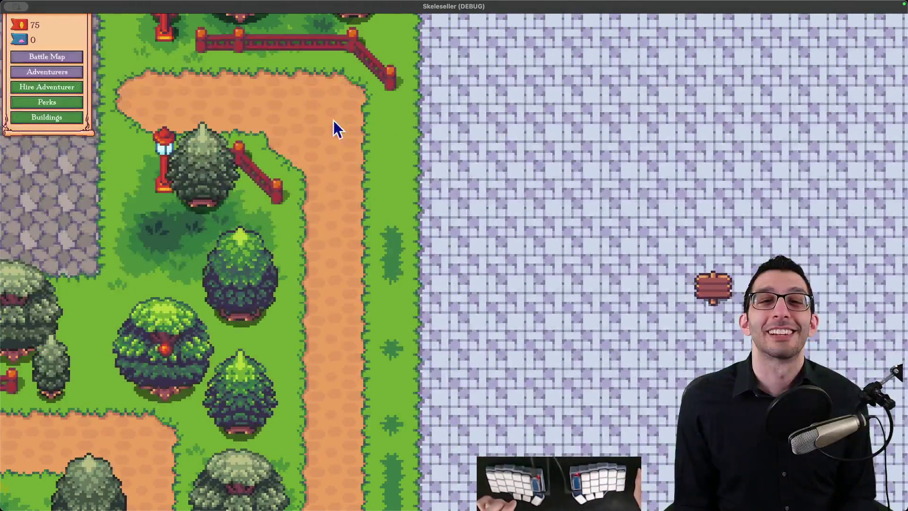
pyautogui.press('Escape')
pyautogui.click(464, 360)
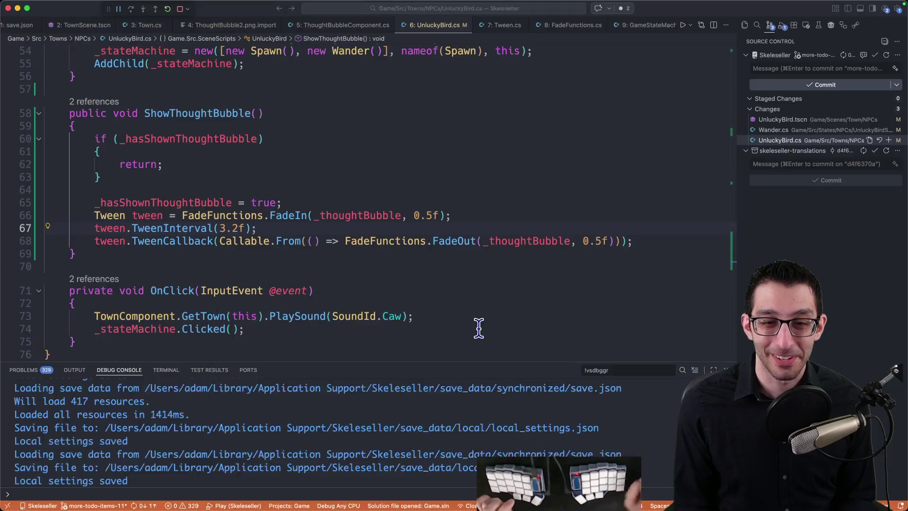
# Open save.json via quick open and scroll through its contents
pyautogui.press('super+Tab')
pyautogui.press('super+Tab')
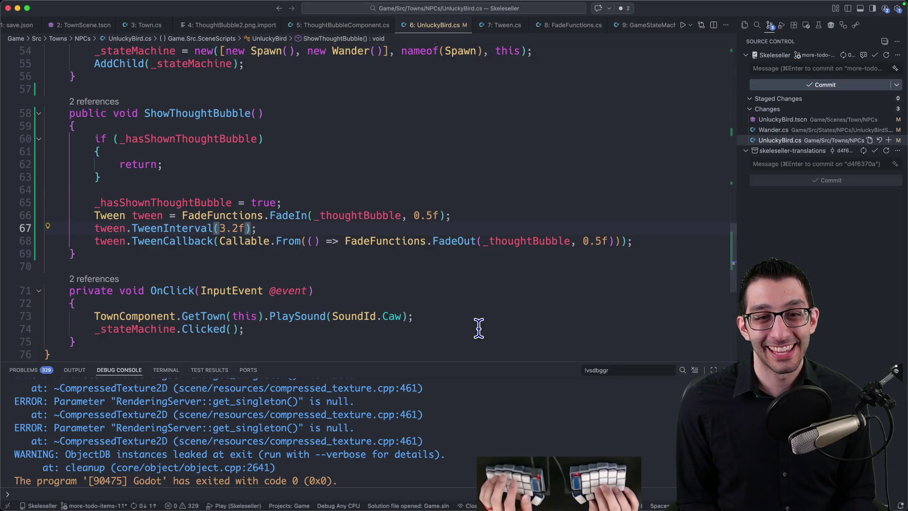
pyautogui.press('super+p')
pyautogui.write('save')
pyautogui.press('Return')
pyautogui.scroll(-7, 478, 328)
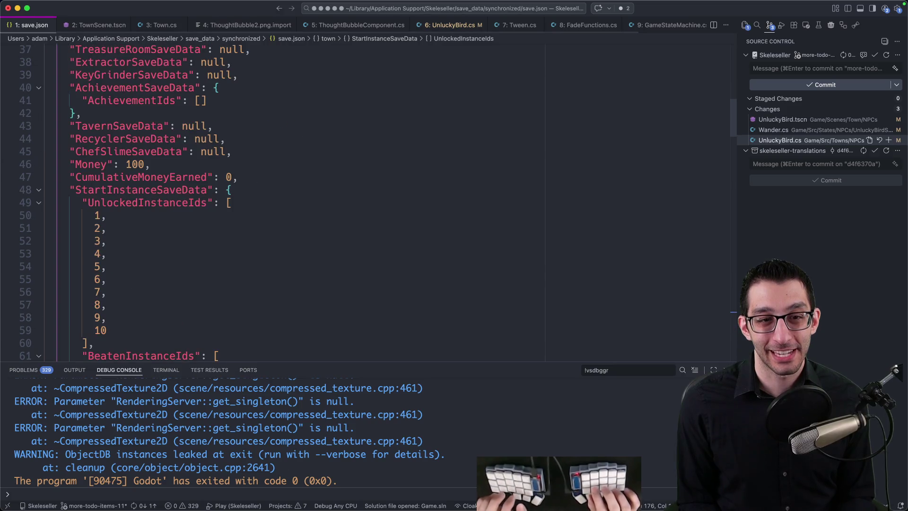
pyautogui.scroll(-20, 369, 198)
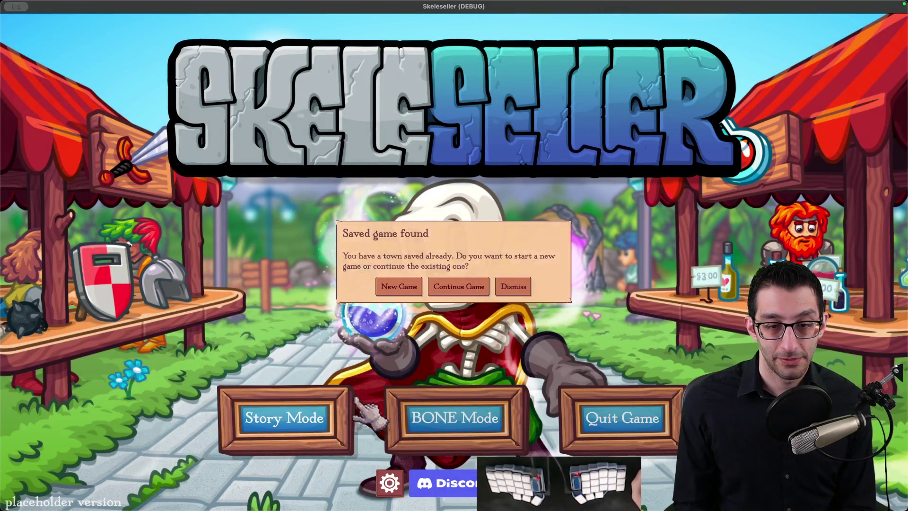
# Continue the saved town, speed through the Mines victory, then save and reload the game
pyautogui.click(458, 291)
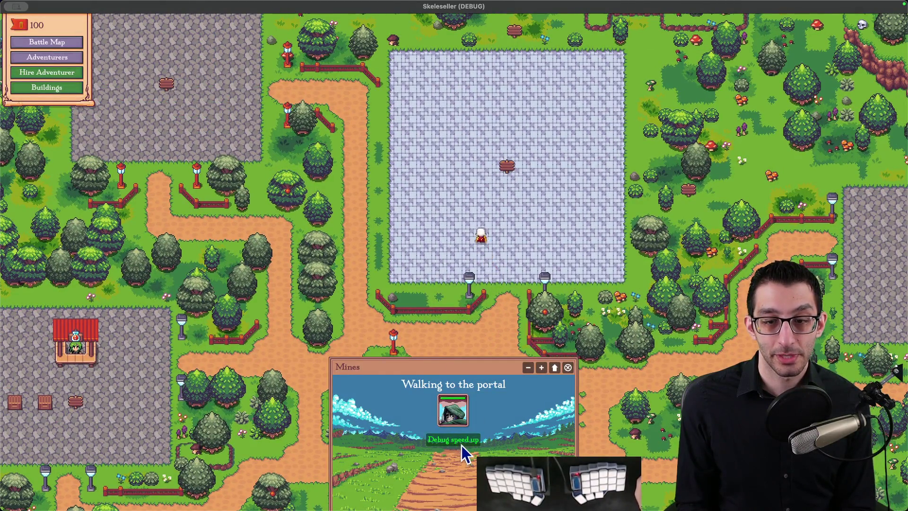
pyautogui.click(453, 439)
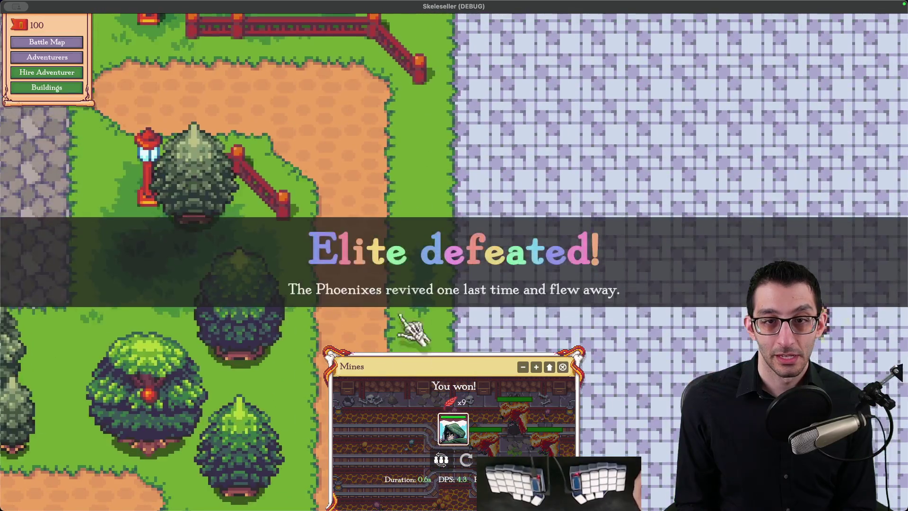
pyautogui.press('Escape')
pyautogui.click(415, 279)
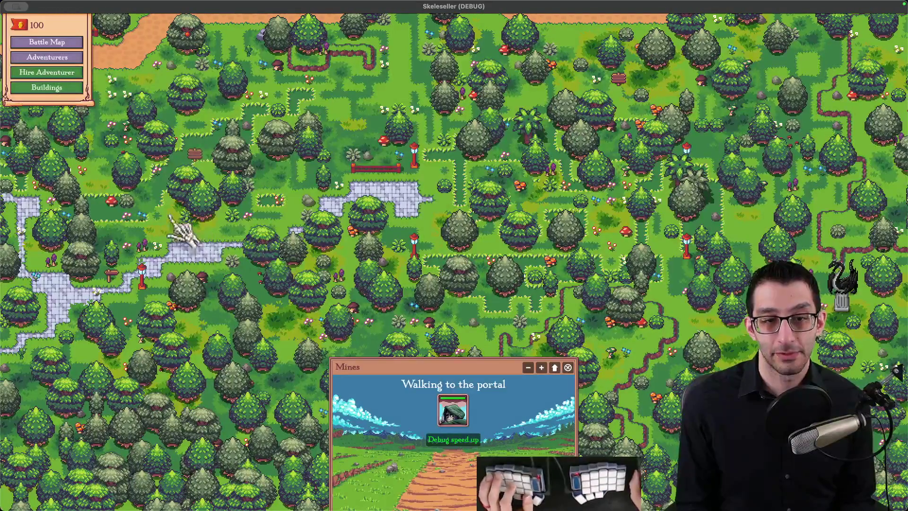
pyautogui.press('Escape')
pyautogui.click(426, 246)
pyautogui.click(444, 279)
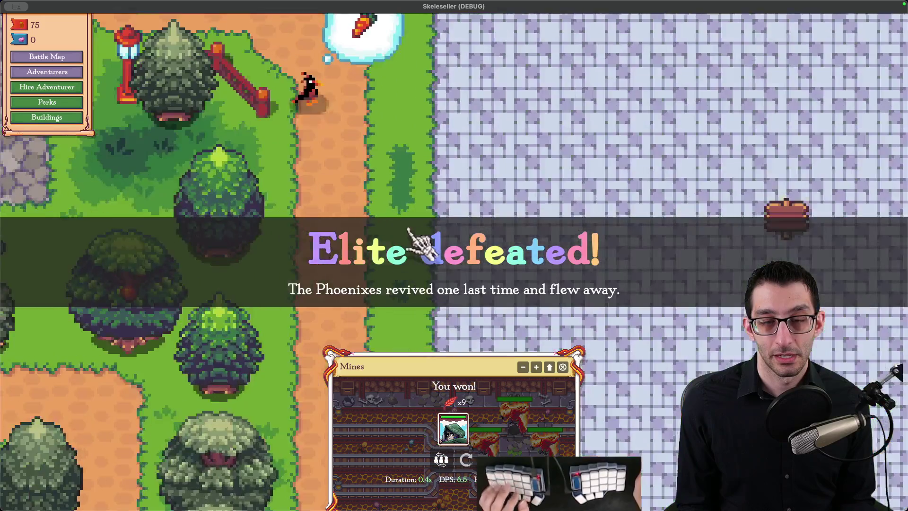
# Pan the map to the plaza lamp posts and portal area, then quit the game
pyautogui.scroll(3, 402, 191)
pyautogui.moveTo(415, 191); pyautogui.dragTo(406, 80)
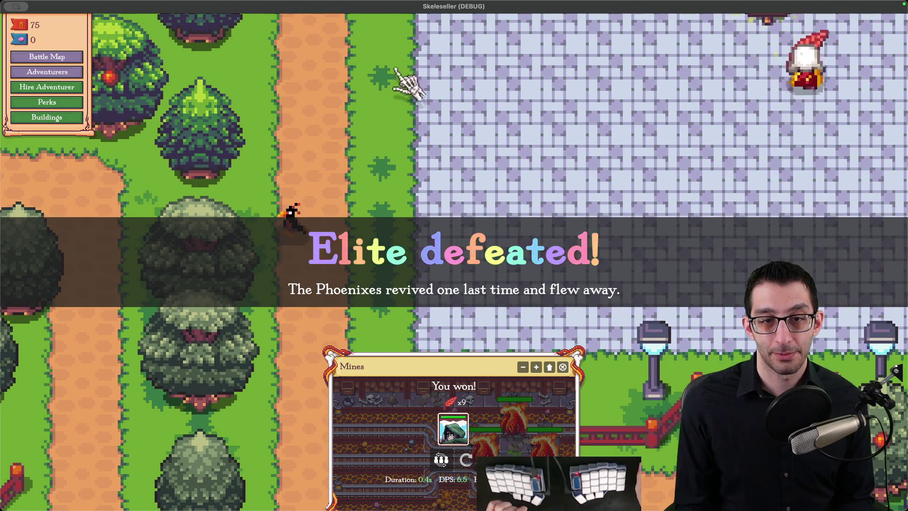
pyautogui.scroll(-3, 397, 69)
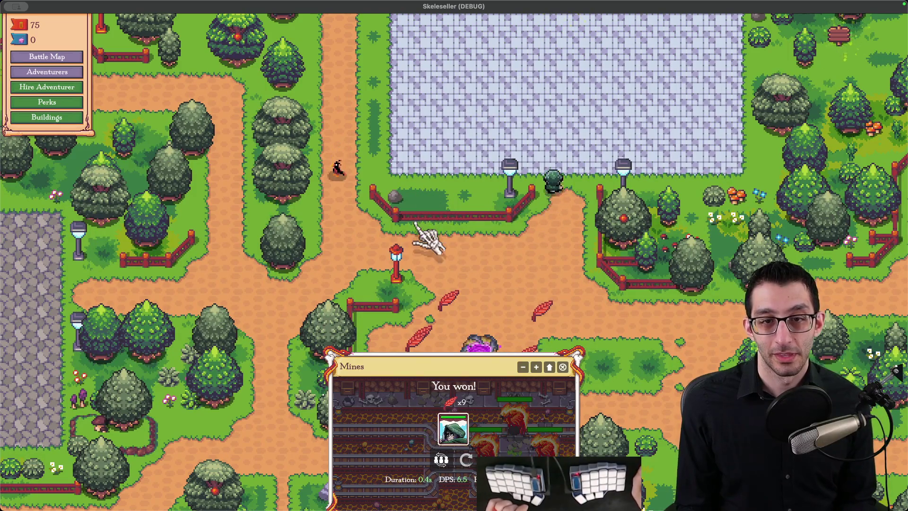
pyautogui.moveTo(415, 225); pyautogui.dragTo(407, 159)
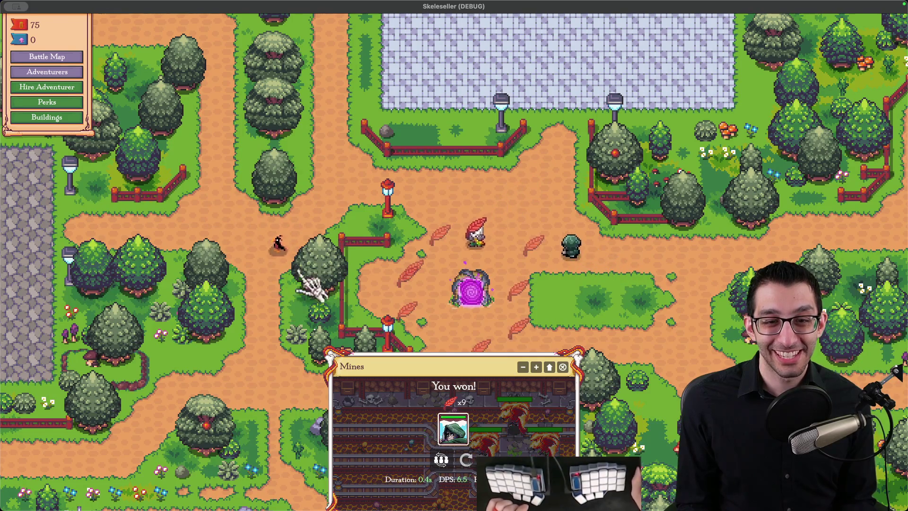
pyautogui.moveTo(300, 284); pyautogui.dragTo(268, 92)
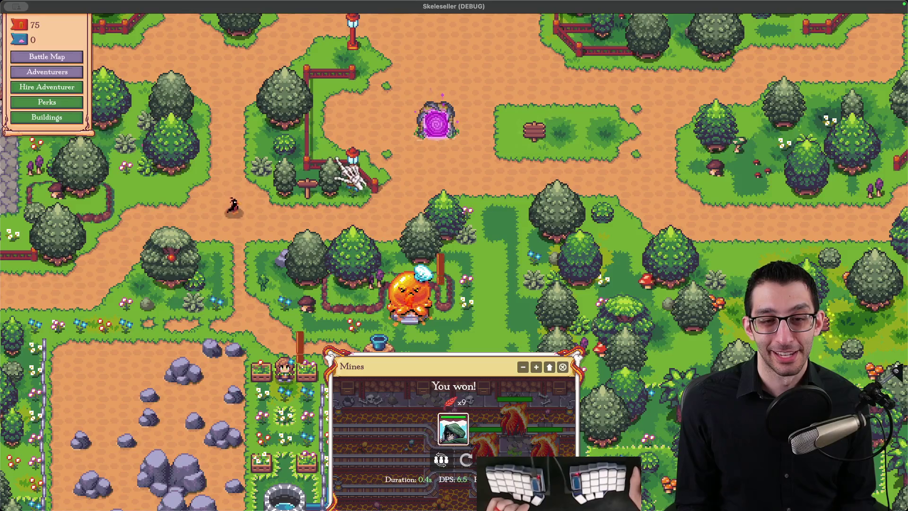
pyautogui.press('Escape')
pyautogui.click(428, 370)
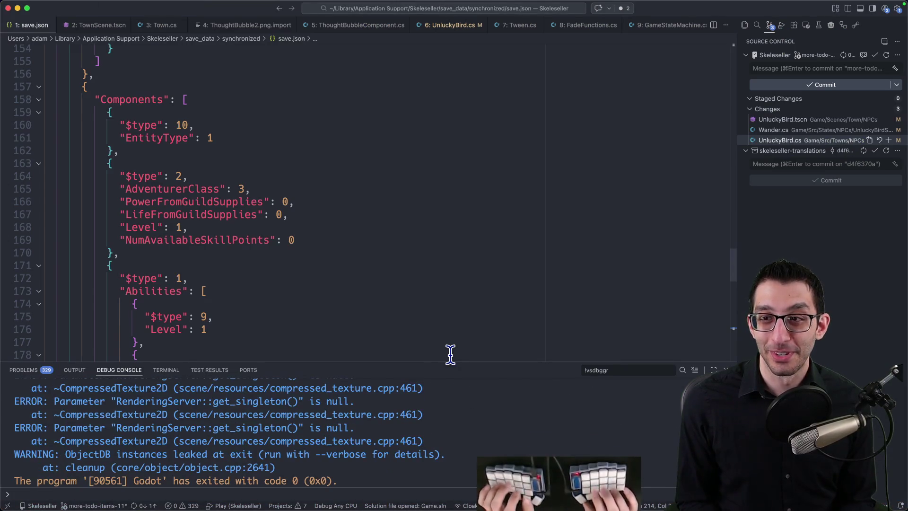
# Open the Git changes multi-diff and scroll to UnluckyBird.cs's complete ShowThoughtBubble method
pyautogui.click(867, 110)
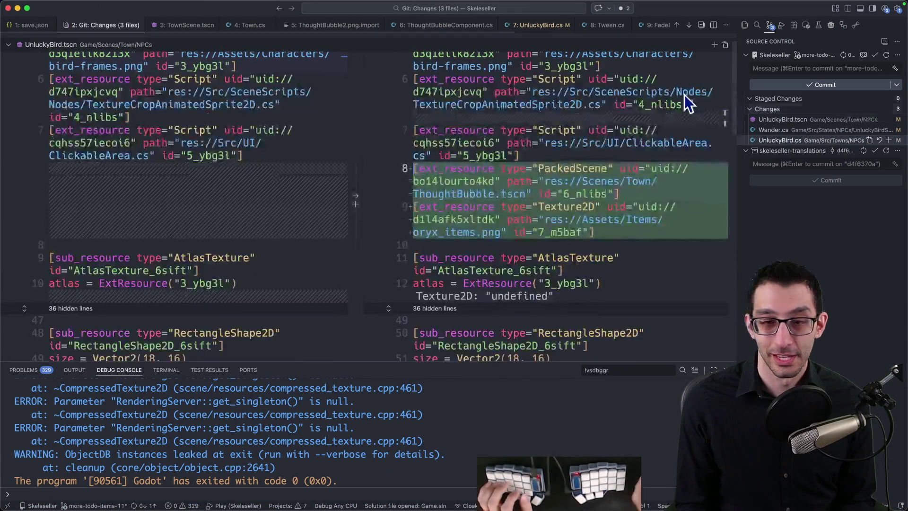
pyautogui.scroll(-3, 614, 184)
pyautogui.scroll(5, 609, 195)
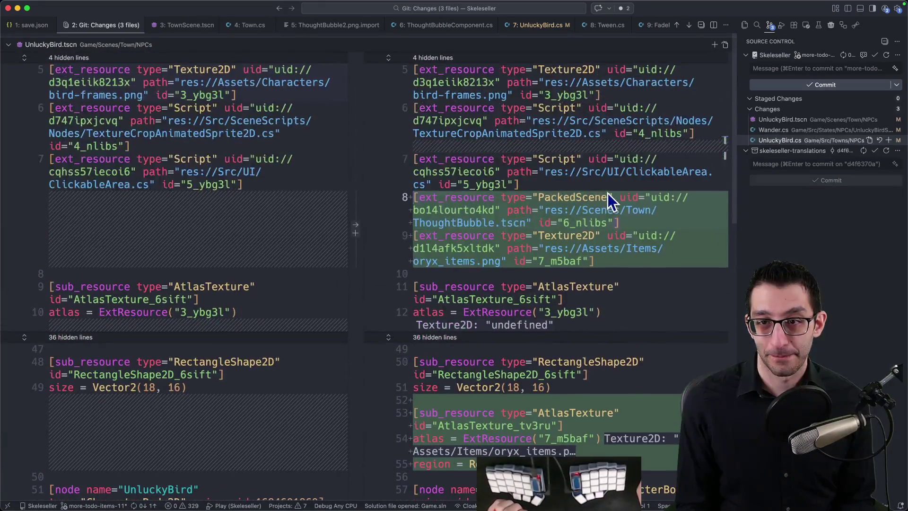
pyautogui.scroll(-4, 608, 194)
pyautogui.scroll(-3, 608, 193)
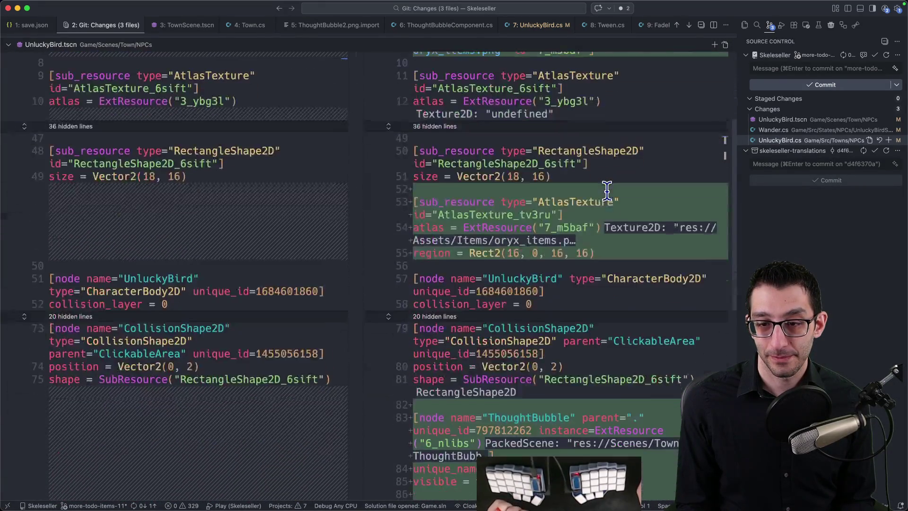
pyautogui.scroll(-10, 606, 190)
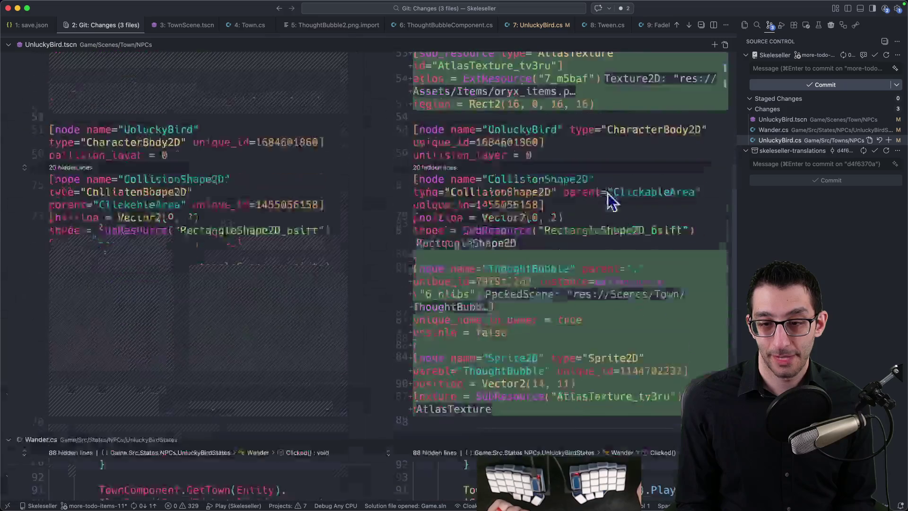
pyautogui.scroll(-7, 607, 192)
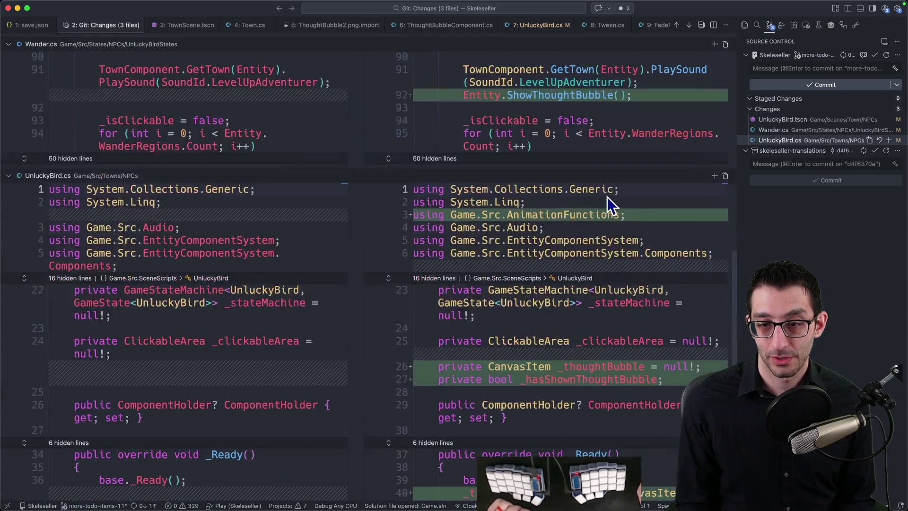
pyautogui.scroll(-4, 607, 197)
pyautogui.scroll(-7, 607, 198)
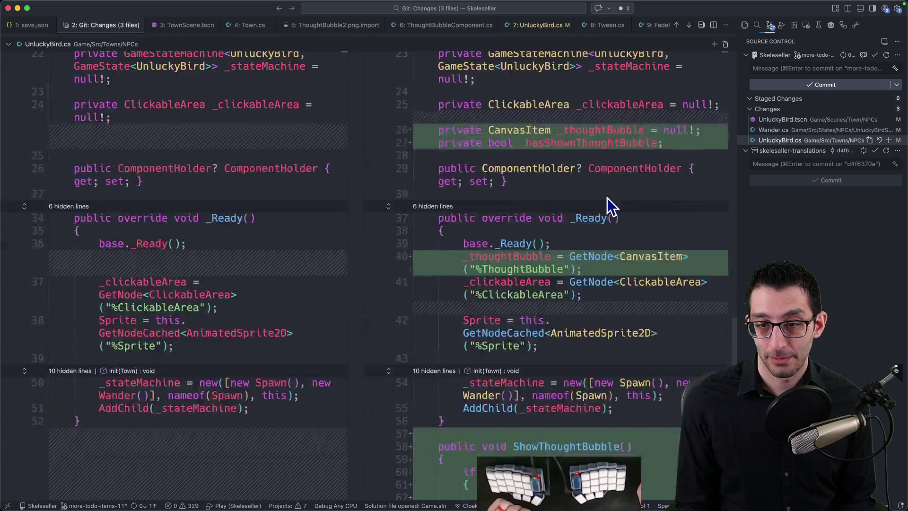
pyautogui.scroll(-2, 607, 195)
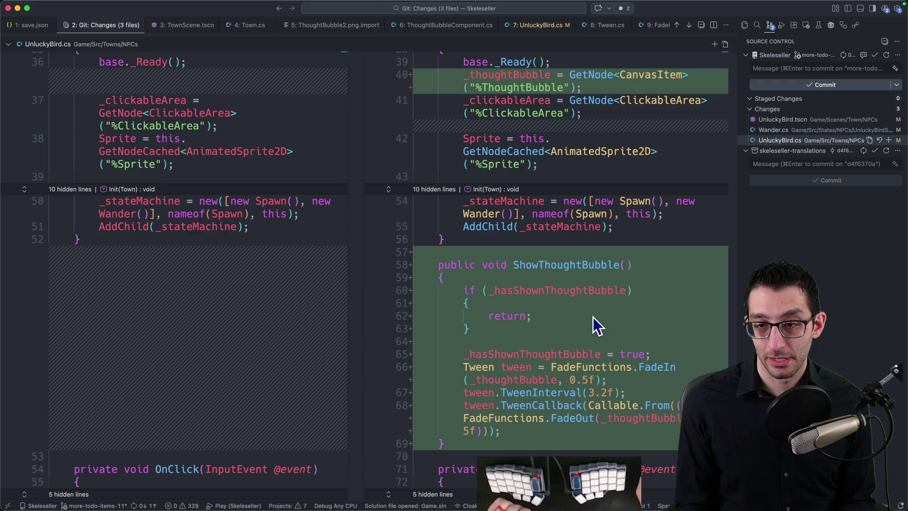
# Generate a /// summary above ShowThoughtBubble and write the carrot-bubble explanation about caring for the bird
pyautogui.click(562, 249)
pyautogui.press('Return')
pyautogui.write('//')
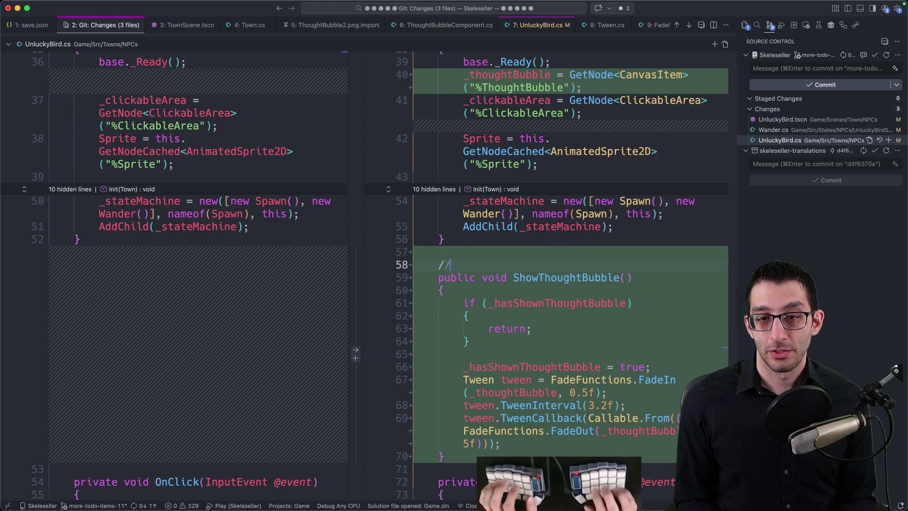
pyautogui.write('/TMa')
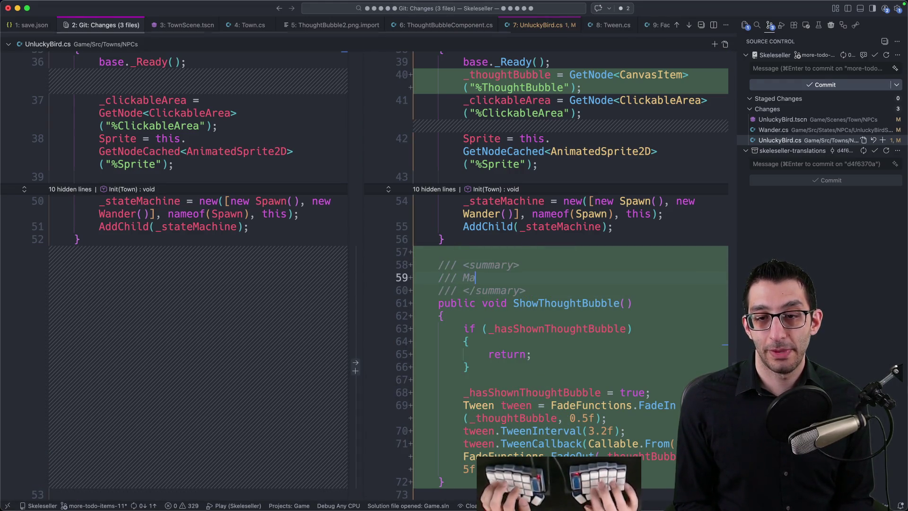
pyautogui.write('This is called by the animation player when the bird caws. I made it a separate method instead of just playing the sound')
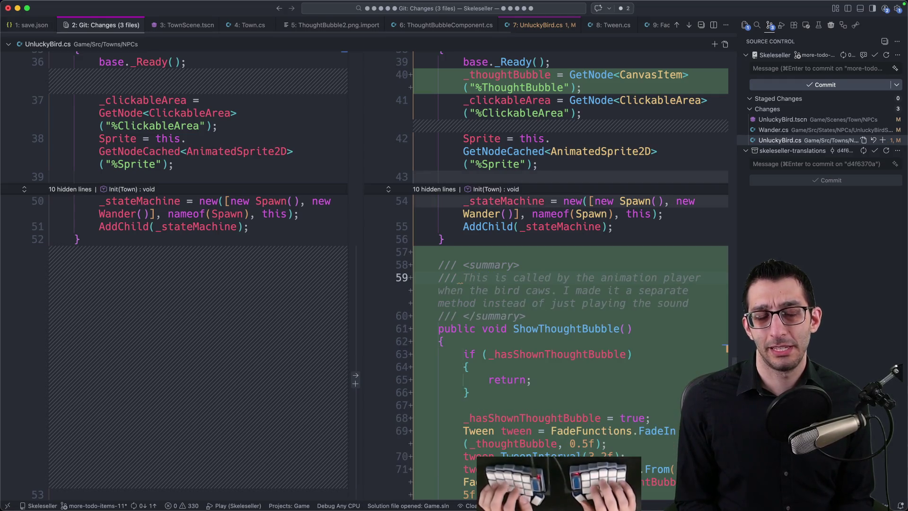
pyautogui.press('super+z')
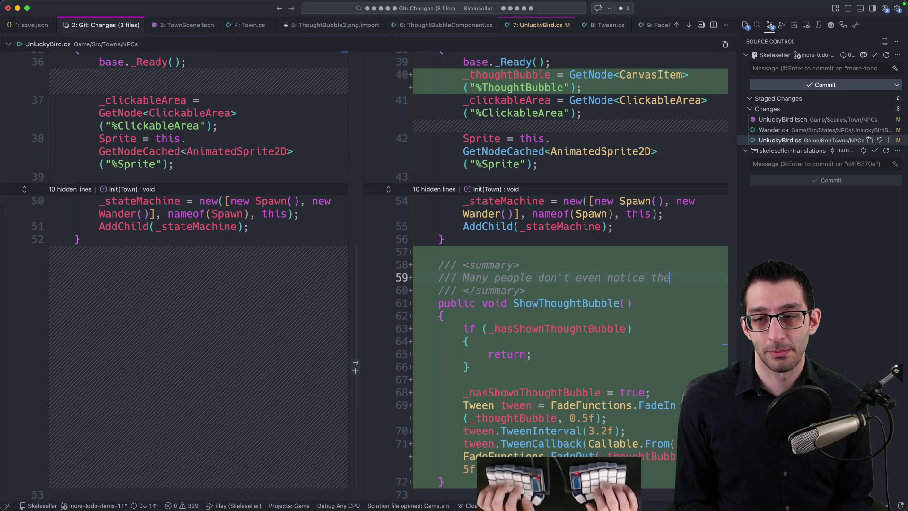
pyautogui.write('in their town, but some people do')
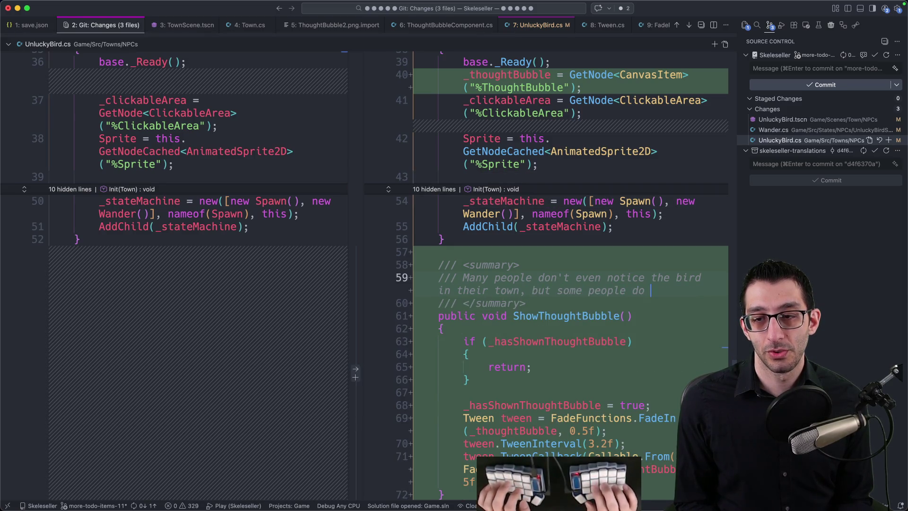
pyautogui.press('BackSpace')
pyautogui.press('BackSpace')
pyautogui.press('BackSpace')
pyautogui.write('. Th')
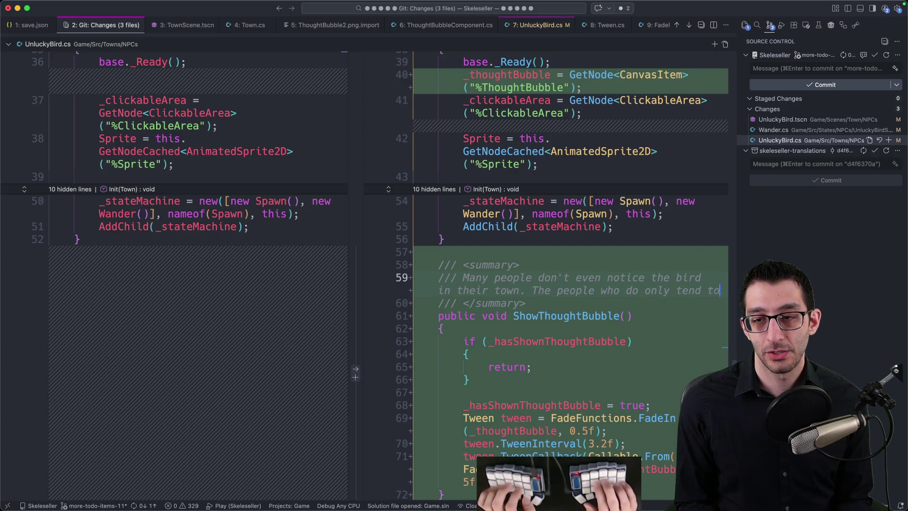
pyautogui.write('o click it once and then give')
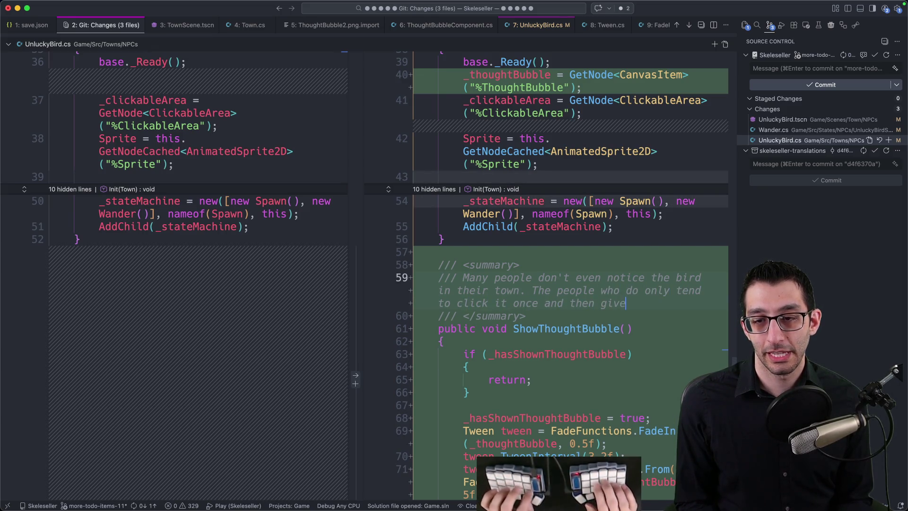
pyautogui.write(' This st')
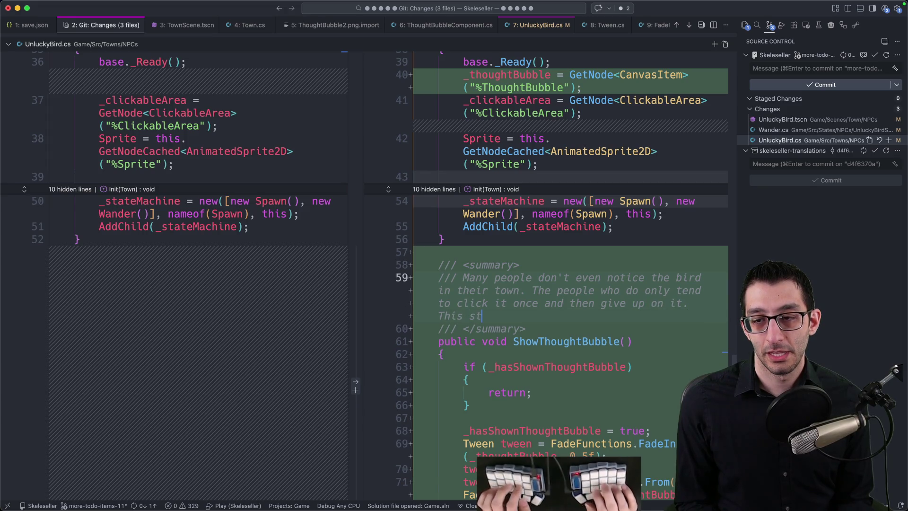
pyautogui.write('(with a carrot ins')
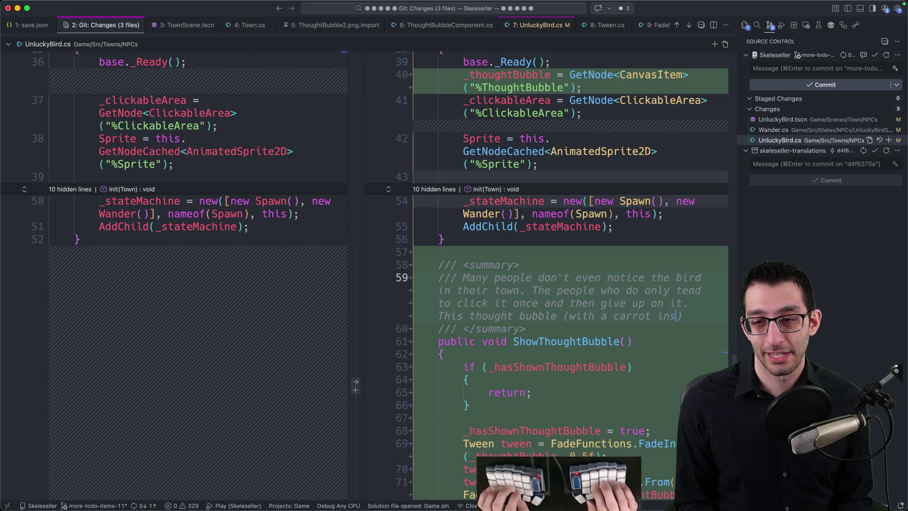
pyautogui.write(') is ind')
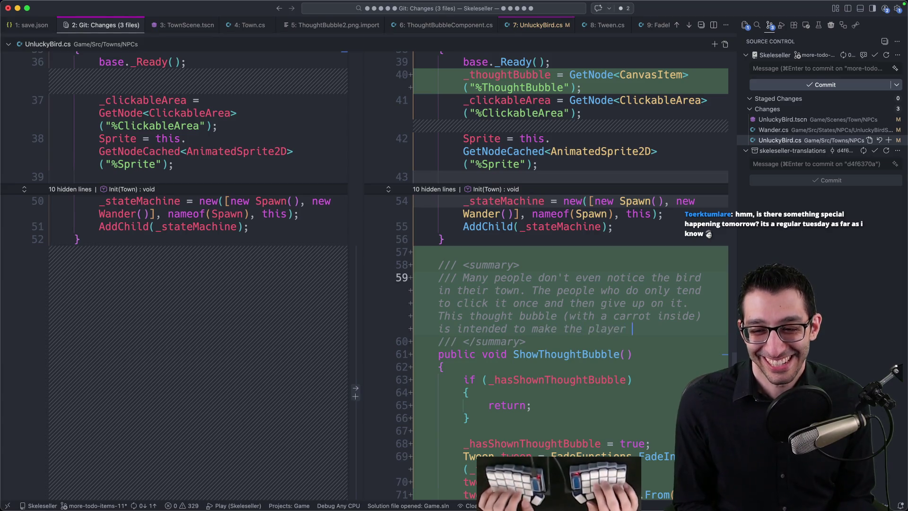
pyautogui.write('out the bird.')
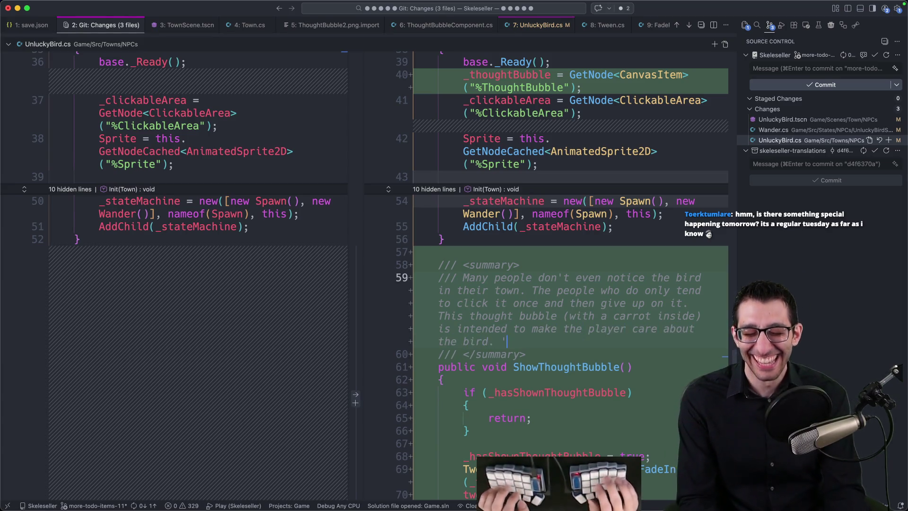
# Remove the leftover characters after the sentence and add the 😅 emoji via text replacement
pyautogui.hotkey('alt', 'space')
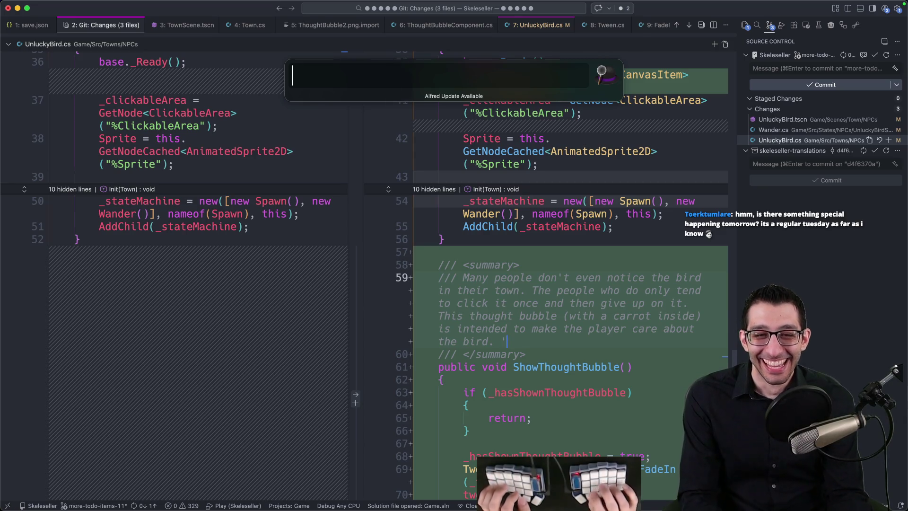
pyautogui.press('Escape')
pyautogui.hotkey('alt', 'space')
pyautogui.press('Escape')
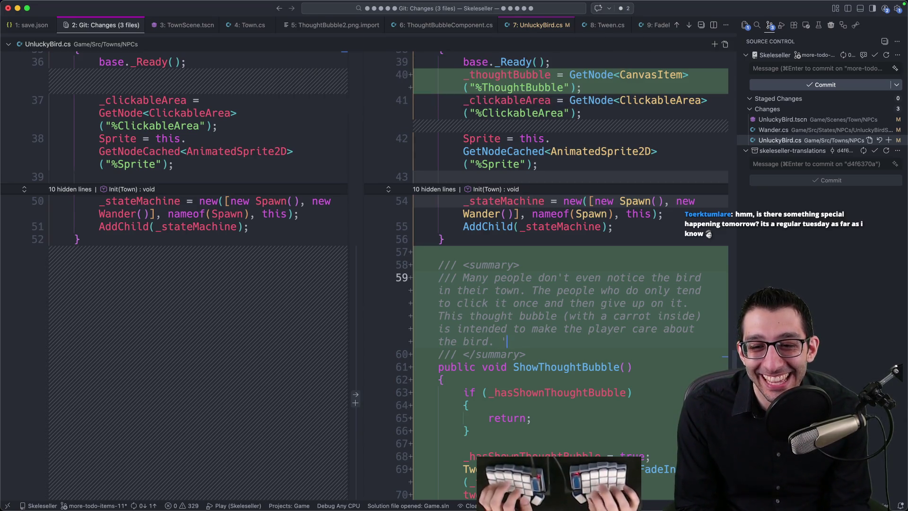
pyautogui.press('BackSpace')
pyautogui.press('BackSpace')
pyautogui.hotkey('alt', 'space')
pyautogui.press('Escape')
pyautogui.press('BackSpace')
pyautogui.write("'")
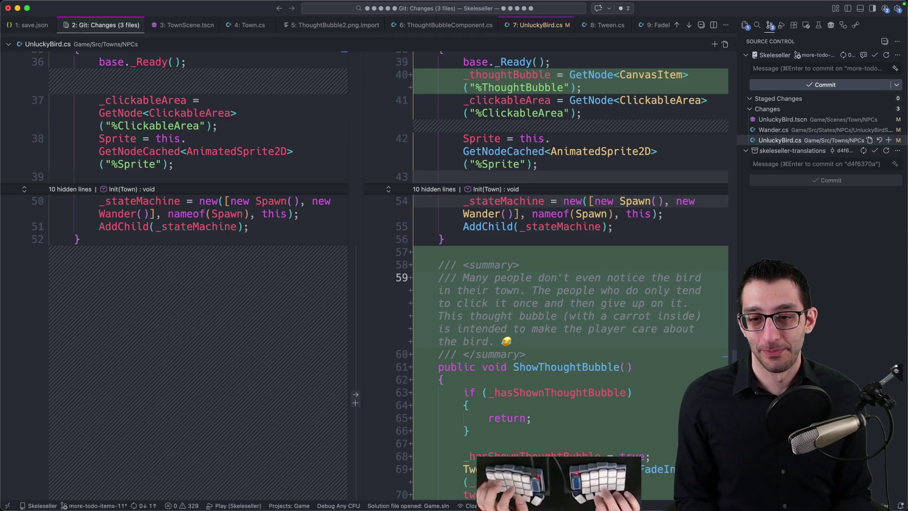
pyautogui.press('Return')
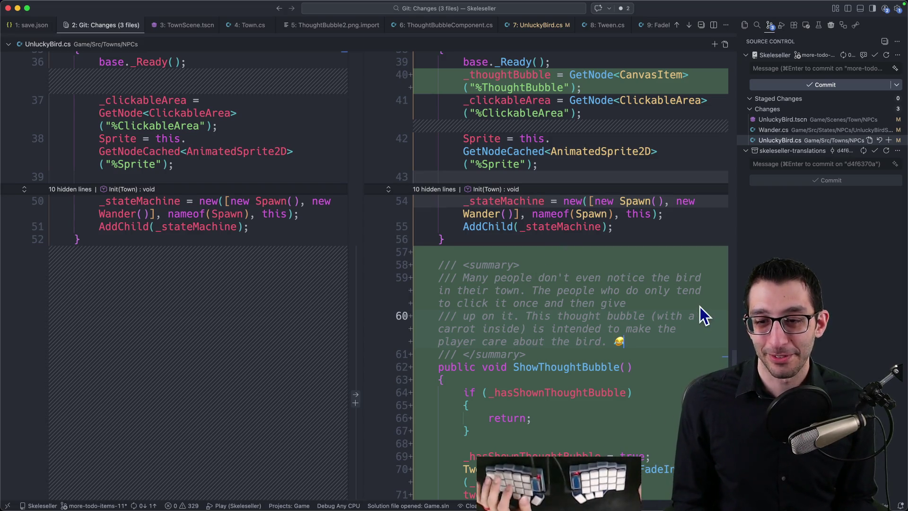
# Read through the wrapped comment, open the UnluckyBird.tscn diff, and start debugging Skeleseller with F5
pyautogui.scroll(-2, 660, 282)
pyautogui.moveTo(652, 296); pyautogui.dragTo(405, 239)
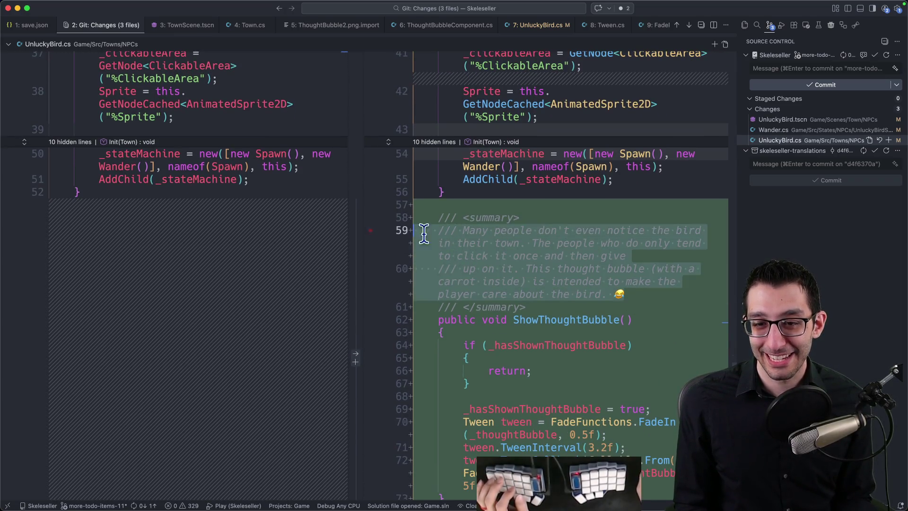
pyautogui.click(682, 284)
pyautogui.scroll(-2, 650, 286)
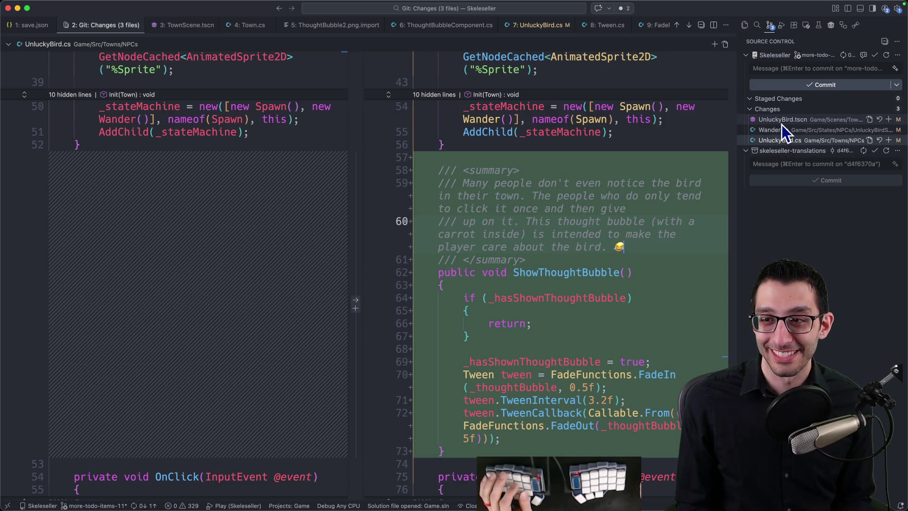
pyautogui.click(781, 123)
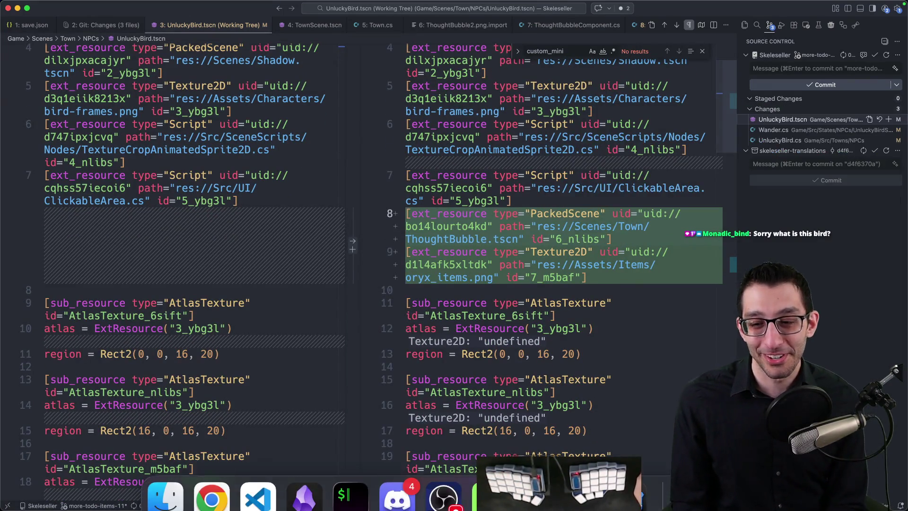
pyautogui.click(234, 301)
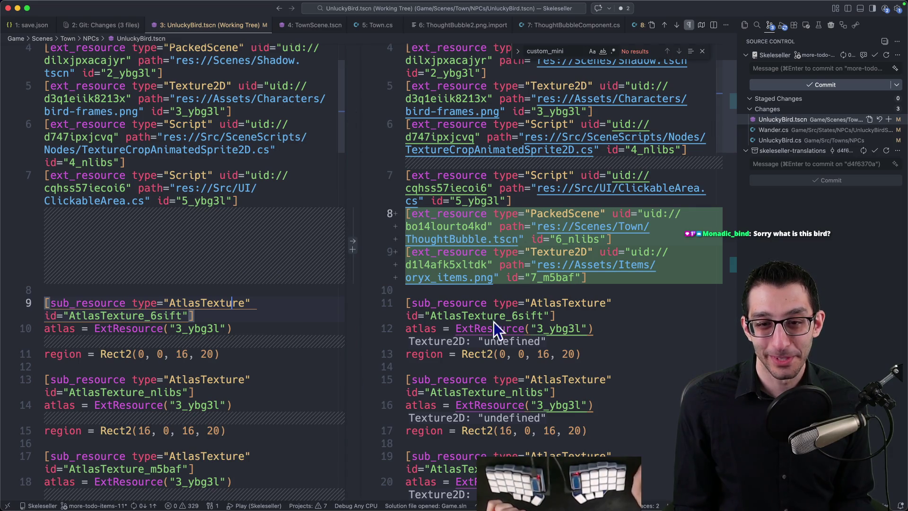
pyautogui.press('F5')
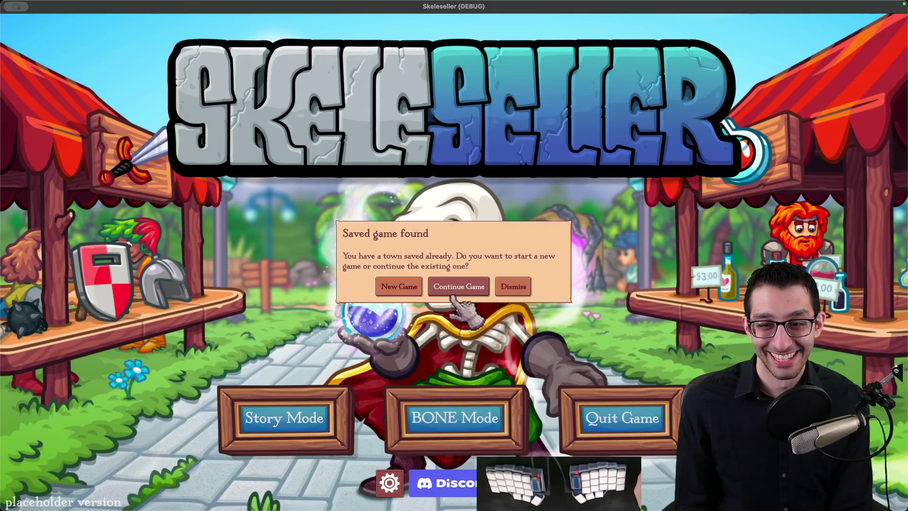
# Continue the saved game, close the Mines battle window, and raise game speed three times via the debug menu
pyautogui.click(452, 293)
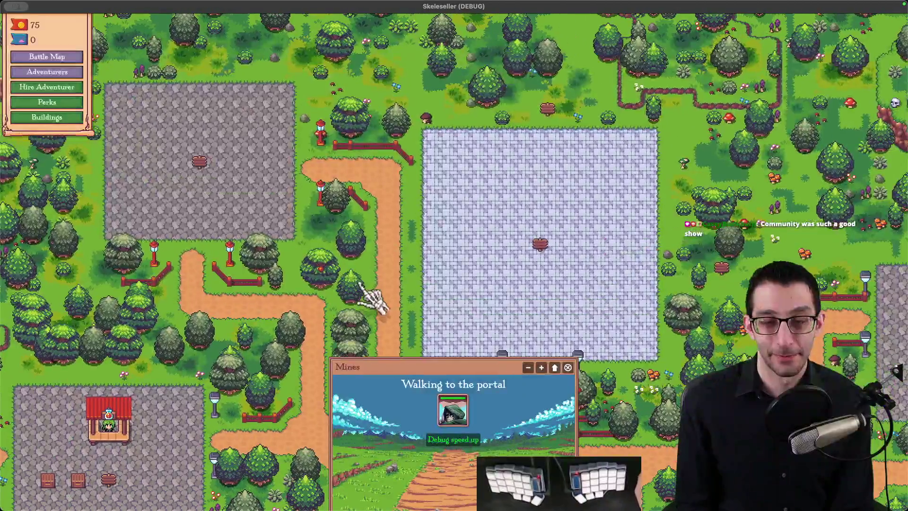
pyautogui.click(453, 439)
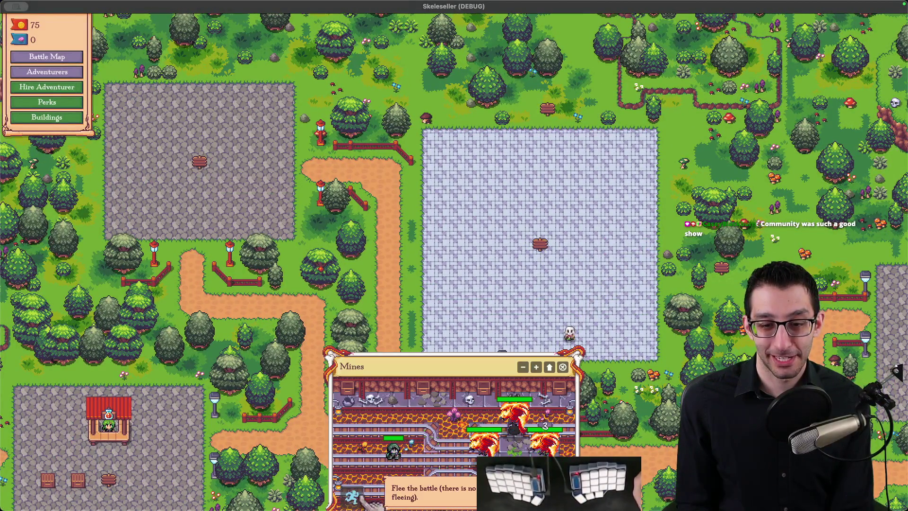
pyautogui.click(563, 367)
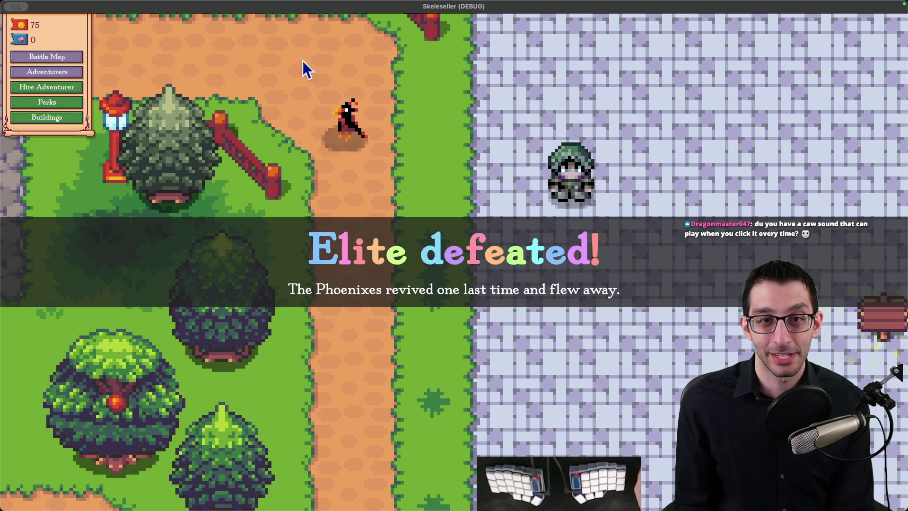
pyautogui.press('`')
pyautogui.click(97, 145)
pyautogui.click(97, 145)
pyautogui.click(97, 144)
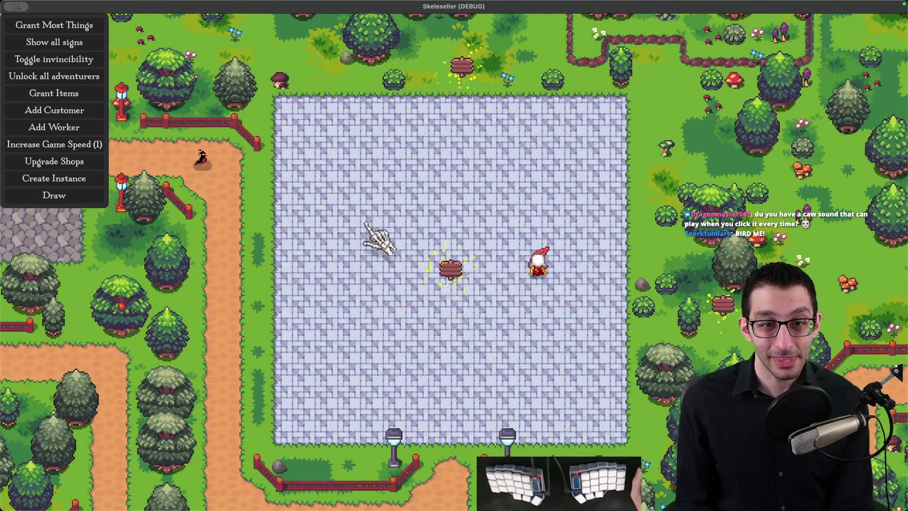
# Pan the village map over the town plaza and up the path toward the bird
pyautogui.scroll(-3, 366, 222)
pyautogui.moveTo(415, 294)
pyautogui.mouseDown()
pyautogui.moveTo(402, 65)
pyautogui.moveTo(696, 125)
pyautogui.moveTo(556, 241)
pyautogui.moveTo(567, 355)
pyautogui.moveTo(659, 236)
pyautogui.moveTo(523, 237)
pyautogui.mouseUp()
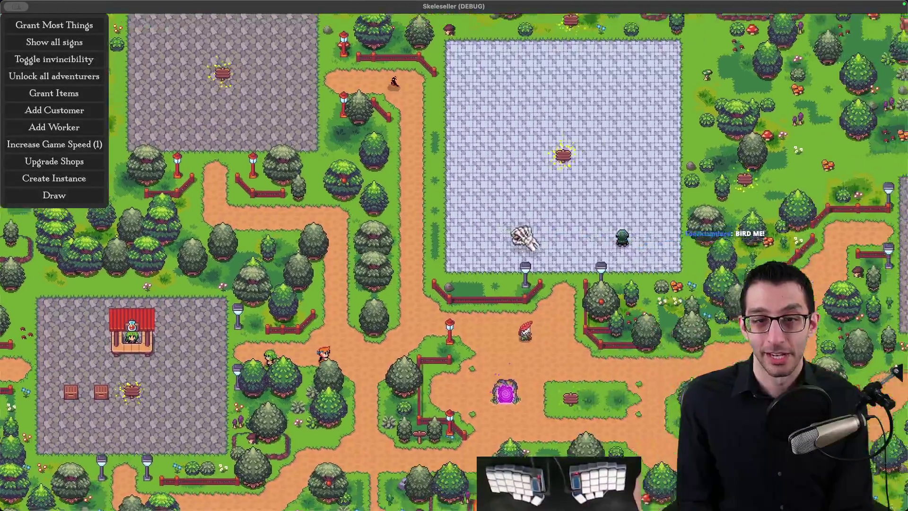
pyautogui.scroll(5, 446, 233)
pyautogui.scroll(2, 447, 233)
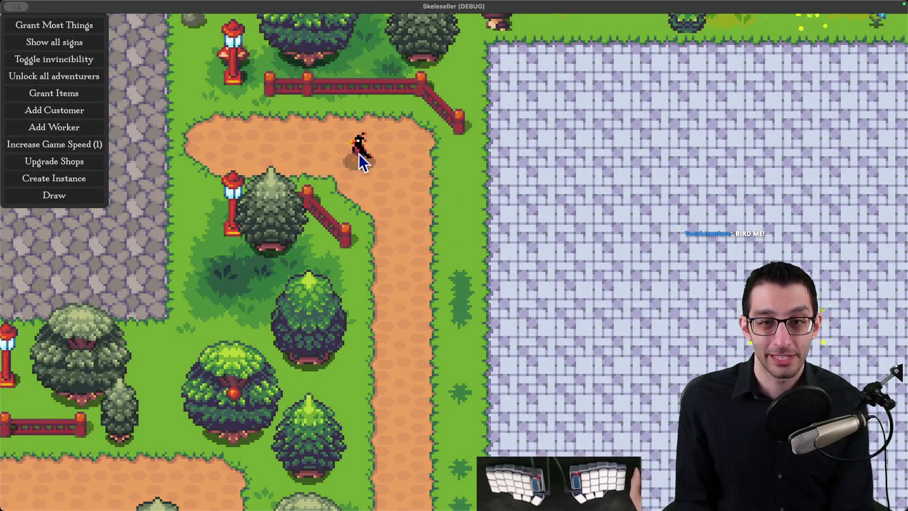
pyautogui.press('Down')
pyautogui.press('Right')
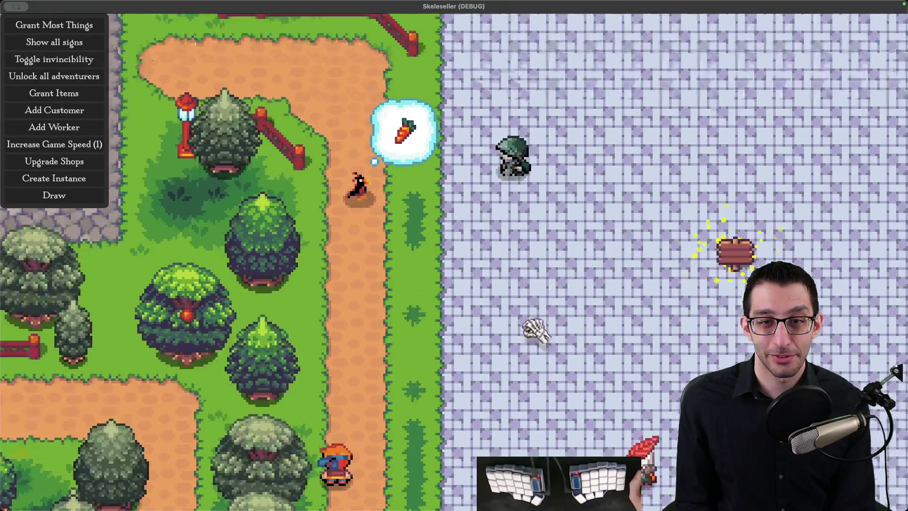
pyautogui.moveTo(535, 331); pyautogui.dragTo(527, 264)
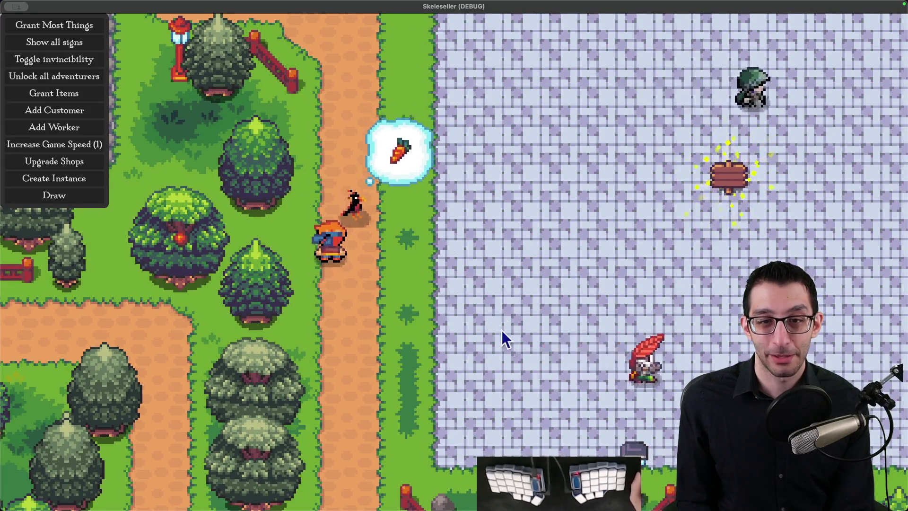
pyautogui.moveTo(503, 341); pyautogui.dragTo(517, 186)
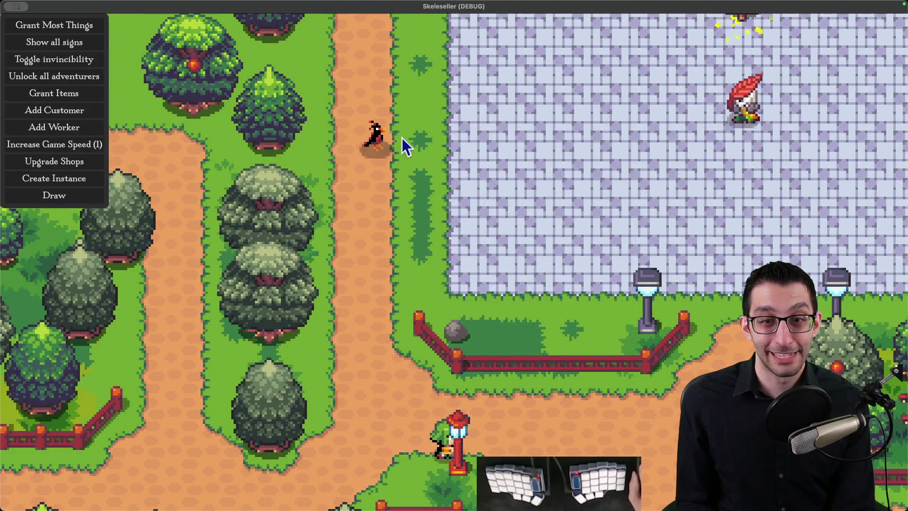
# Bump the game speed up once more, then reset it back to 1
pyautogui.click(107, 144)
pyautogui.click(107, 144)
pyautogui.click(106, 145)
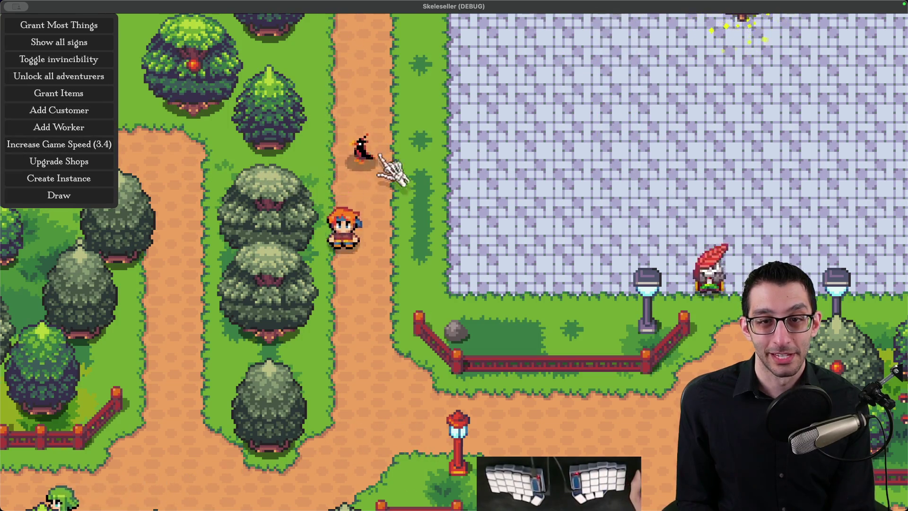
pyautogui.press('Down')
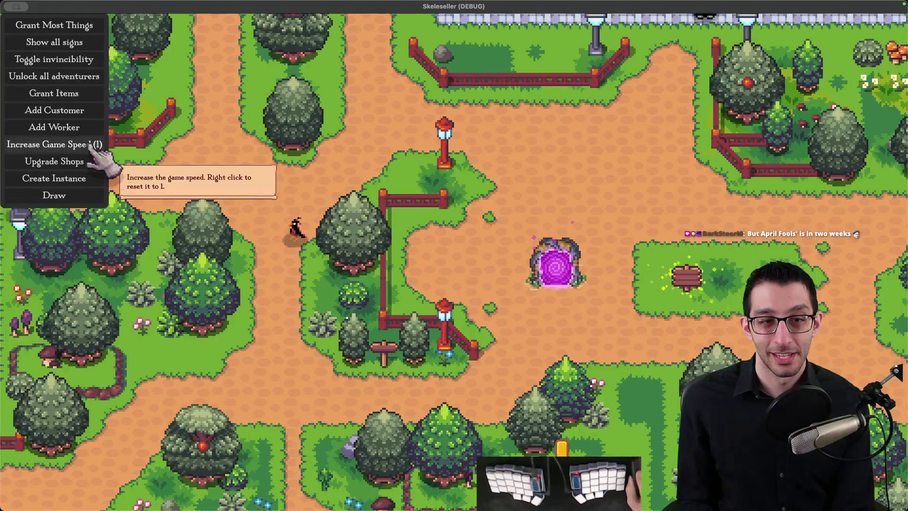
pyautogui.rightClick(109, 145)
pyautogui.press('Down')
pyautogui.press('Down')
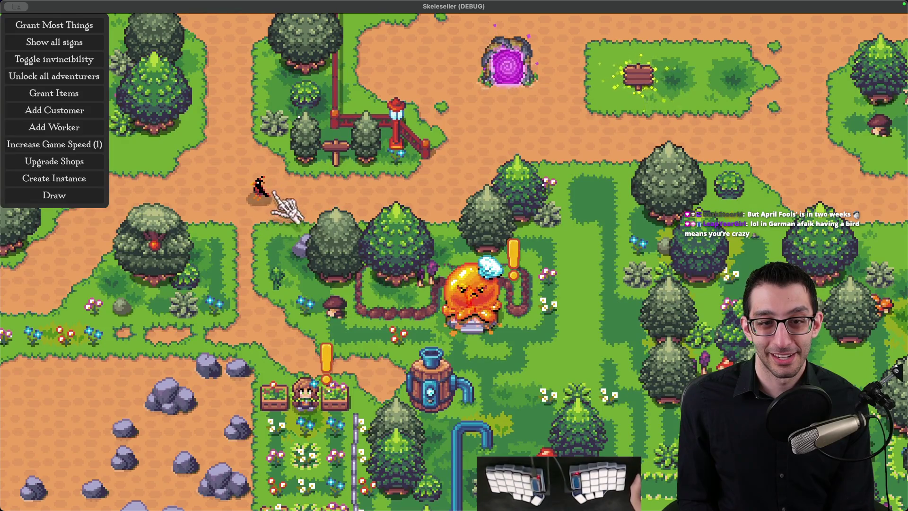
# Hide the debug command list, restore the resource panel, and quit from the pause menu
pyautogui.scroll(3, 508, 208)
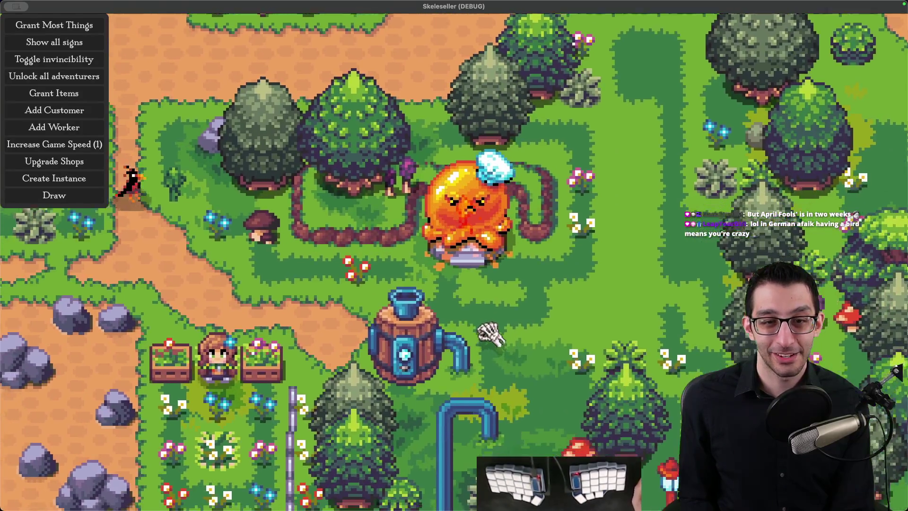
pyautogui.press('F1')
pyautogui.press('Down')
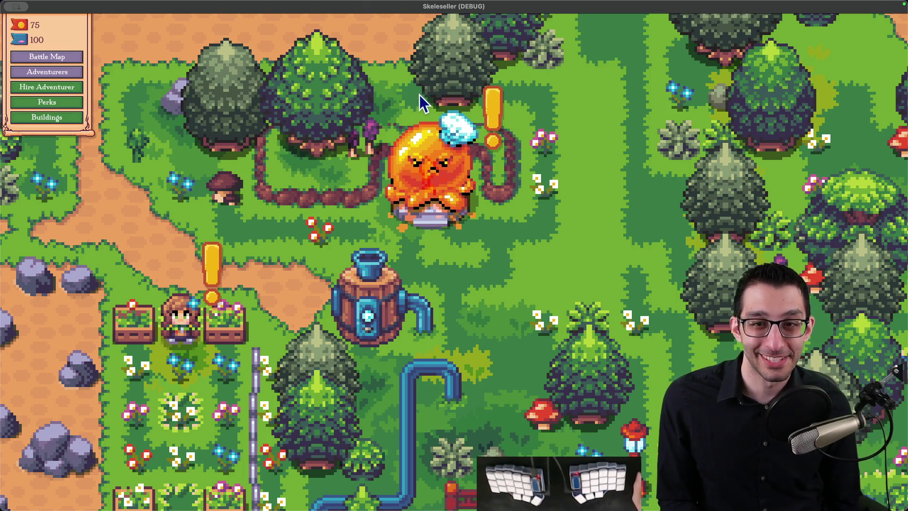
pyautogui.scroll(-5, 566, 260)
pyautogui.scroll(10, 371, 240)
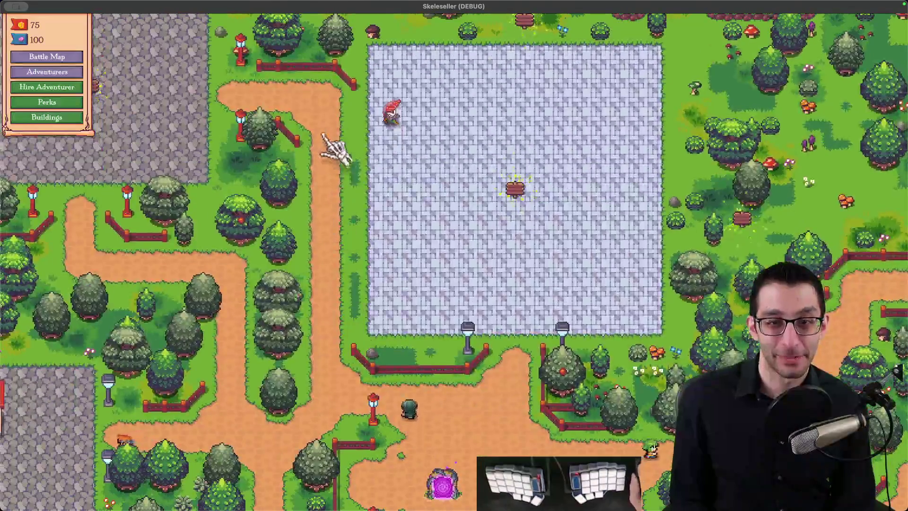
pyautogui.scroll(-3, 331, 142)
pyautogui.scroll(-3, 360, 250)
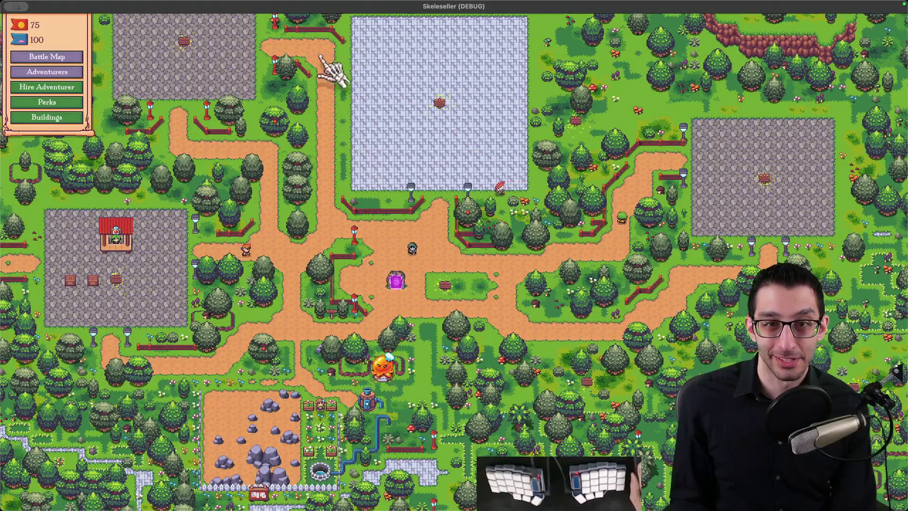
pyautogui.press('Escape')
pyautogui.click(412, 355)
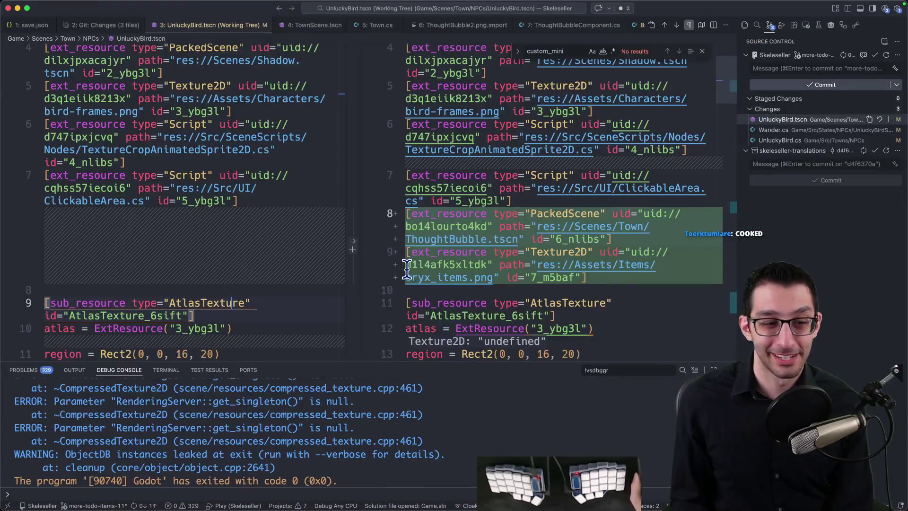
# Review all changed files side by side, then start the commit message 'Make the player care about the bird'
pyautogui.moveTo(468, 244)
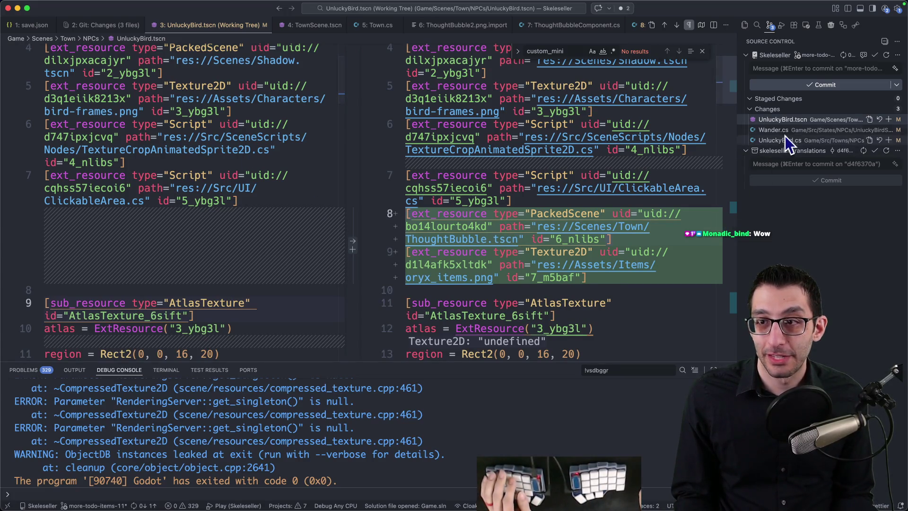
pyautogui.click(868, 110)
pyautogui.scroll(-5, 551, 200)
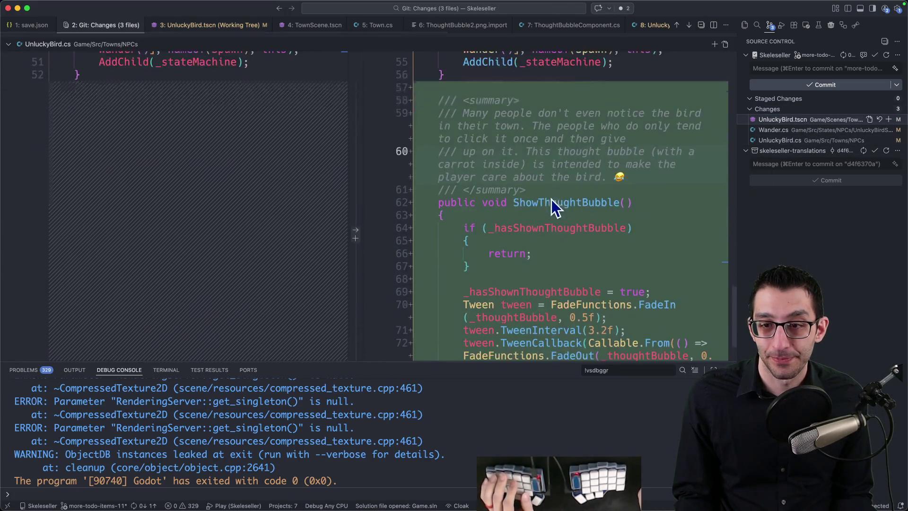
pyautogui.scroll(10, 546, 220)
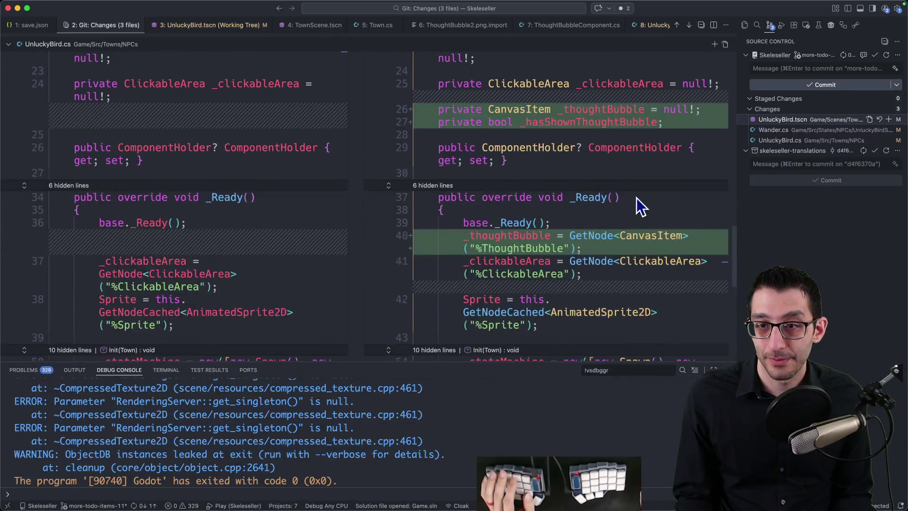
pyautogui.scroll(15, 636, 218)
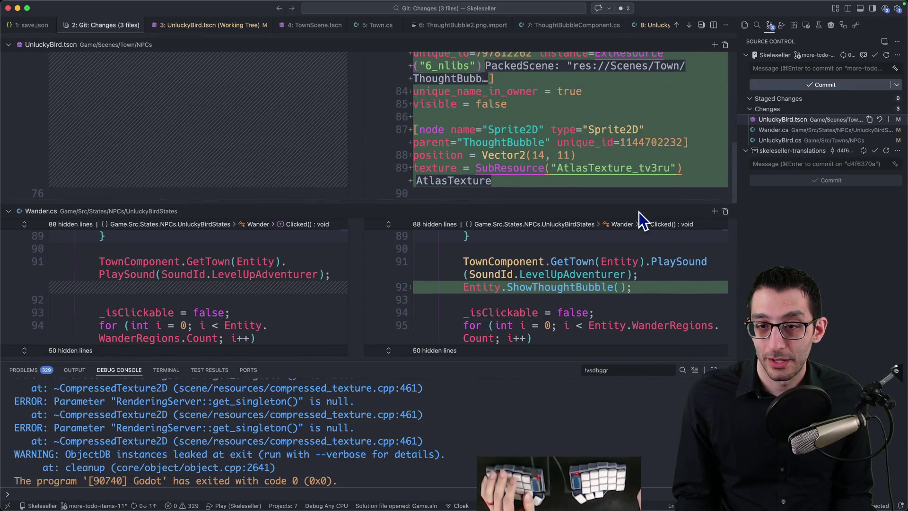
pyautogui.scroll(10, 643, 219)
pyautogui.click(835, 68)
pyautogui.write('Make the player care about the bird')
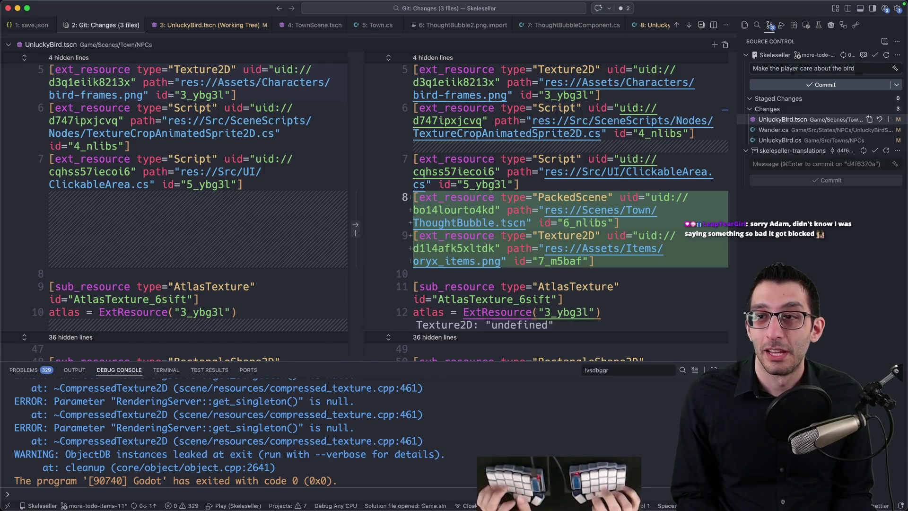
# Add a second message line, stage and commit all three files, then return to the TODO doc tab
pyautogui.press('Return')
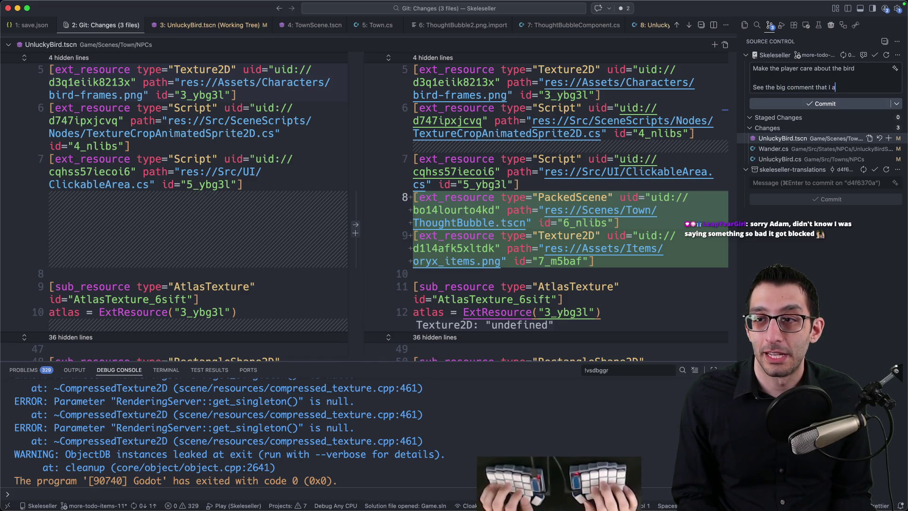
pyautogui.press('super+Return')
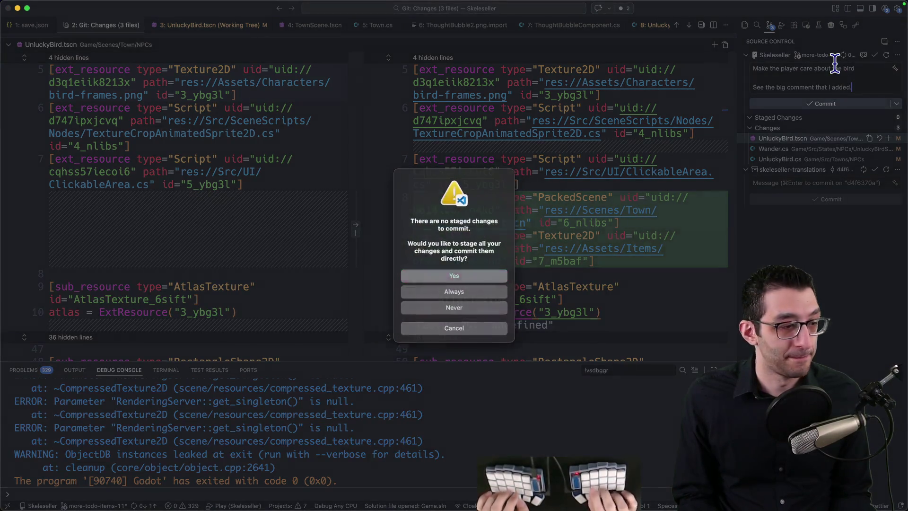
pyautogui.press('Return')
pyautogui.press('super+Tab')
pyautogui.press('super+1')
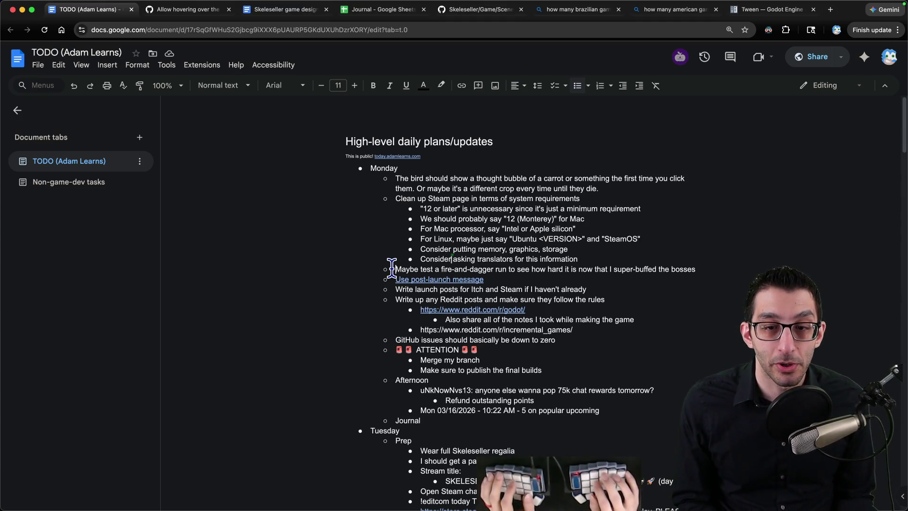
# Switch from the TODO document in Chrome back to Visual Studio Code
pyautogui.press('super+Tab')
# Jot a 'Fire and Dagger beat t…' note in a new untitled file, then close it without saving
pyautogui.press('super+n')
pyautogui.write('Fire and Dagger   ')
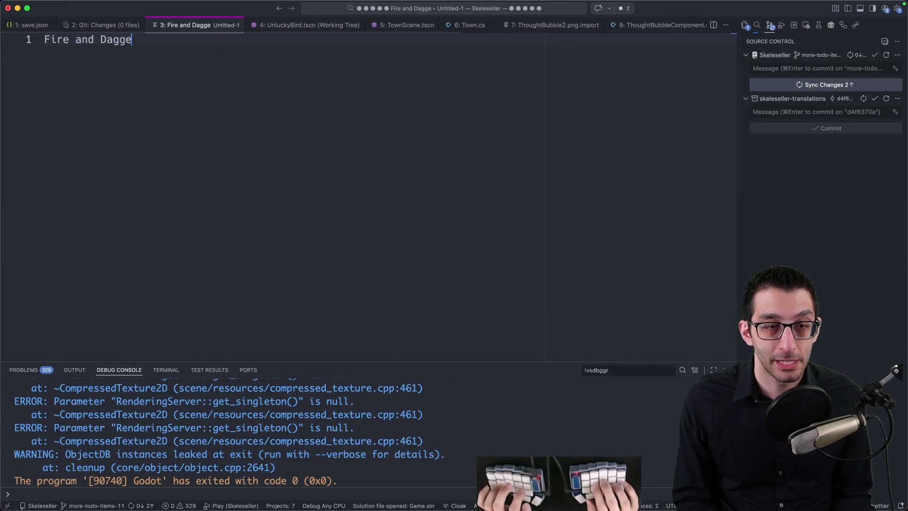
pyautogui.write('beat t')
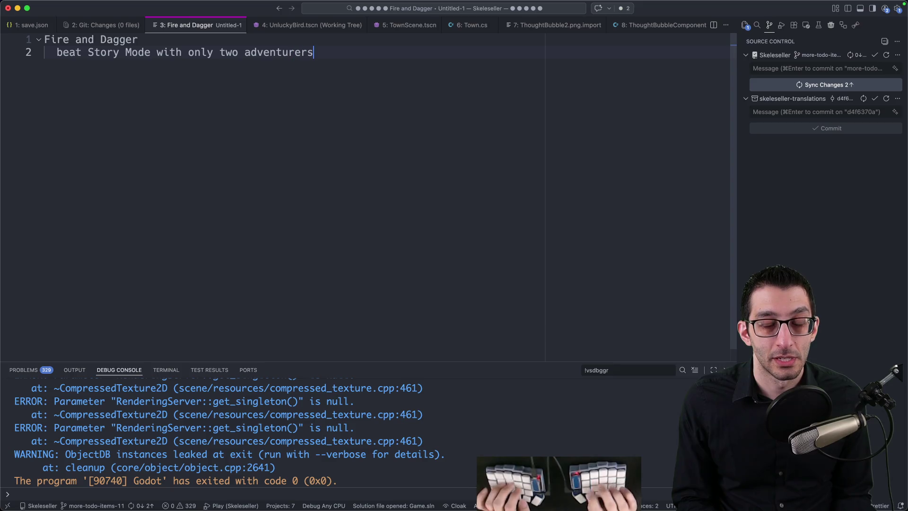
pyautogui.press('cmd+a')
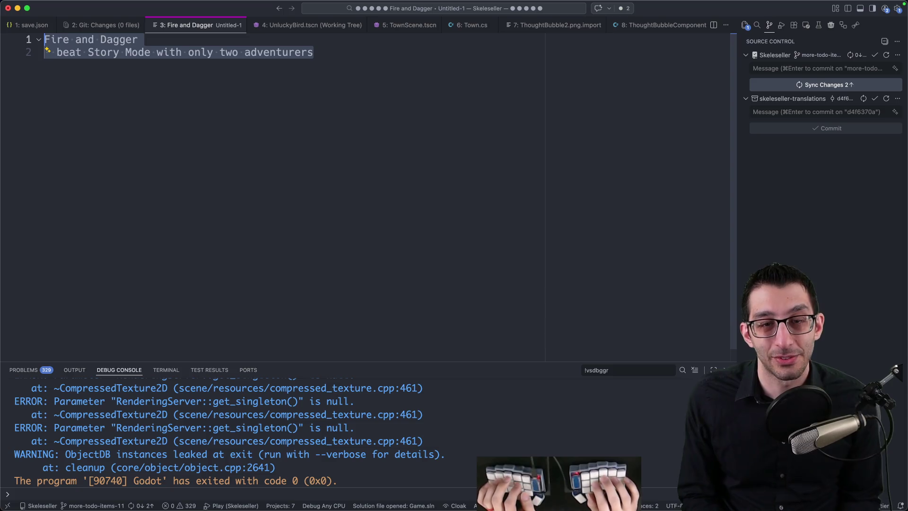
pyautogui.press('super+w')
pyautogui.press('super+BackSpace')
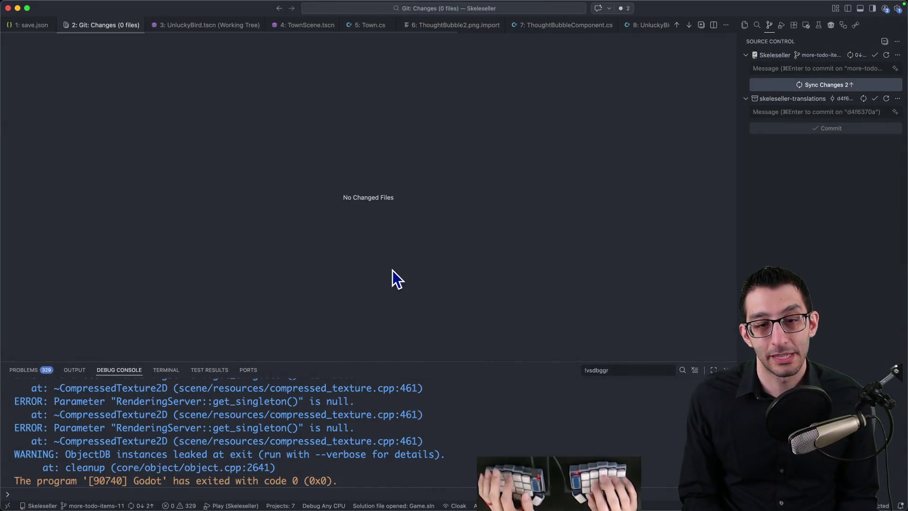
# Close the Git Changes and save.json tabs and go back to the TODO document
pyautogui.press('super+w')
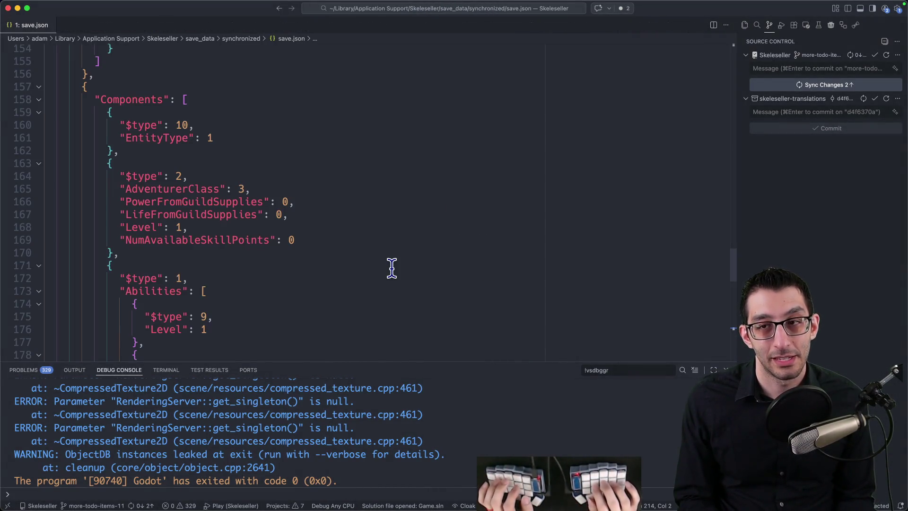
pyautogui.press('super+w')
pyautogui.press('super+Tab')
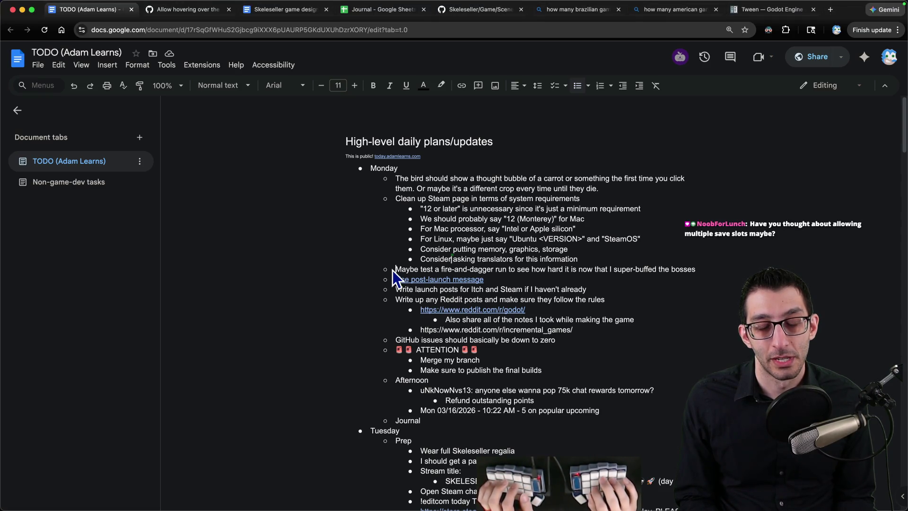
# Bring Visual Studio Code forward from the Dock and launch a new Skeleseller debug run
pyautogui.moveTo(422, 506)
pyautogui.click(282, 484)
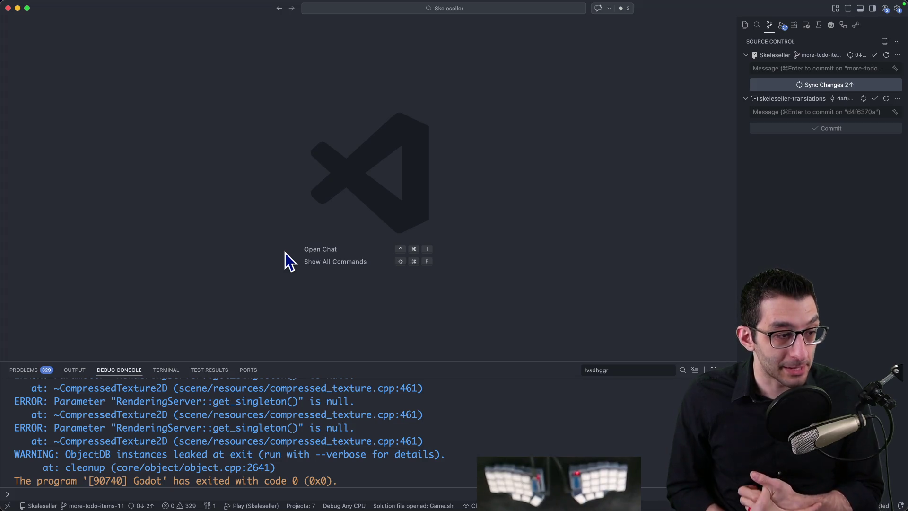
pyautogui.press('F5')
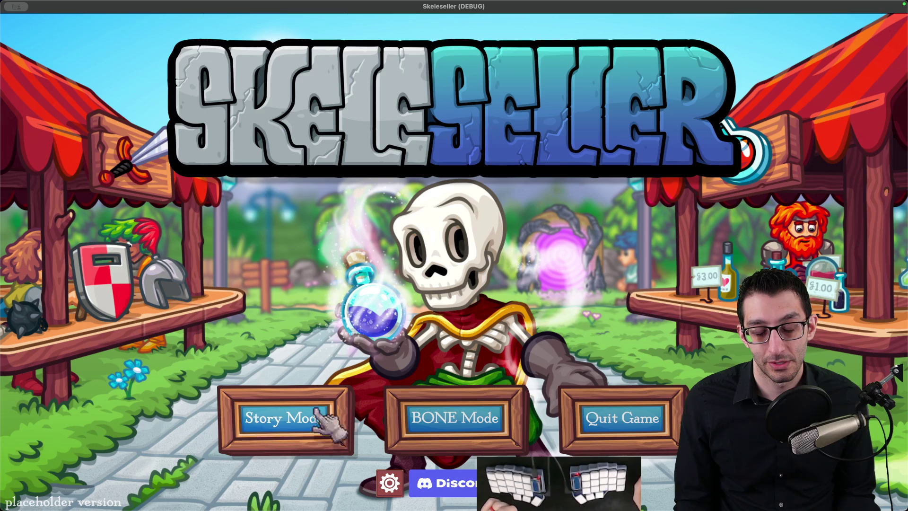
# Step through the BONE Mode scenarios to scenario #11 and try to start it
pyautogui.click(402, 417)
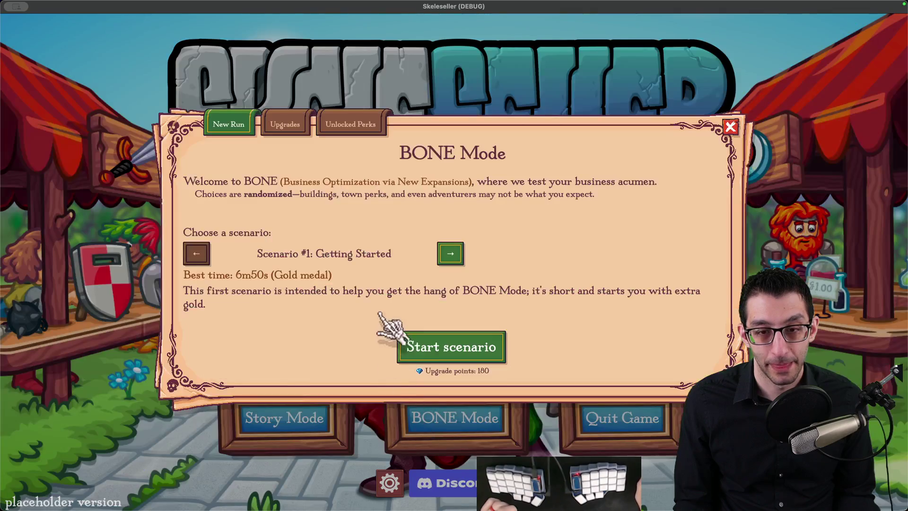
pyautogui.tripleClick(450, 253)
pyautogui.tripleClick(451, 250)
pyautogui.tripleClick(450, 250)
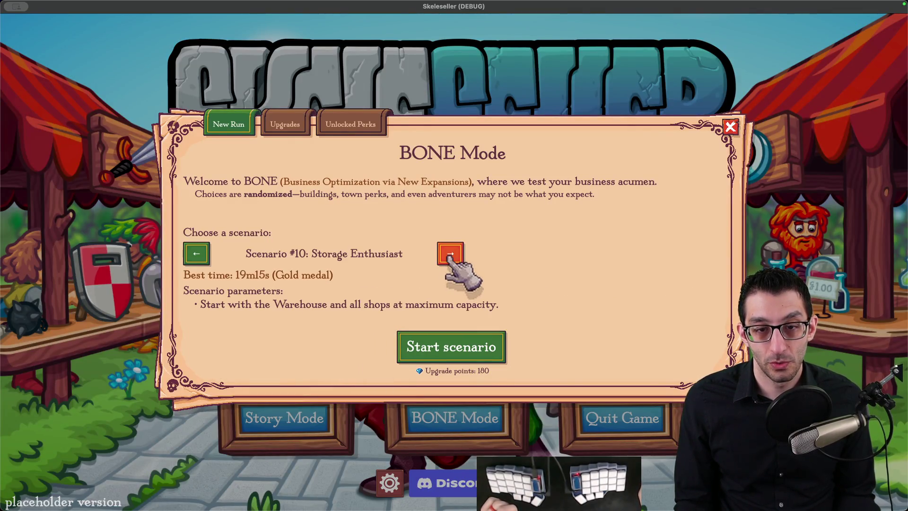
pyautogui.click(449, 248)
pyautogui.click(468, 348)
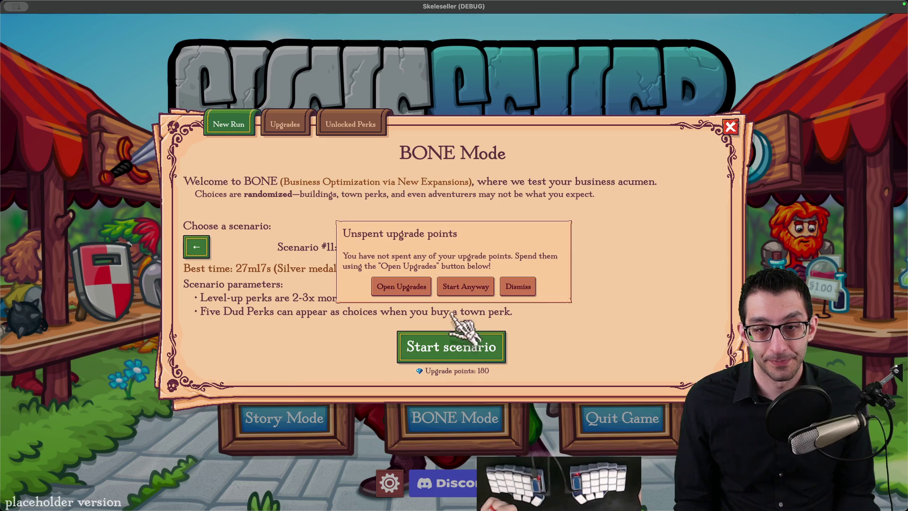
# Spend all unspent upgrade points across several upgrades, raising the first to level 2
pyautogui.click(428, 293)
pyautogui.click(319, 250)
pyautogui.click(445, 251)
pyautogui.click(444, 251)
pyautogui.click(444, 251)
pyautogui.click(323, 246)
pyautogui.click(399, 250)
pyautogui.click(399, 251)
pyautogui.click(258, 246)
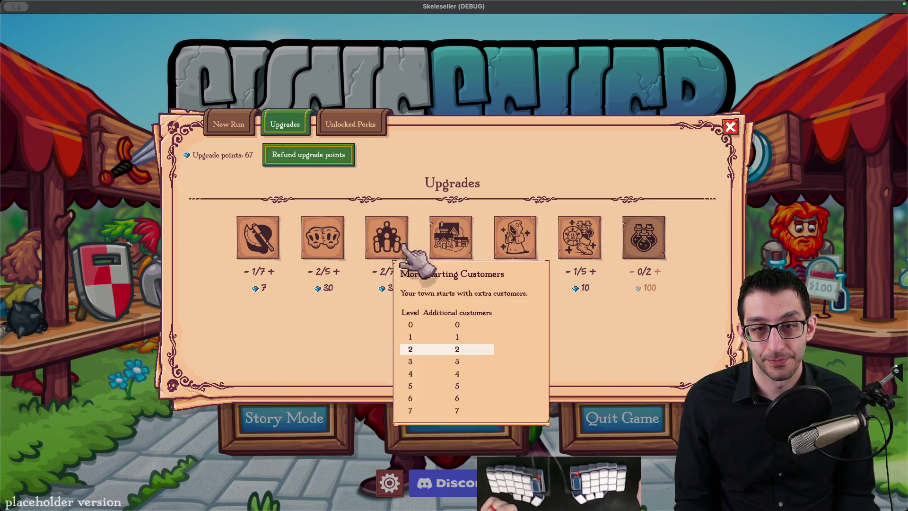
pyautogui.click(579, 241)
pyautogui.click(579, 241)
pyautogui.click(257, 241)
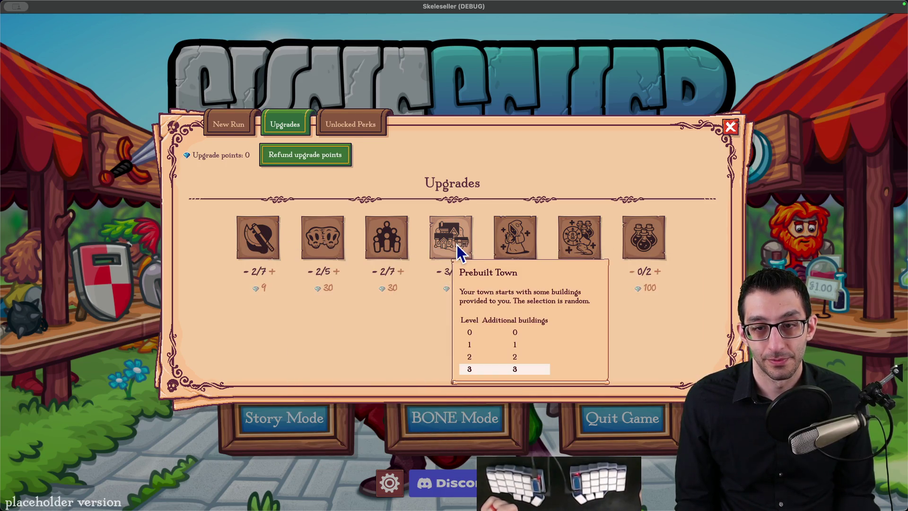
pyautogui.press('Escape')
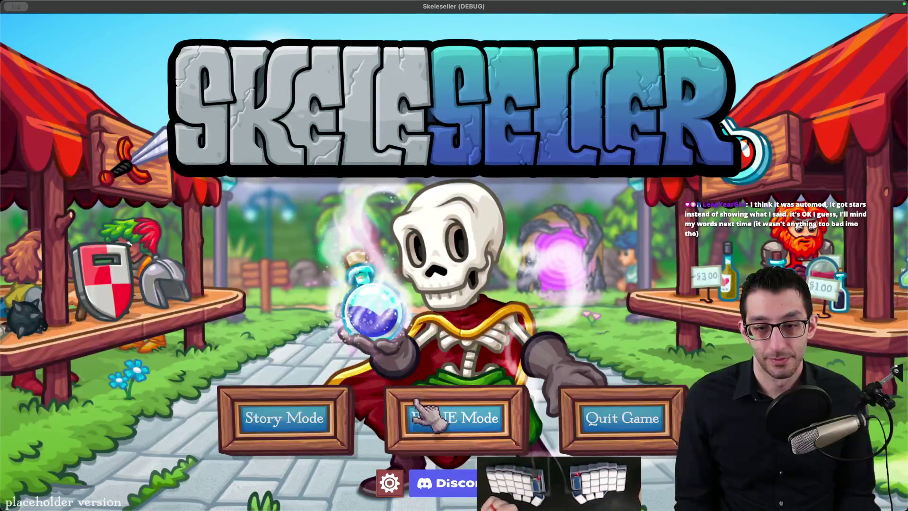
# Start the BONE Mode scenario, send the party on a mines quest, then quit the game
pyautogui.click(416, 416)
pyautogui.click(431, 357)
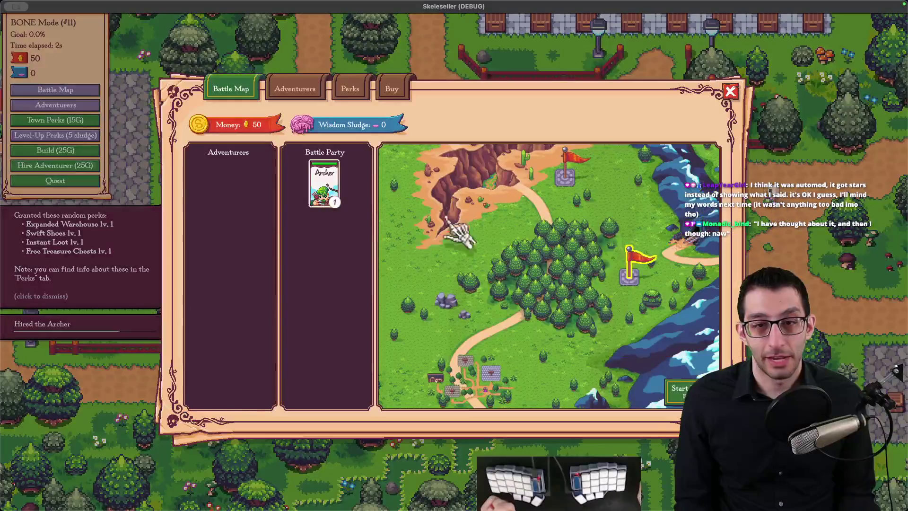
pyautogui.click(614, 390)
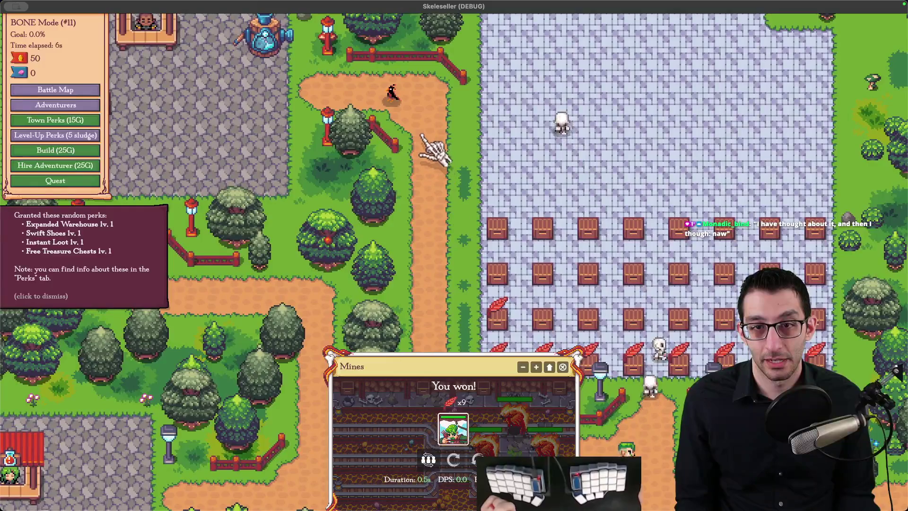
pyautogui.press('Escape')
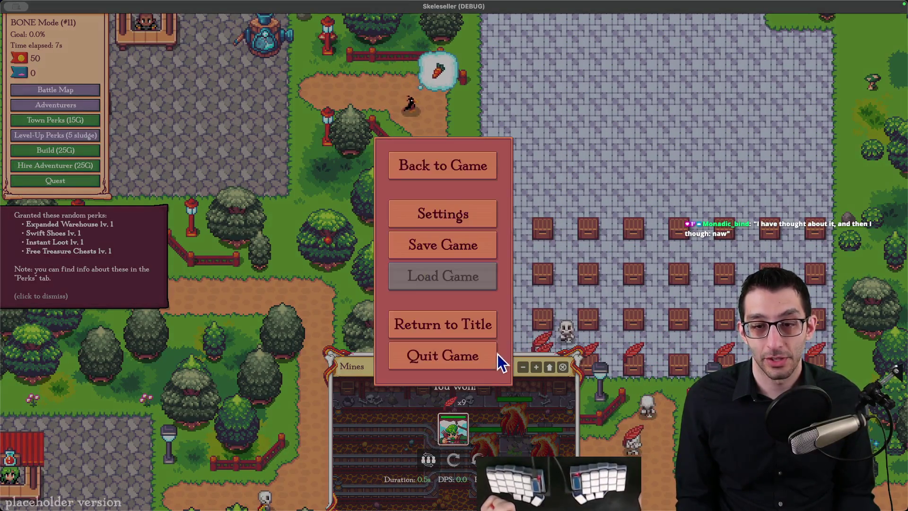
pyautogui.click(490, 347)
pyautogui.scroll(15, 438, 424)
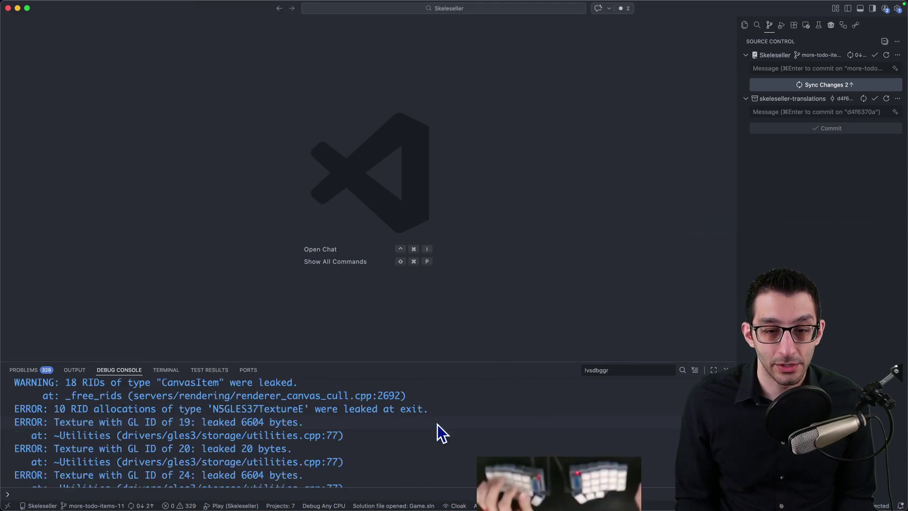
# Scroll through the game's exit log in the Debug Console, hide the panel, and return to Chrome
pyautogui.scroll(-3, 437, 425)
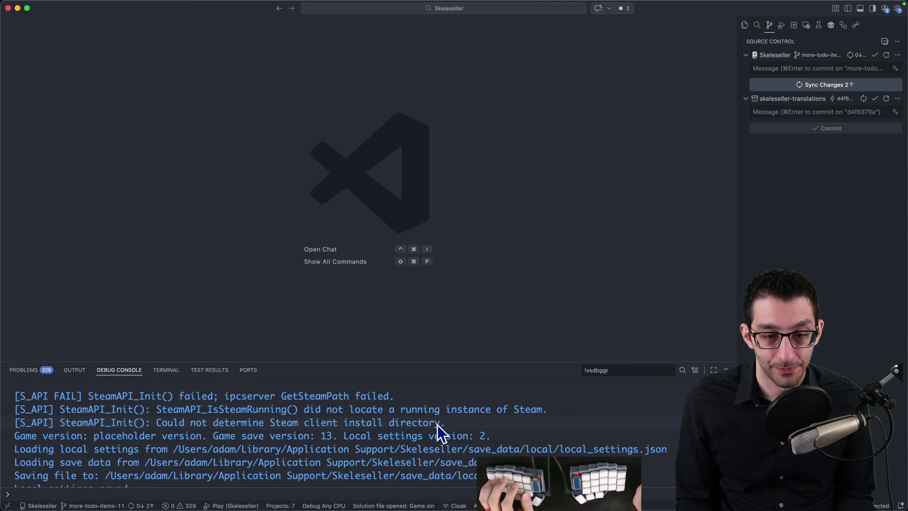
pyautogui.scroll(-4, 438, 424)
pyautogui.scroll(2, 437, 425)
pyautogui.scroll(10, 438, 425)
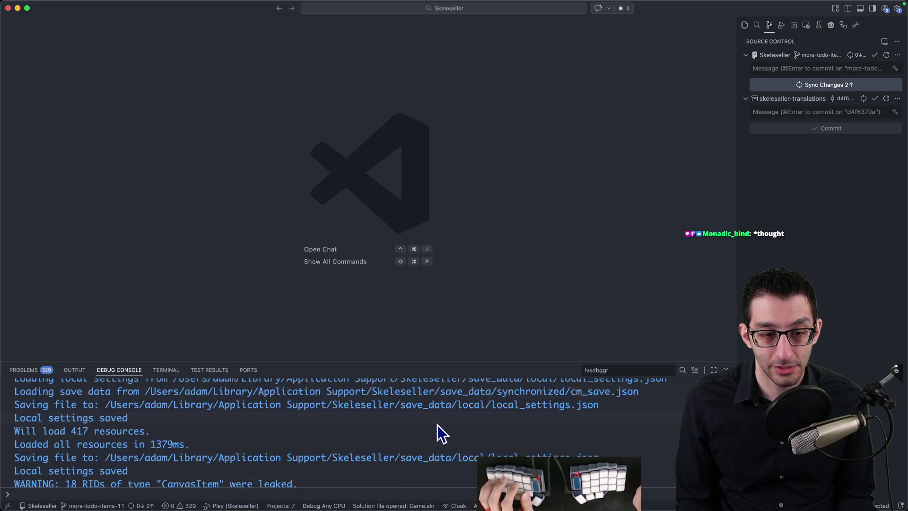
pyautogui.press('super+j')
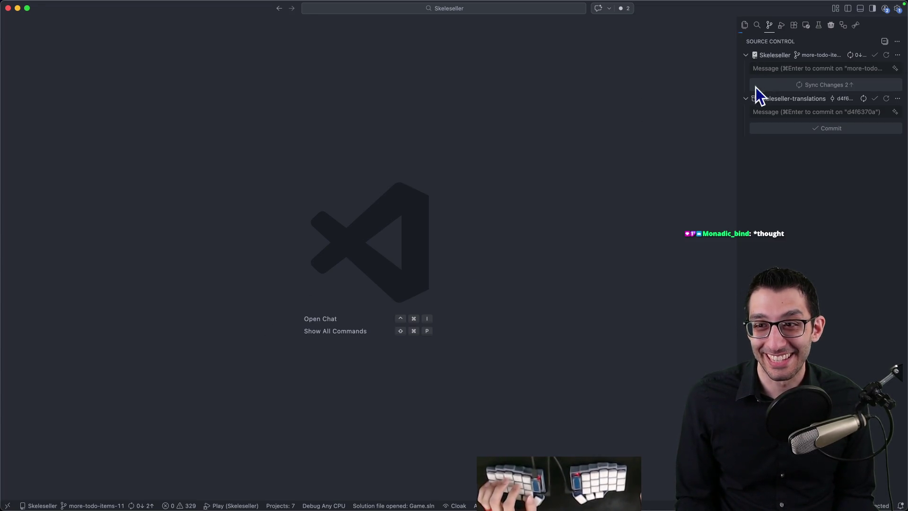
pyautogui.press('super+Tab')
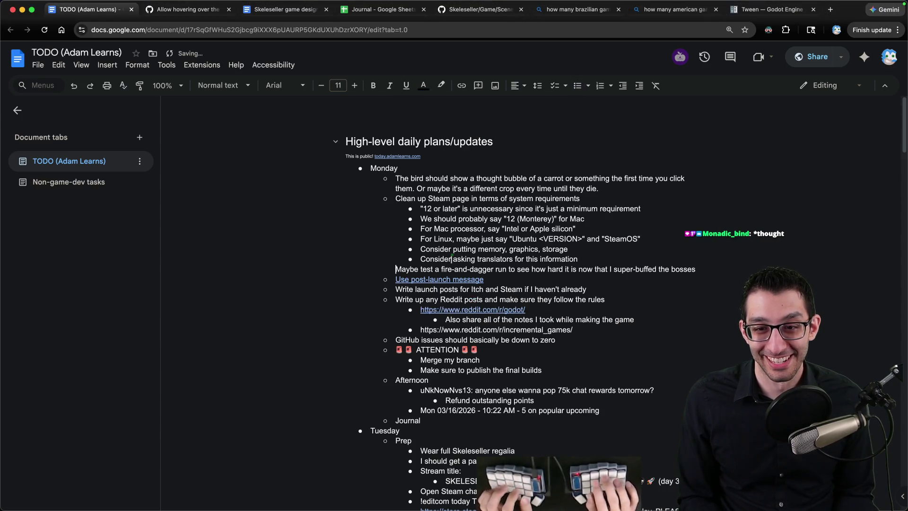
# Delete the bird thought-bubble item from the TODO list
pyautogui.press('Up')
pyautogui.hotkey('shift', 'Down')
pyautogui.hotkey('shift', 'Down')
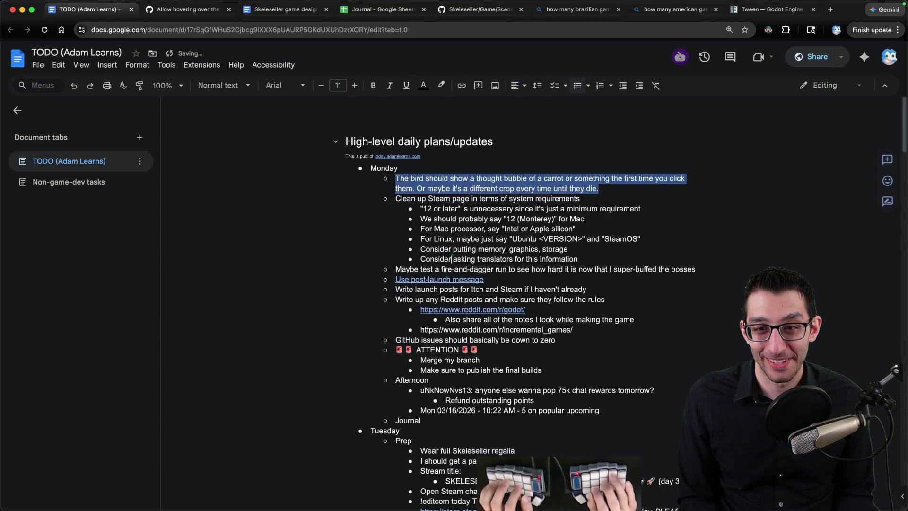
pyautogui.press('BackSpace')
pyautogui.press('Down')
pyautogui.press('Down')
pyautogui.press('Down')
pyautogui.press('Up')
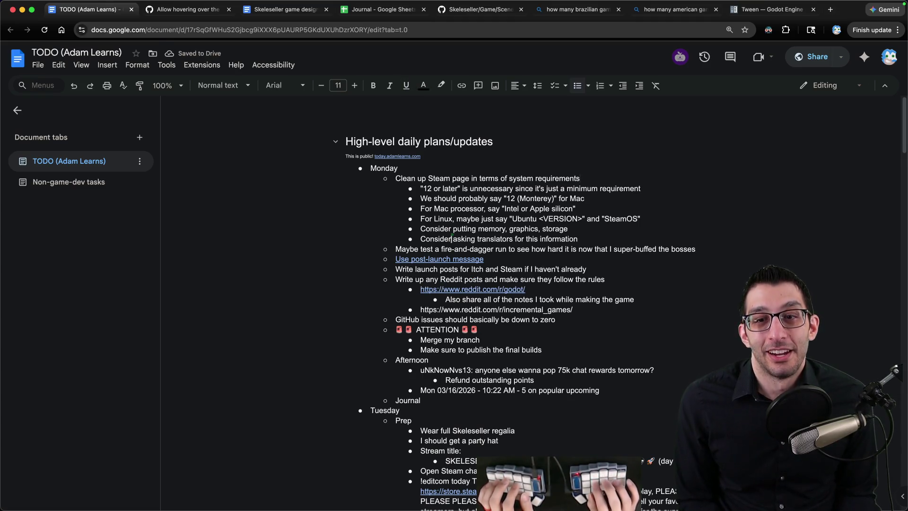
pyautogui.scroll(-10, 612, 140)
# Find the Valve's review section, cut it, and paste it at the top of Monday above 'Clean up Steam page'
pyautogui.press('super+f')
pyautogui.write('steam')
pyautogui.write('valve')
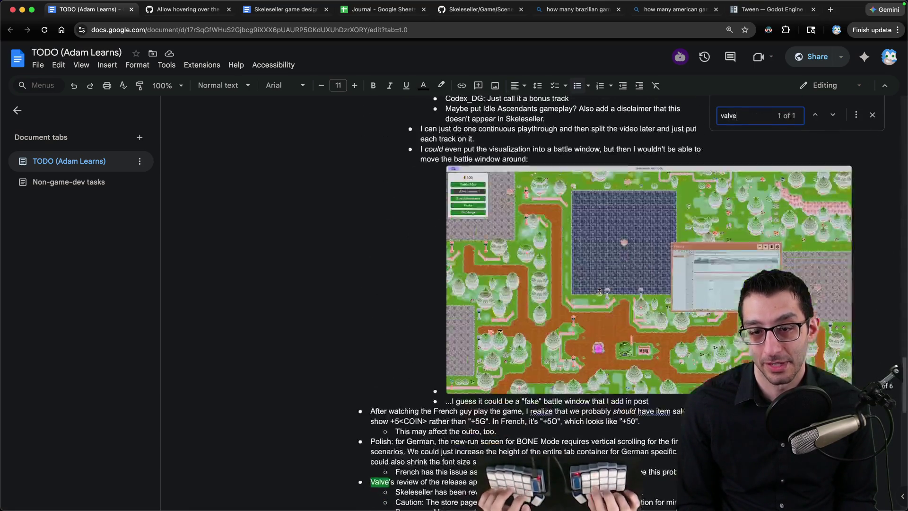
pyautogui.press('Escape')
pyautogui.scroll(-2, 450, 331)
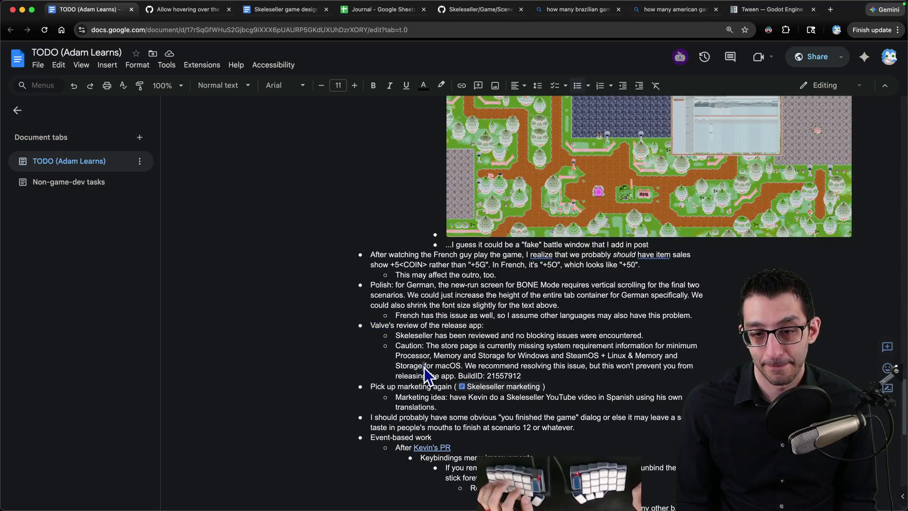
pyautogui.tripleClick(424, 367)
pyautogui.keyDown('shift'); pyautogui.click(447, 322); pyautogui.keyUp('shift')
pyautogui.press('BackSpace')
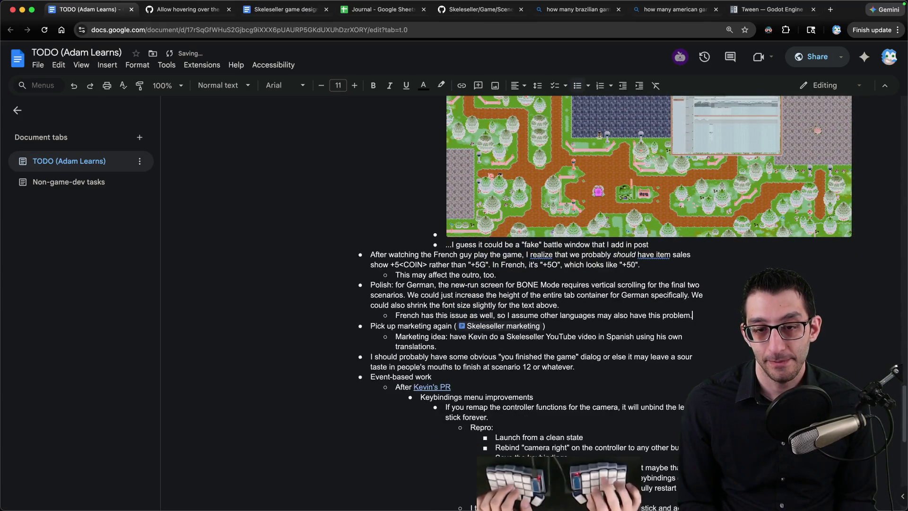
pyautogui.press('super+Up')
pyautogui.press('Down')
pyautogui.press('Down')
pyautogui.press('Down')
pyautogui.write("Valve's review of the release app: Skeleseller has been reviewed and no blocking issues were encountered. Caution: The store page is currently missing system requirement information for minimum Processor, Memory and Storage for Windows and SteamOS + Linux & Memory and Storage for macOS. We recommend resolving this issue, but this won't prevent you from releasing the app. BuildID: 21557912")
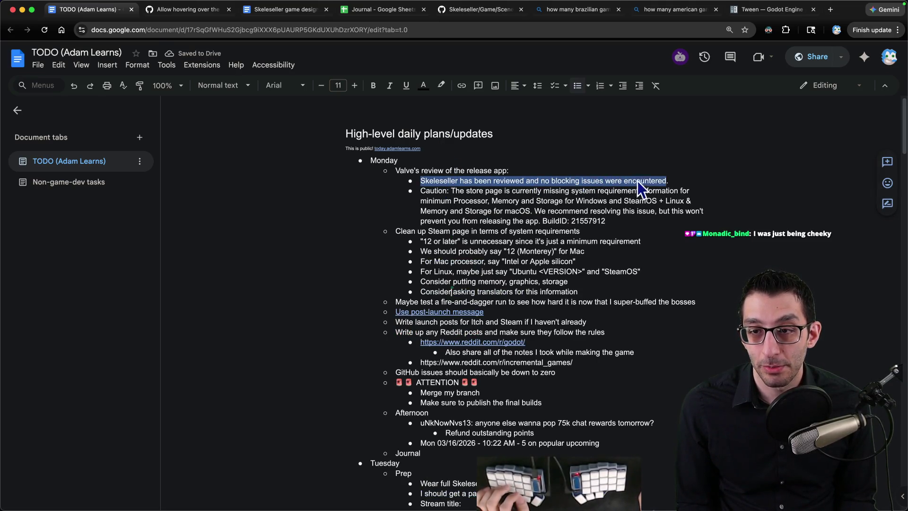
# Look over the Caution note through the build ID, then switch to Visual Studio Code
pyautogui.doubleClick(434, 191)
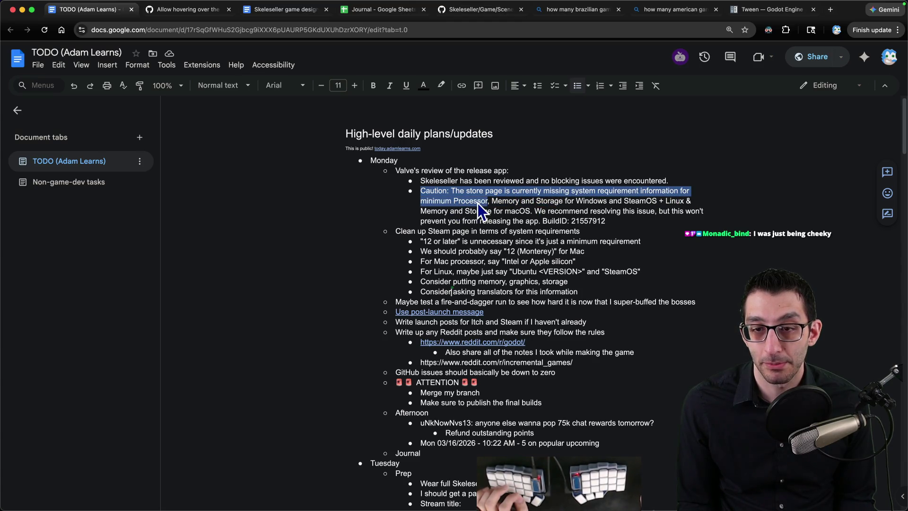
pyautogui.moveTo(527, 202)
pyautogui.mouseDown()
pyautogui.moveTo(677, 203)
pyautogui.moveTo(594, 204)
pyautogui.mouseUp()
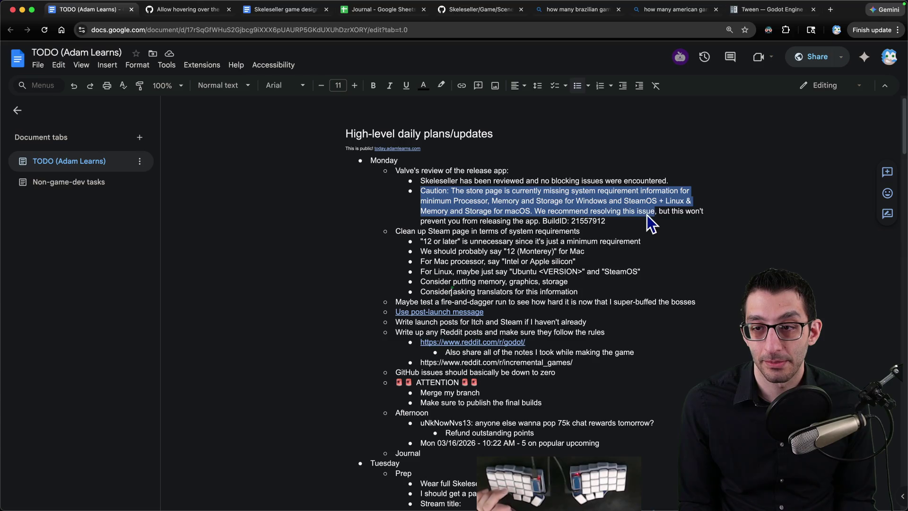
pyautogui.moveTo(679, 216); pyautogui.dragTo(568, 221)
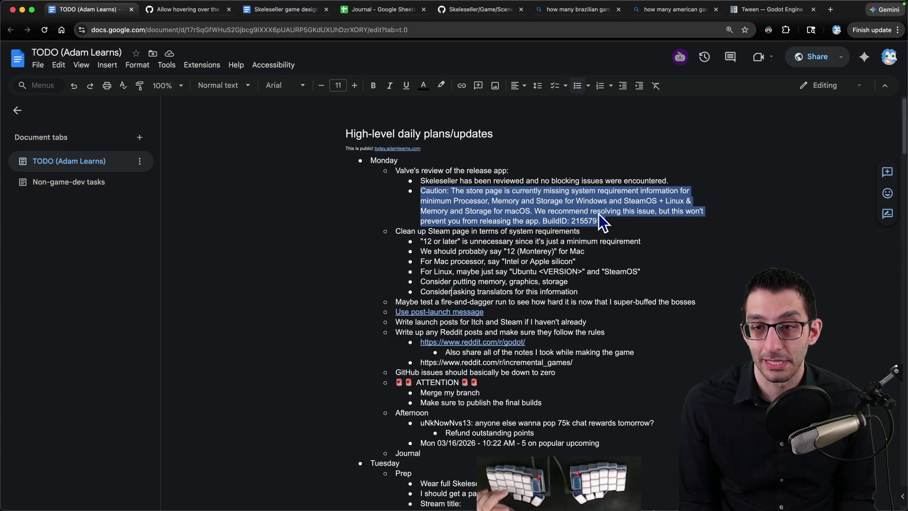
pyautogui.click(479, 200)
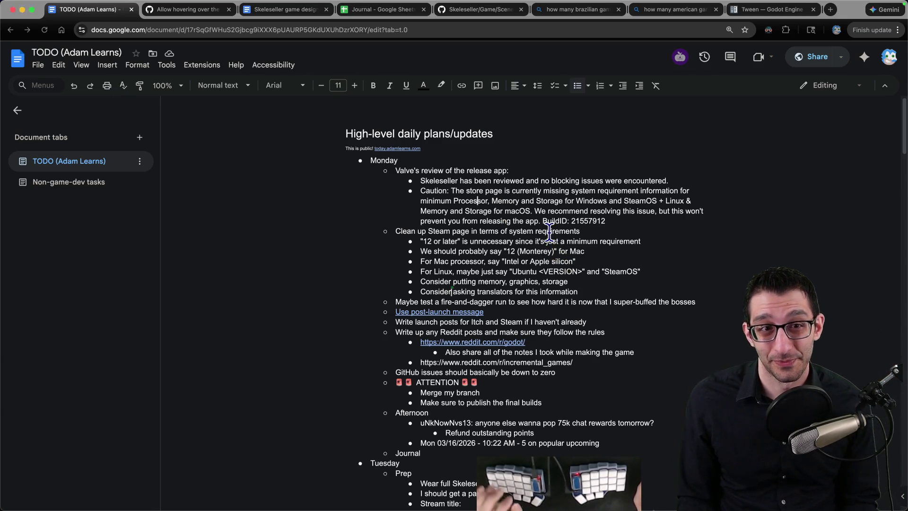
pyautogui.press('super+Tab')
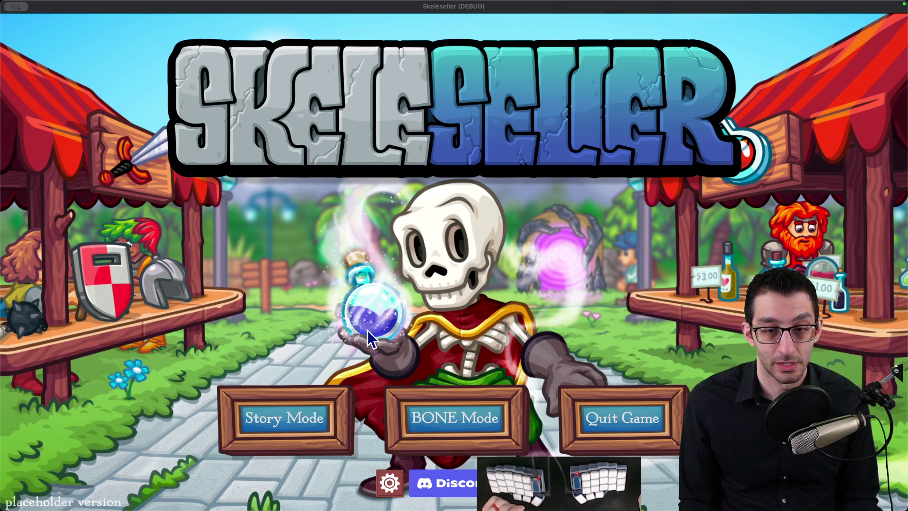
# Continue the saved Story Mode game, grant test gold and adventurers, and max the farming perks
pyautogui.click(283, 418)
pyautogui.click(458, 283)
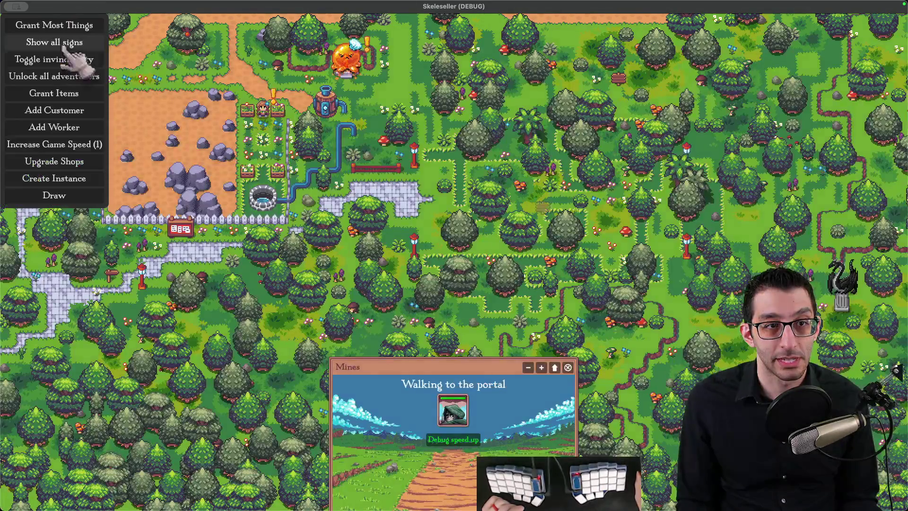
pyautogui.click(74, 29)
pyautogui.click(293, 299)
pyautogui.click(385, 237)
pyautogui.click(383, 239)
pyautogui.click(447, 238)
pyautogui.click(384, 239)
pyautogui.click(513, 239)
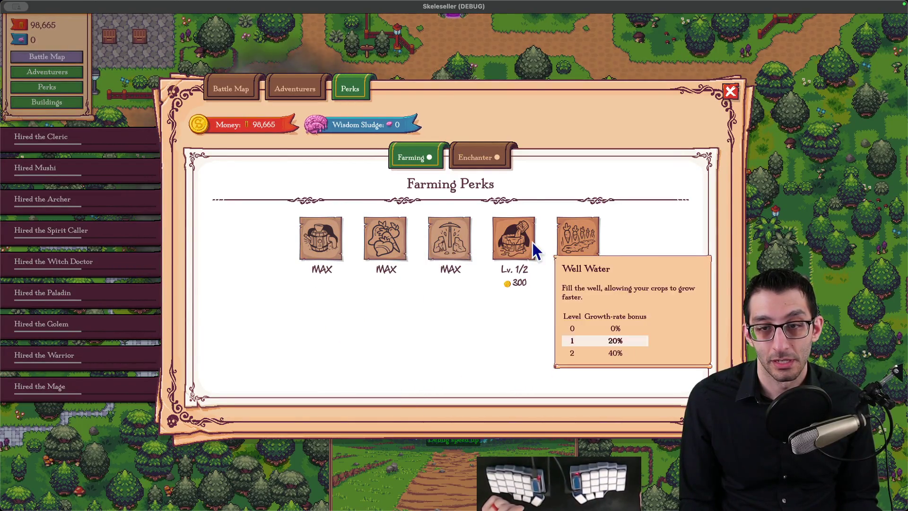
pyautogui.click(514, 239)
pyautogui.click(578, 238)
# Raise the volume, glance at the game settings and perks, then switch to Visual Studio Code
pyautogui.press('XF86AudioRaiseVolume')
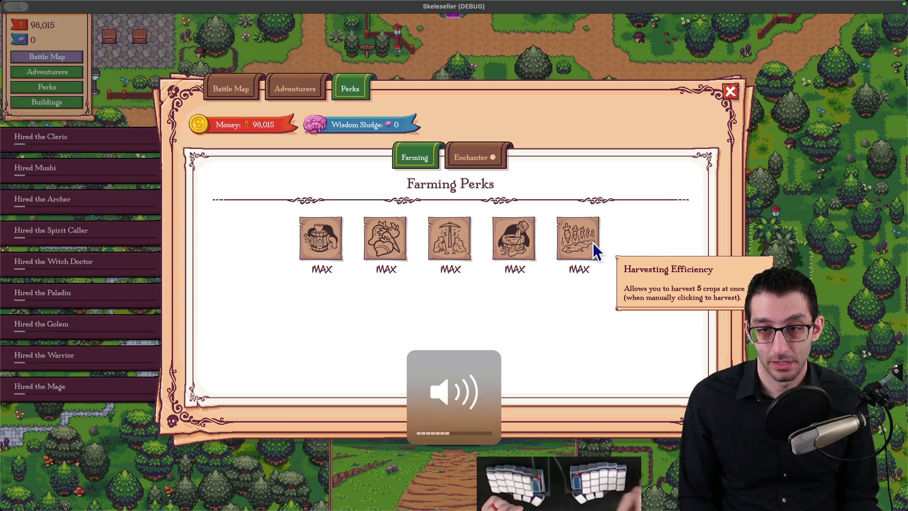
pyautogui.press('Escape')
pyautogui.click(478, 212)
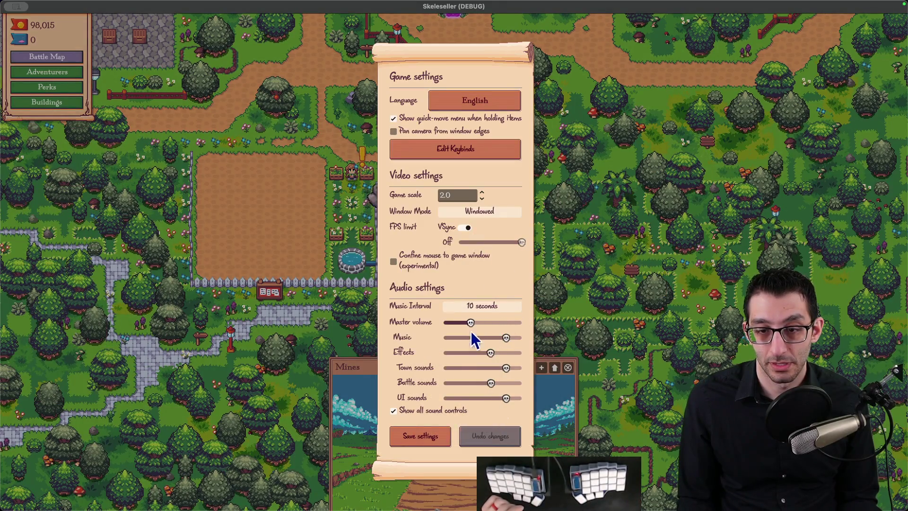
pyautogui.press('Escape')
pyautogui.press('Escape')
pyautogui.press('p')
pyautogui.press('Escape')
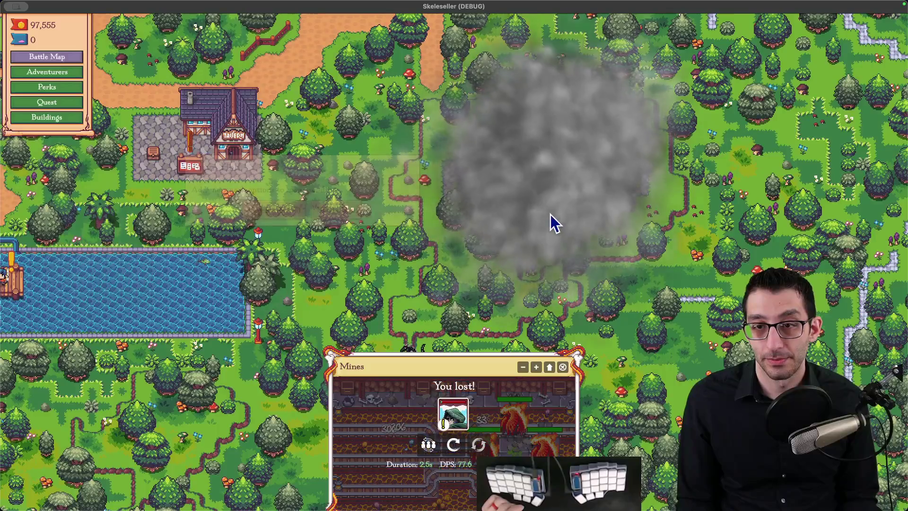
pyautogui.press('super+Tab')
pyautogui.press('super+Tab')
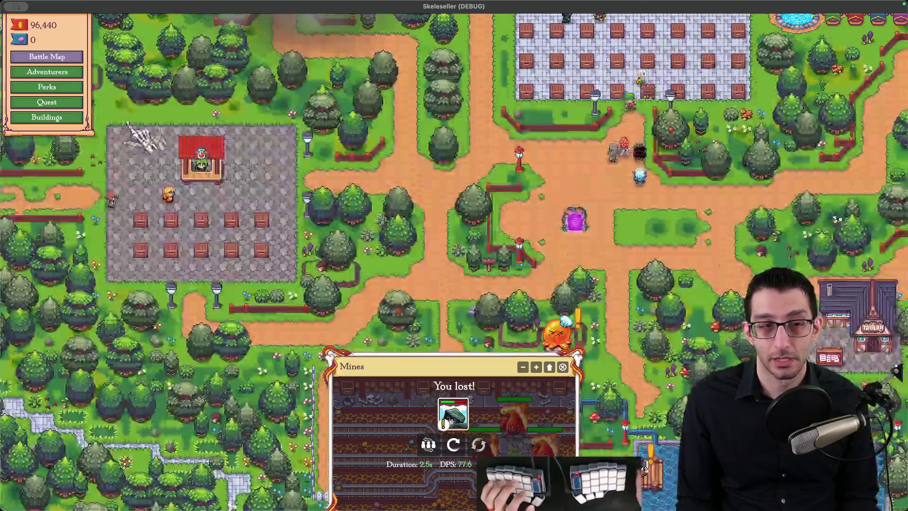
# Increase the game speed from the debug cheats list and reload the saved game
pyautogui.press('`')
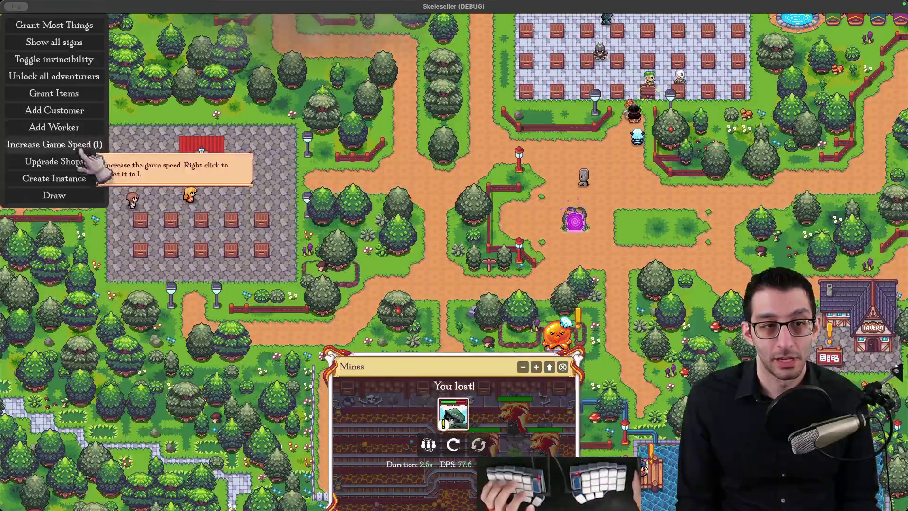
pyautogui.click(93, 144)
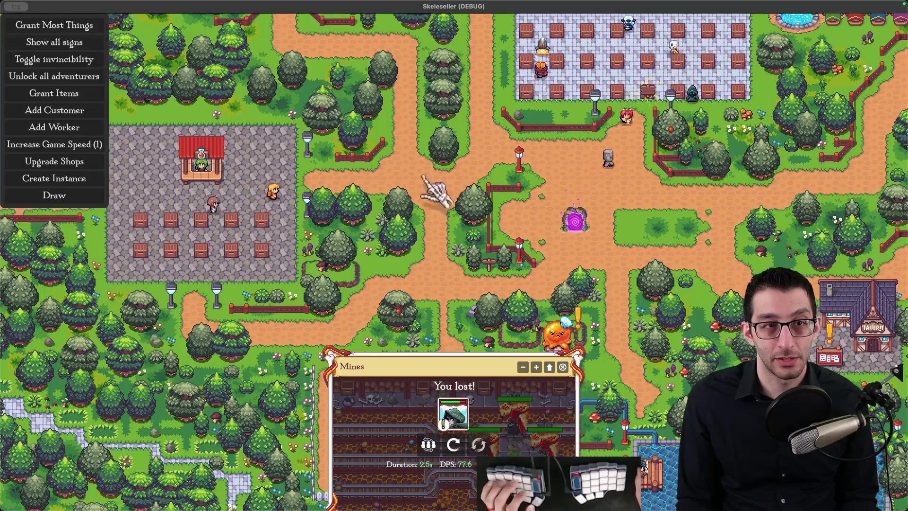
pyautogui.press('Escape')
pyautogui.click(448, 263)
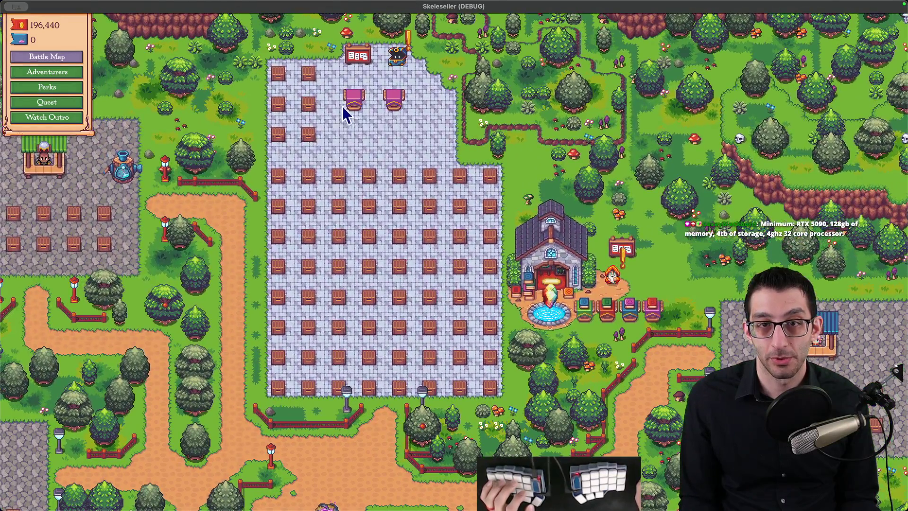
# Buy and max every Treasure perk, including Special Keys and More Treasure Stands
pyautogui.press('p')
pyautogui.click(256, 238)
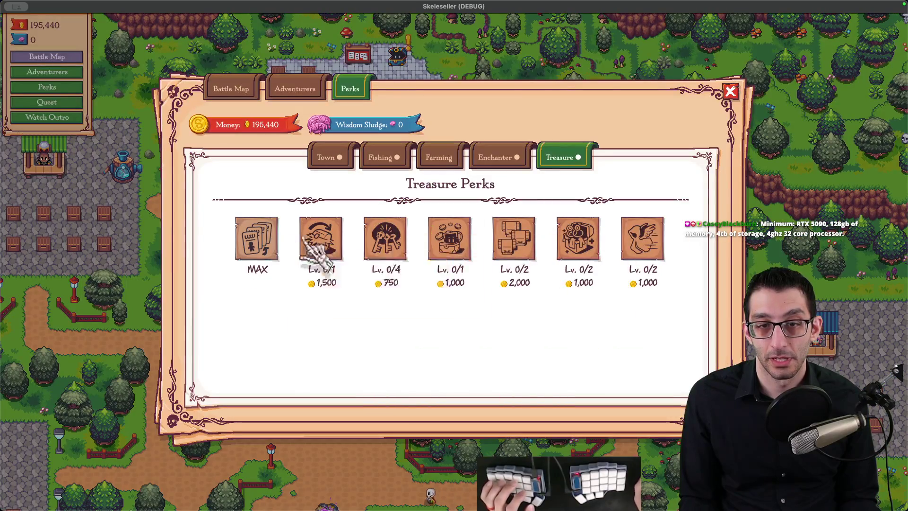
pyautogui.click(321, 238)
pyautogui.click(384, 238)
pyautogui.click(385, 238)
pyautogui.click(384, 238)
pyautogui.click(455, 246)
pyautogui.click(455, 246)
pyautogui.click(523, 239)
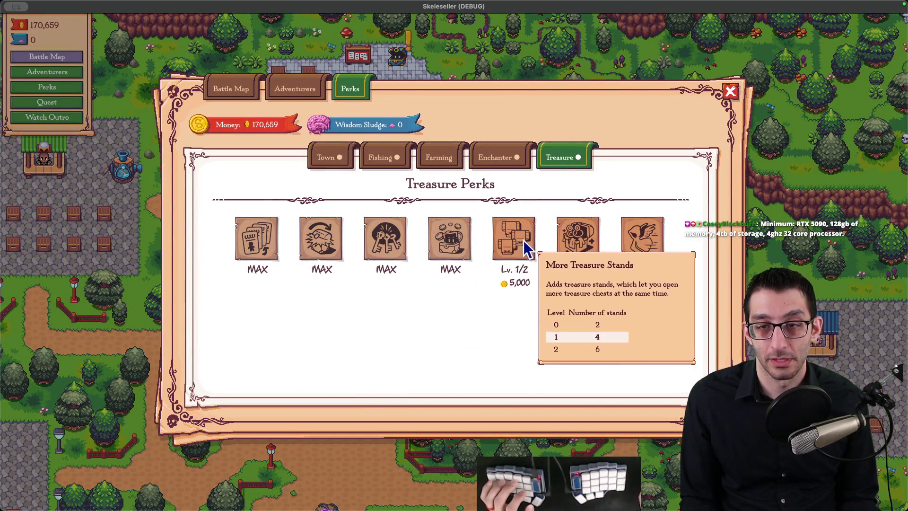
pyautogui.click(523, 239)
pyautogui.click(567, 244)
pyautogui.click(567, 244)
pyautogui.click(639, 246)
pyautogui.click(639, 246)
# Max the More Mana and second Enchanter perks and buy the three second-row Enchanter perks
pyautogui.press('p')
pyautogui.press('p')
pyautogui.click(268, 239)
pyautogui.click(272, 237)
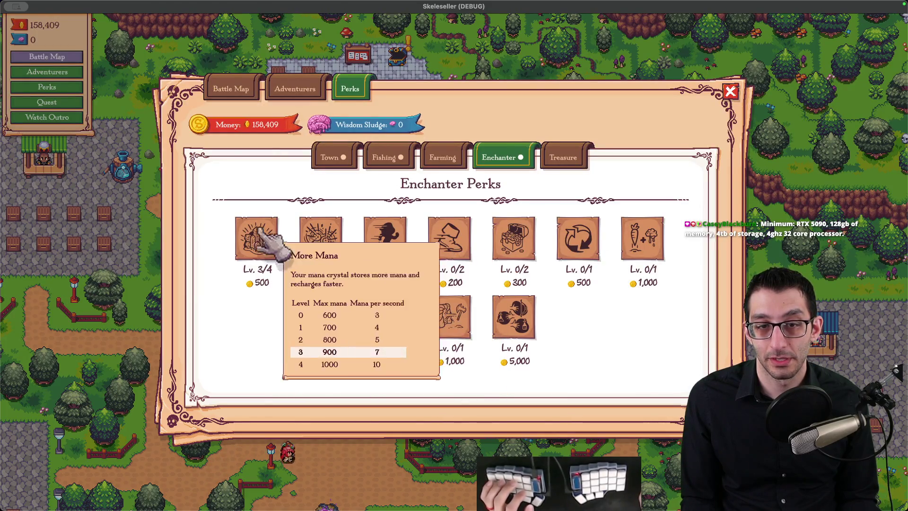
pyautogui.click(271, 234)
pyautogui.click(315, 234)
pyautogui.click(384, 316)
pyautogui.click(449, 316)
pyautogui.click(513, 322)
# Unlock Auto-casting, max Shopping Spree Potency, and max the remaining Enchanter perks
pyautogui.click(578, 255)
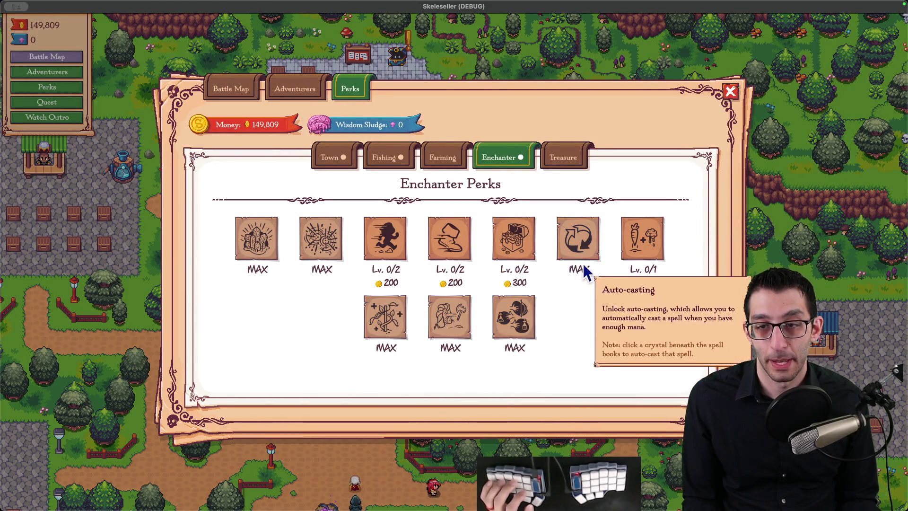
pyautogui.click(645, 248)
pyautogui.click(525, 237)
pyautogui.click(525, 237)
pyautogui.click(449, 236)
pyautogui.click(449, 237)
pyautogui.click(399, 243)
pyautogui.click(400, 243)
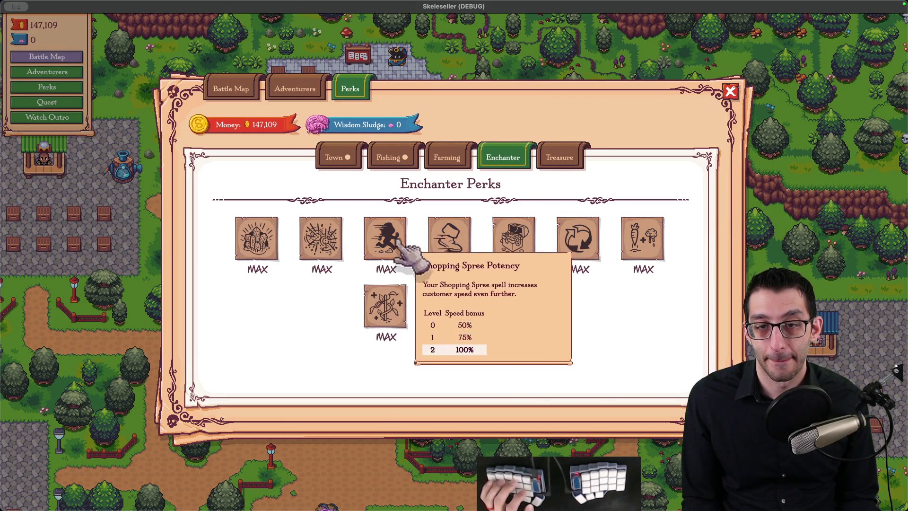
# Close the perks screen and accept the quest-giver's quest
pyautogui.press('p')
pyautogui.press('q')
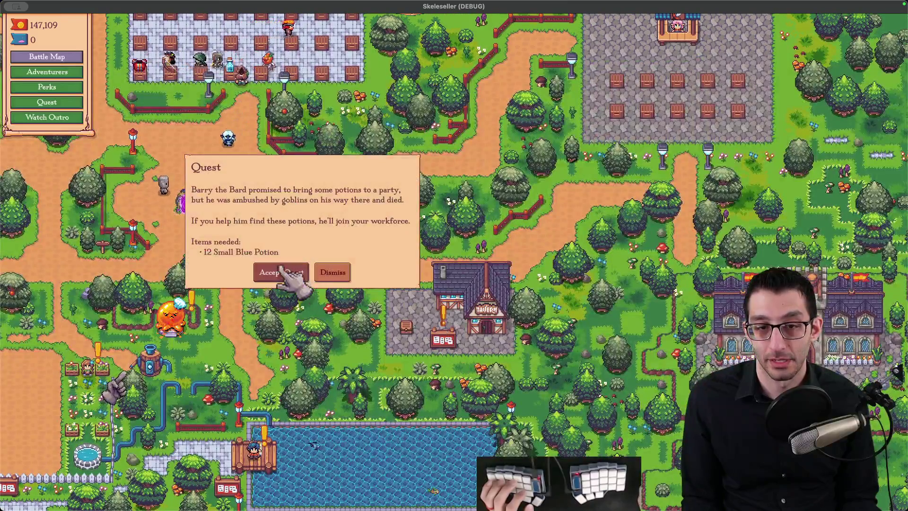
pyautogui.click(281, 272)
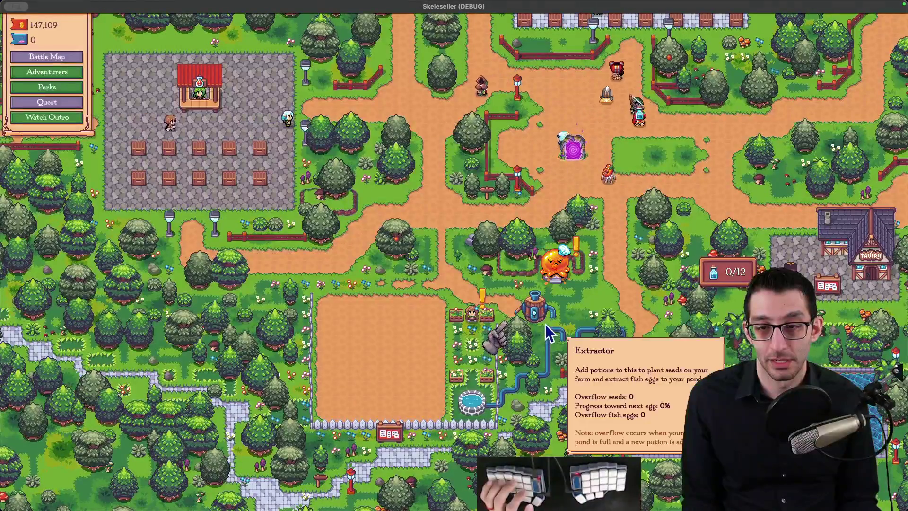
pyautogui.scroll(5, 546, 317)
pyautogui.scroll(-5, 376, 327)
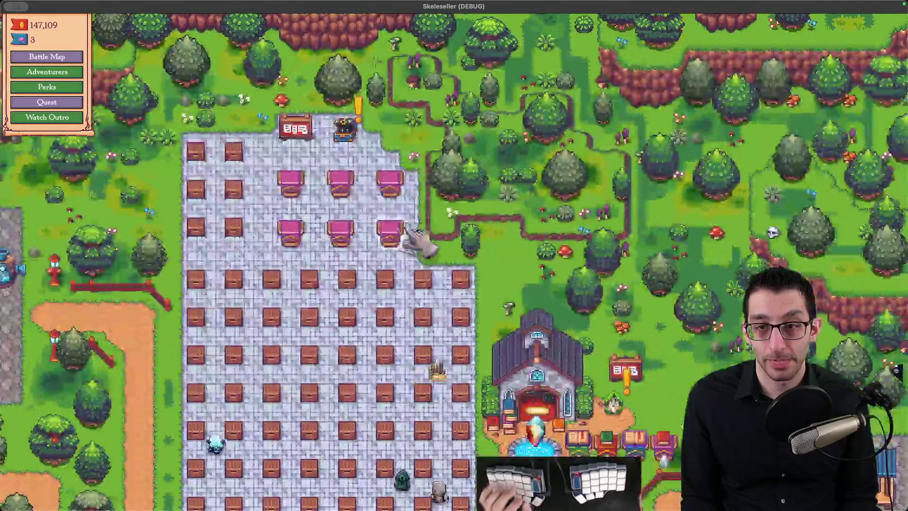
pyautogui.press('p')
pyautogui.press('Escape')
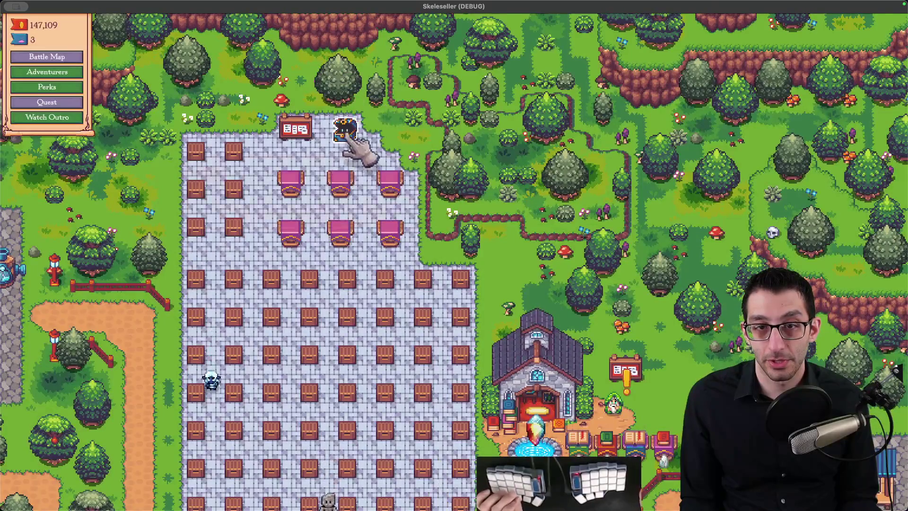
# Have the Treasure Spirit start opening six treasure chests
pyautogui.click(345, 129)
pyautogui.click(312, 213)
pyautogui.click(365, 284)
pyautogui.press('a')
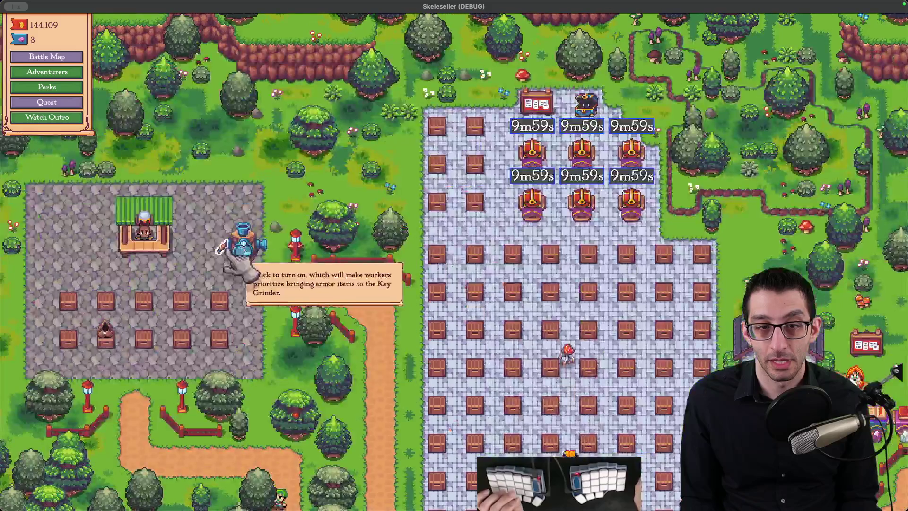
pyautogui.press('d')
pyautogui.press('s')
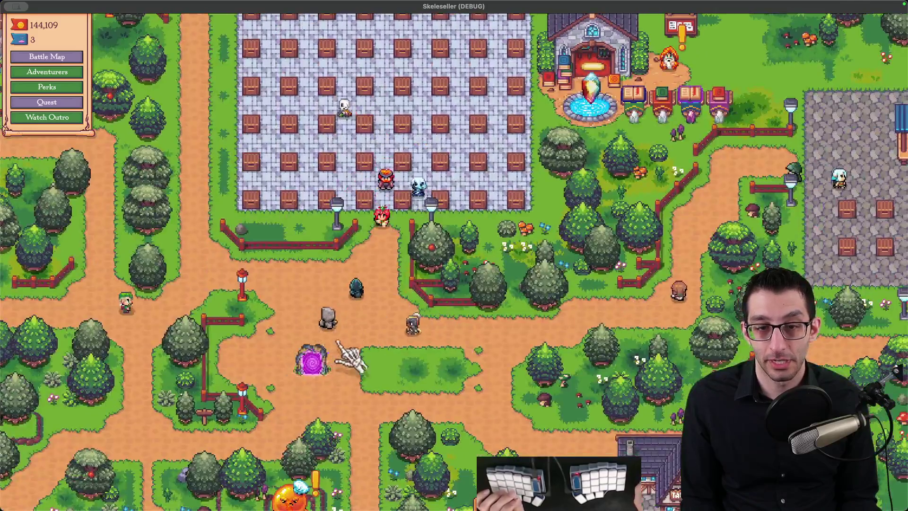
# Send a Rogue, Mage and Warrior party to the castle, then launch two Volcano runs
pyautogui.click(337, 344)
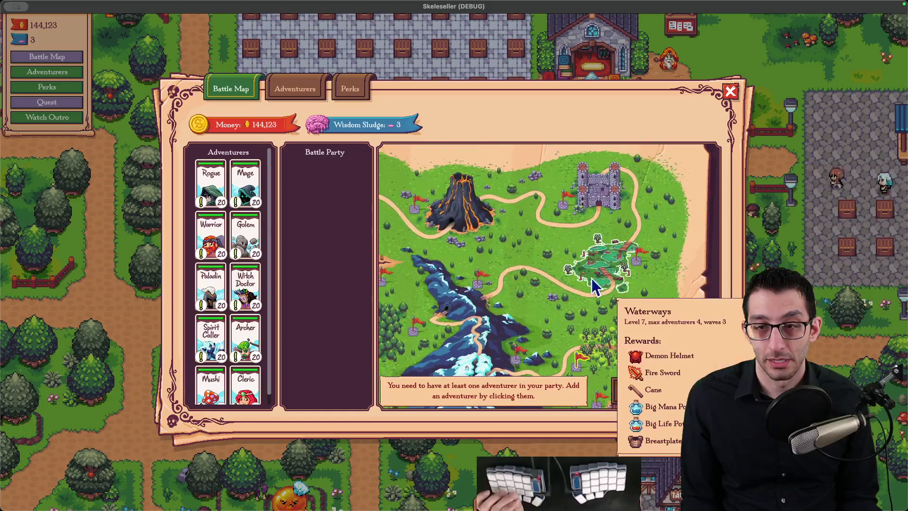
pyautogui.click(211, 187)
pyautogui.click(210, 187)
pyautogui.click(211, 187)
pyautogui.click(566, 207)
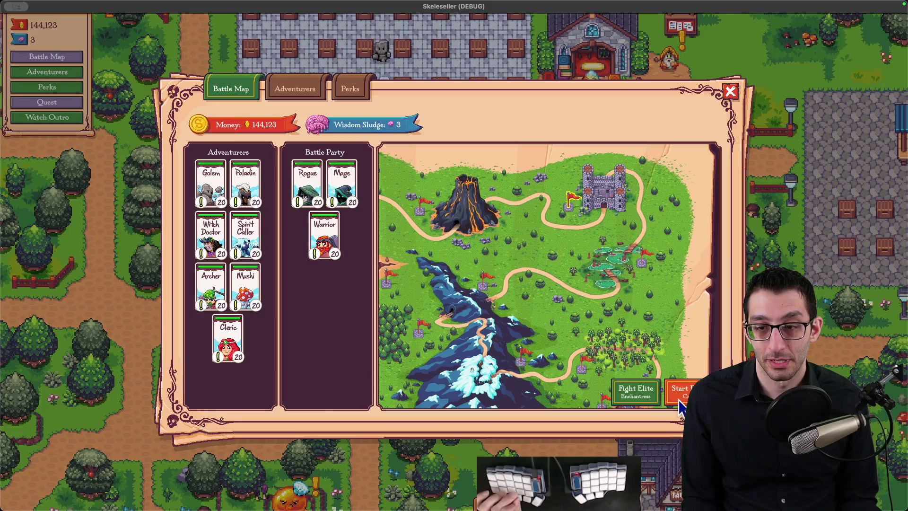
pyautogui.click(680, 397)
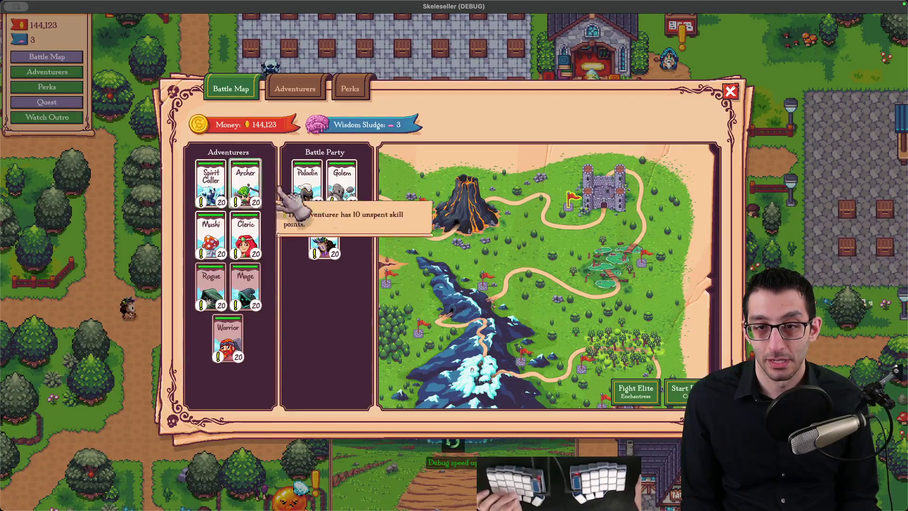
pyautogui.click(466, 204)
pyautogui.click(681, 395)
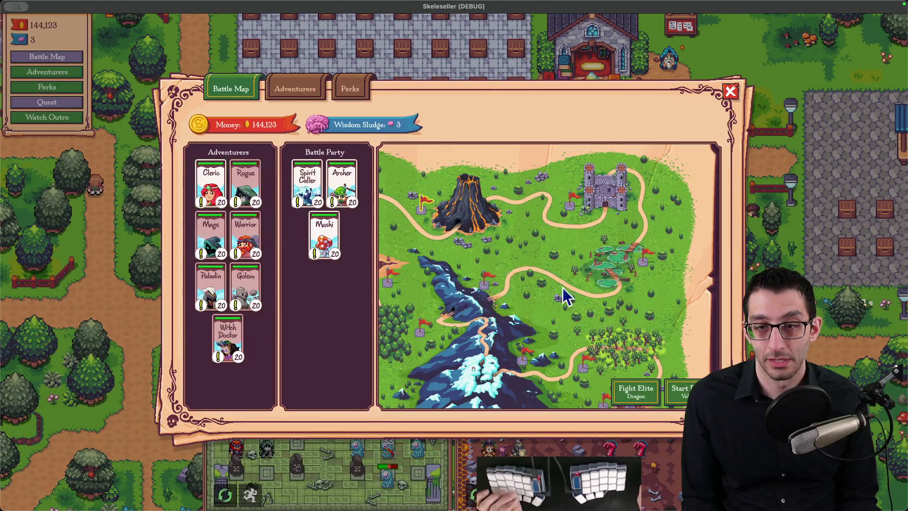
pyautogui.click(681, 394)
# Max the Town perks: Max Customers, customer speed, Swift Shoes, Greedy Loot, skeleton and teeth
pyautogui.press('p')
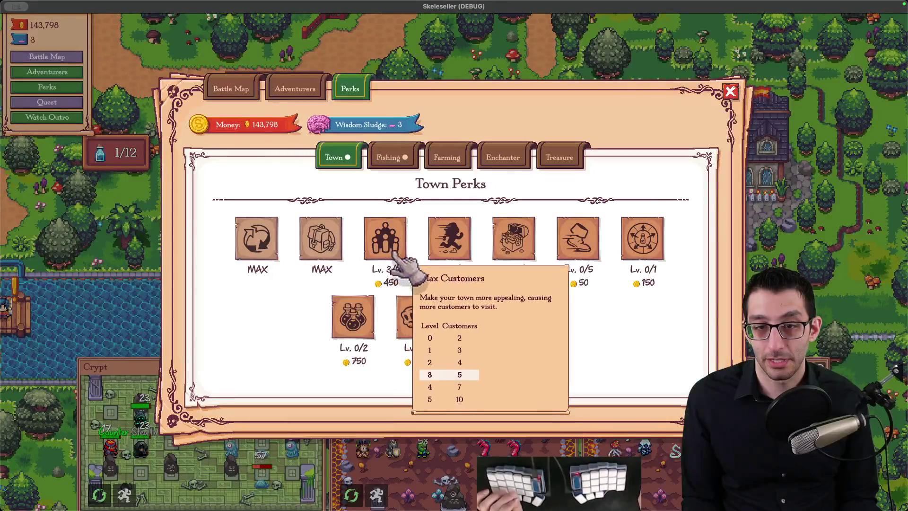
pyautogui.doubleClick(396, 258)
pyautogui.click(455, 239)
pyautogui.doubleClick(460, 239)
pyautogui.click(570, 243)
pyautogui.doubleClick(575, 244)
pyautogui.click(577, 246)
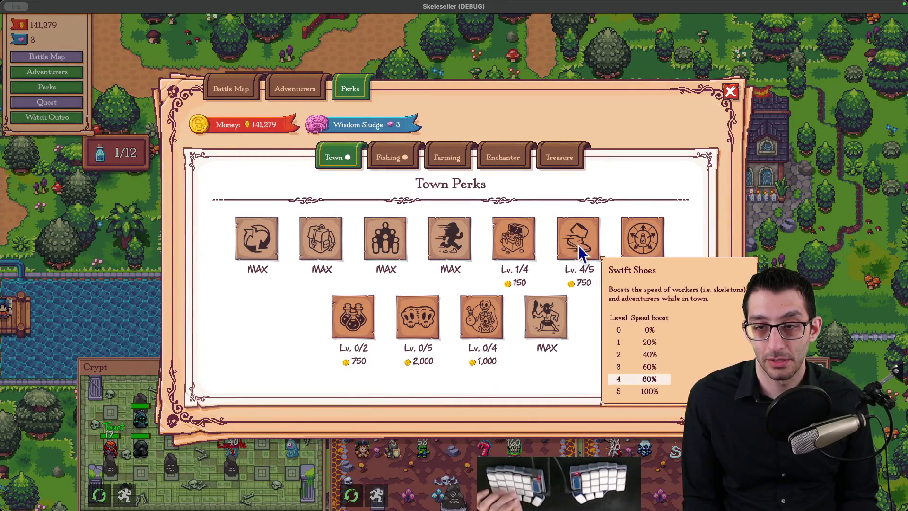
pyautogui.click(578, 245)
pyautogui.doubleClick(520, 239)
pyautogui.click(496, 229)
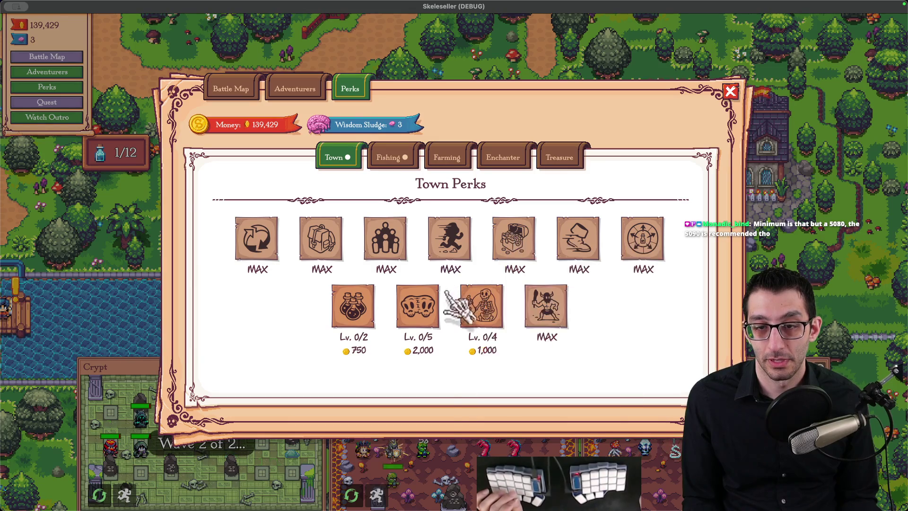
pyautogui.doubleClick(481, 305)
pyautogui.doubleClick(417, 304)
# Upgrade the Fishing perks, maxing the first two and Spicy Cooking
pyautogui.click(406, 159)
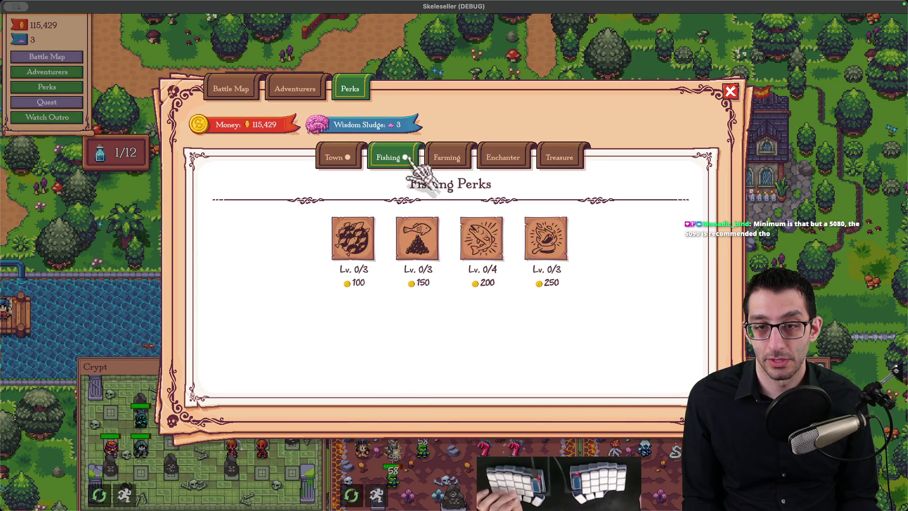
pyautogui.tripleClick(352, 239)
pyautogui.click(417, 239)
pyautogui.doubleClick(417, 238)
pyautogui.click(481, 239)
pyautogui.doubleClick(546, 246)
pyautogui.click(546, 241)
# Save the game from the pause menu
pyautogui.click(558, 158)
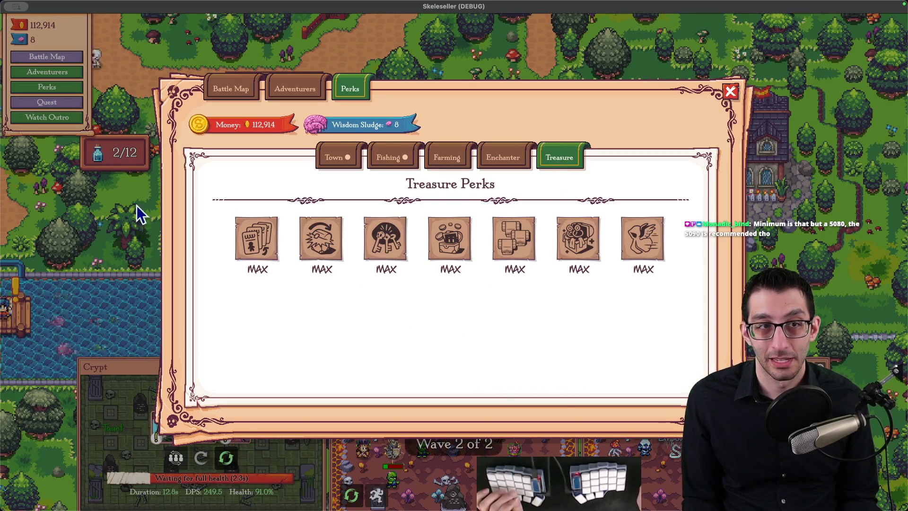
pyautogui.press('Escape')
pyautogui.press('Escape')
pyautogui.click(473, 244)
pyautogui.scroll(-3, 516, 269)
# Launch Activity Monitor and filter its Memory tab for 'godot'
pyautogui.hotkey('alt', 'space')
pyautogui.write('acti')
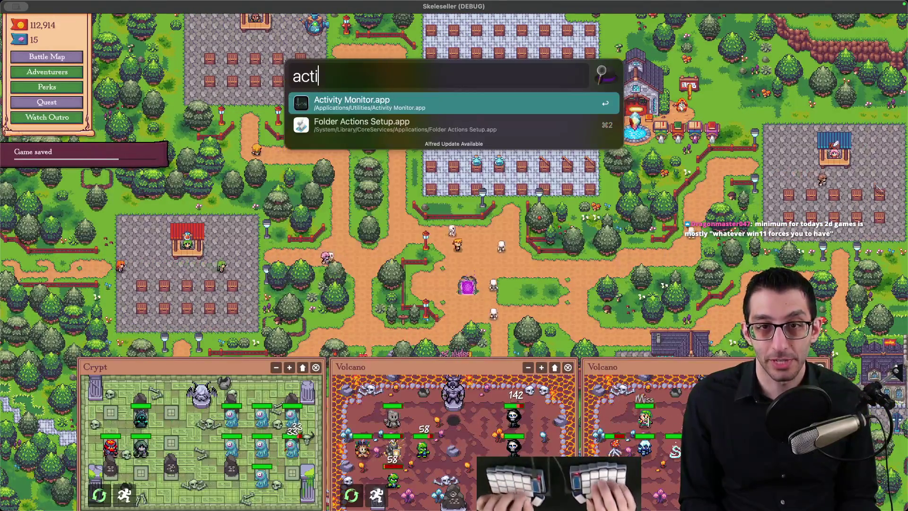
pyautogui.press('Return')
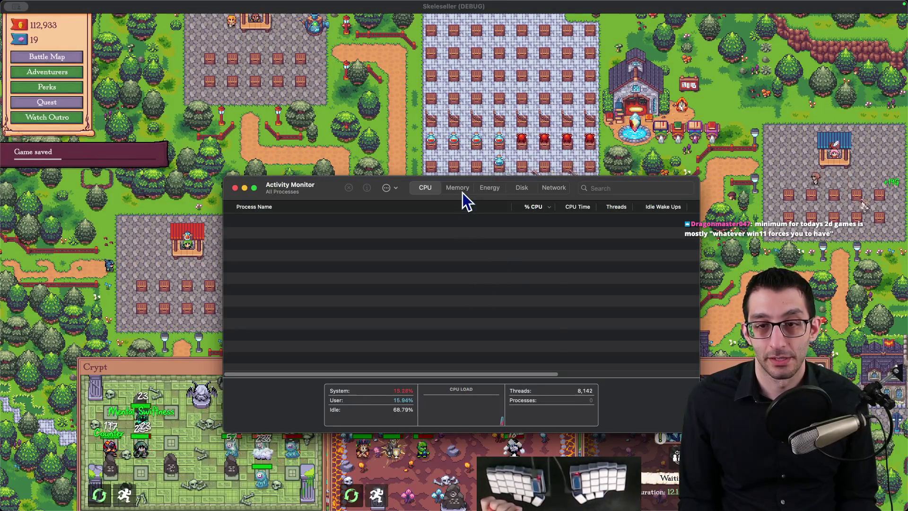
pyautogui.click(462, 191)
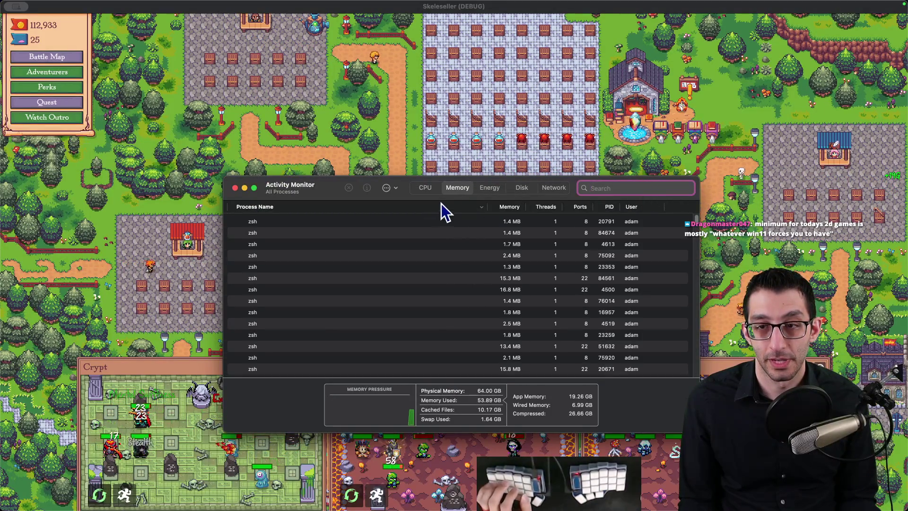
pyautogui.write('godot')
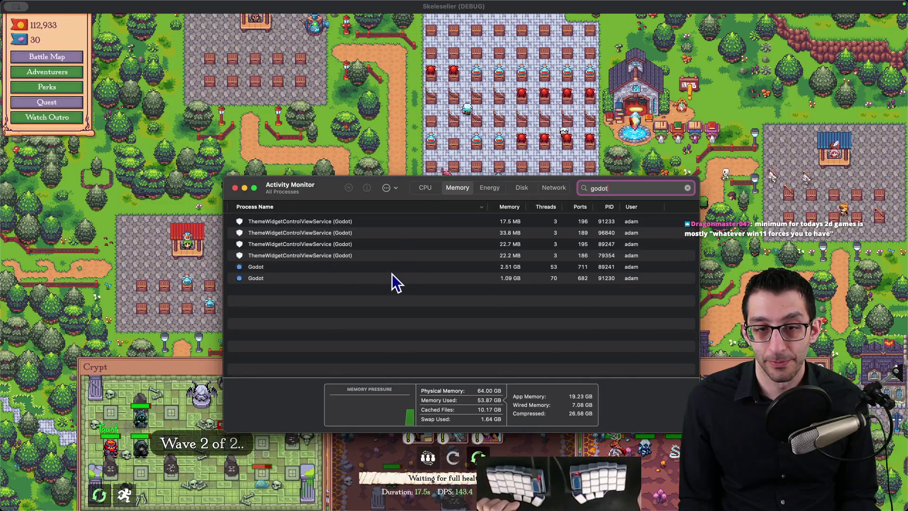
# Select the 1.10 GB Godot game process and quit it
pyautogui.click(391, 271)
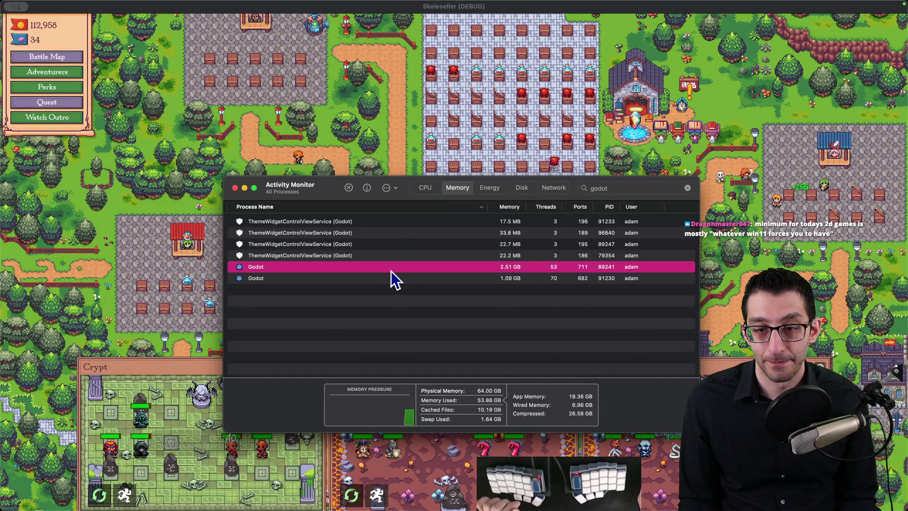
pyautogui.click(390, 280)
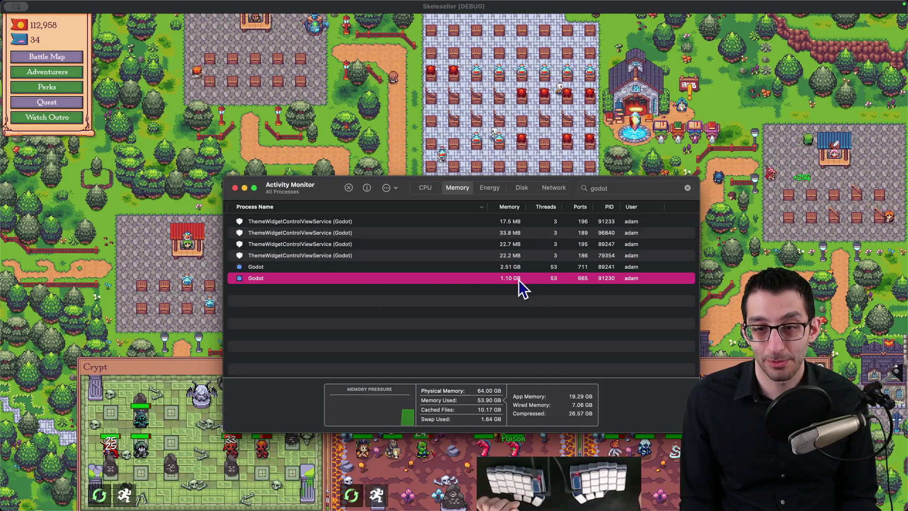
pyautogui.moveTo(333, 193)
pyautogui.mouseDown()
pyautogui.moveTo(230, 114)
pyautogui.moveTo(185, 57)
pyautogui.moveTo(201, 69)
pyautogui.mouseUp()
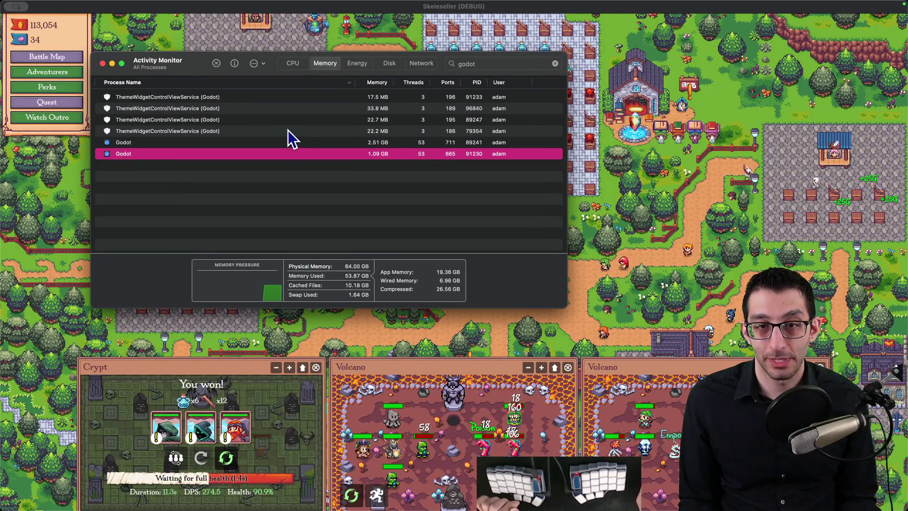
pyautogui.click(216, 63)
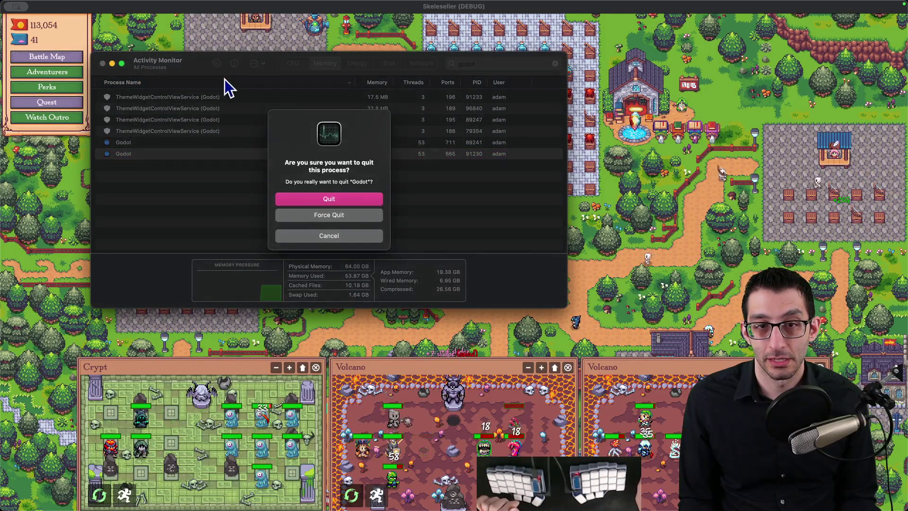
pyautogui.click(328, 197)
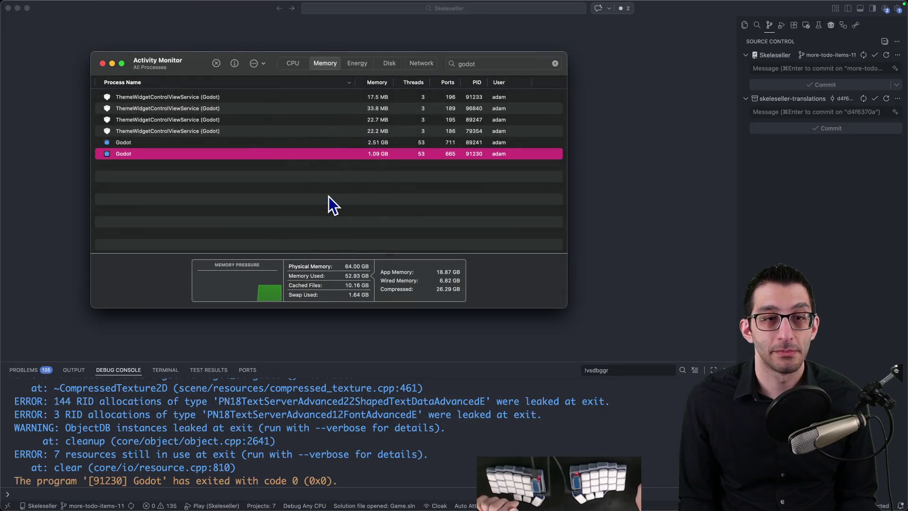
# Note 1 GB and 1.1 in a new untitled VS Code file, then go to the Godot editor
pyautogui.click(606, 174)
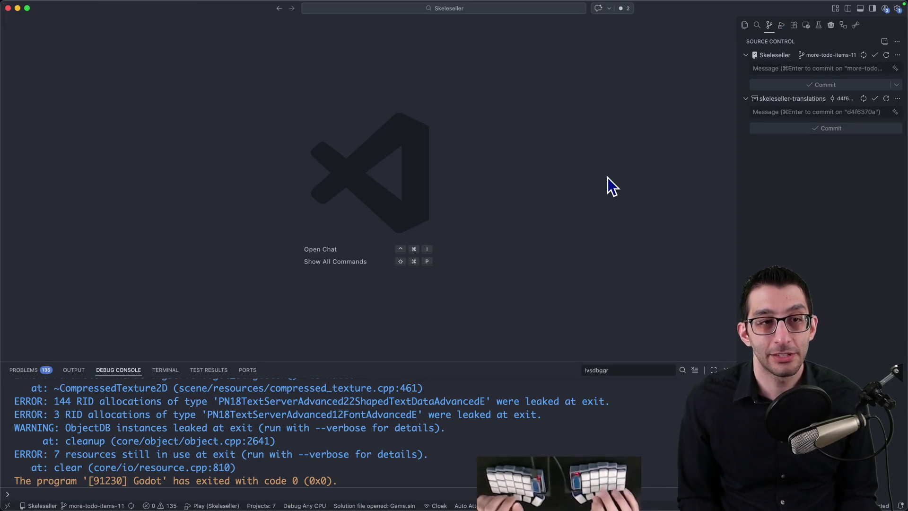
pyautogui.press('super+n')
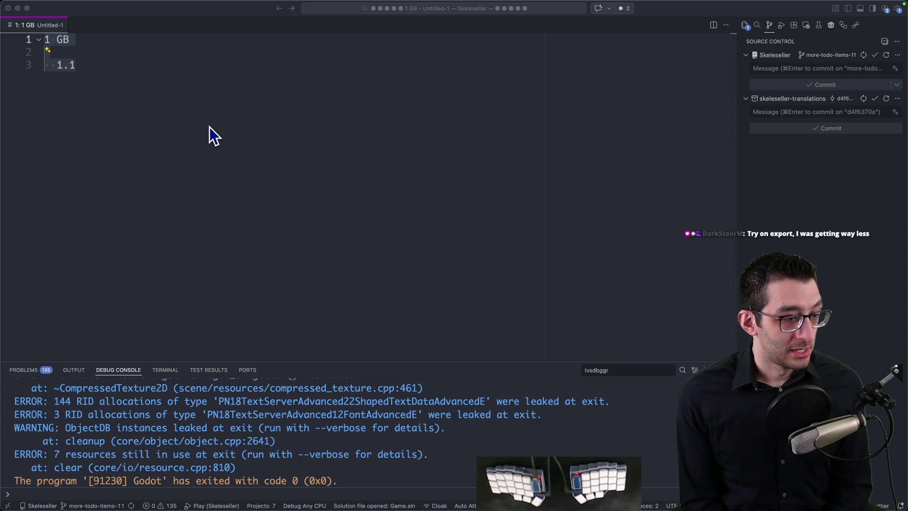
pyautogui.moveTo(513, 487)
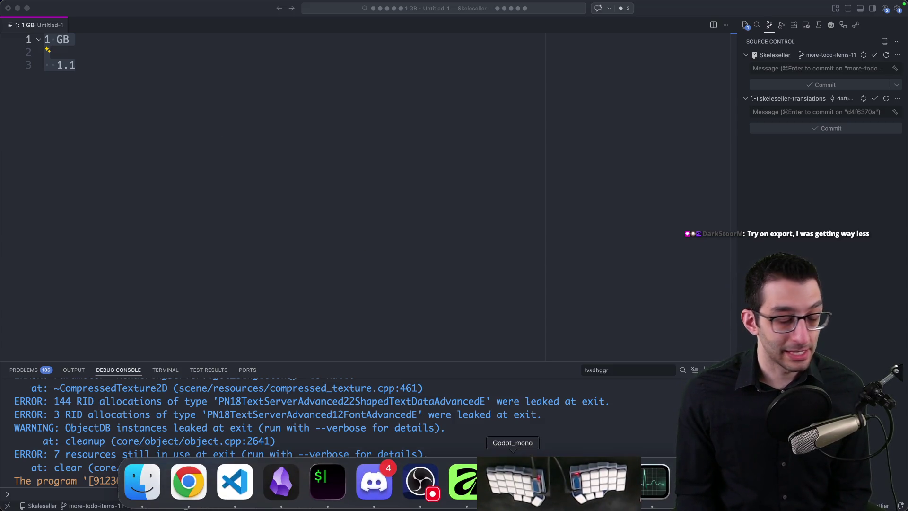
pyautogui.click(141, 484)
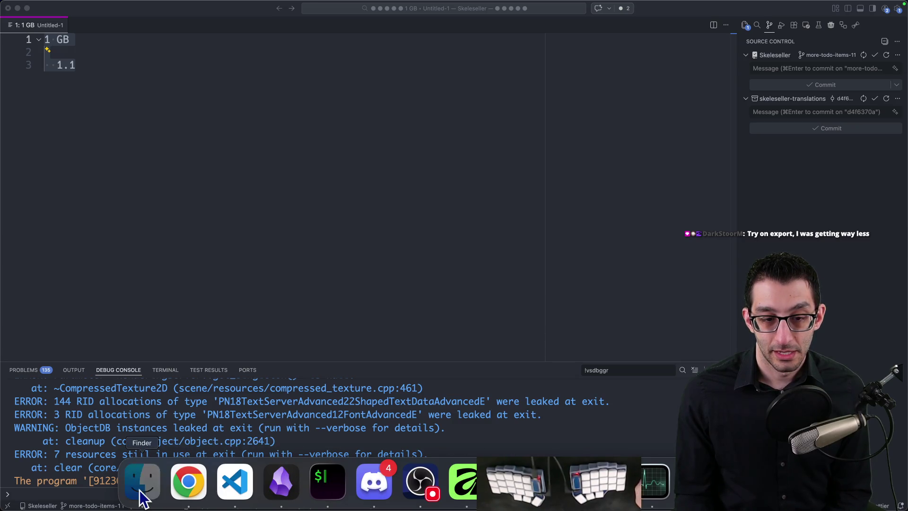
pyautogui.click(351, 315)
pyautogui.moveTo(419, 496)
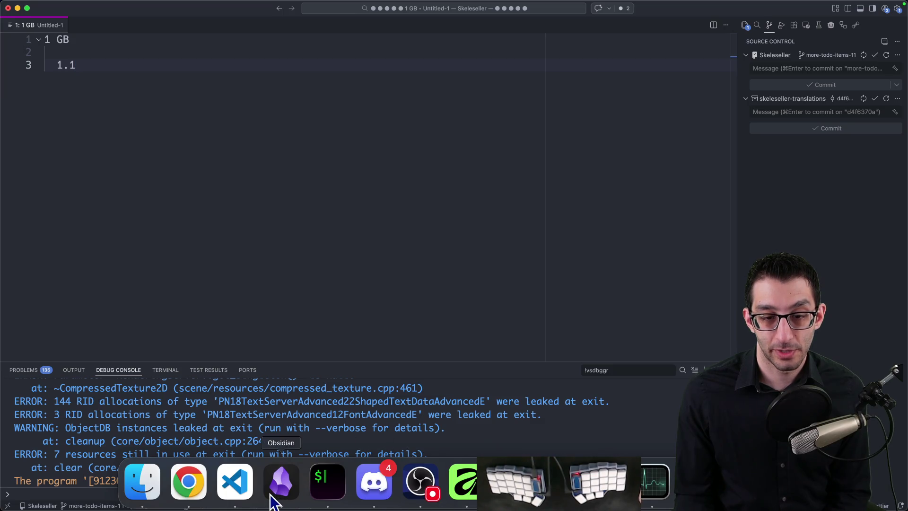
pyautogui.click(513, 482)
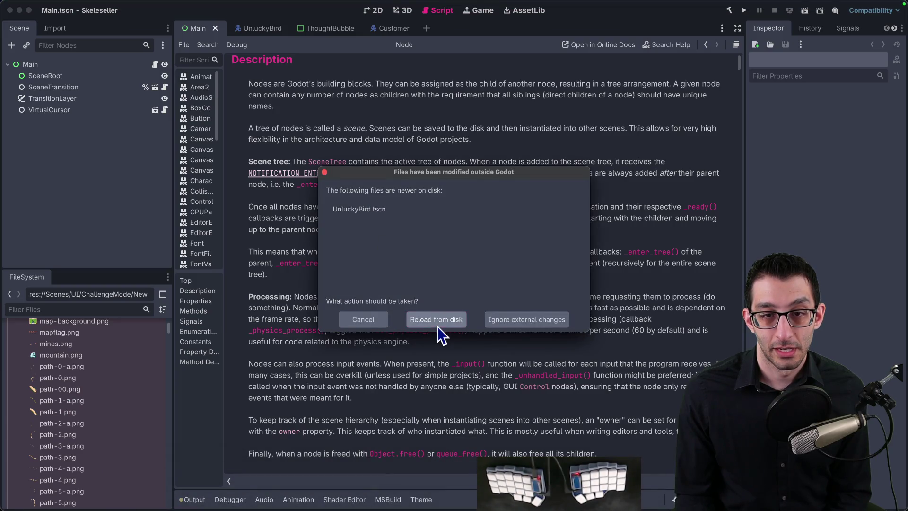
# Reload the changed scene and export the macOS Steam preset, overwriting Skeleseller.zip
pyautogui.click(438, 325)
pyautogui.click(91, 5)
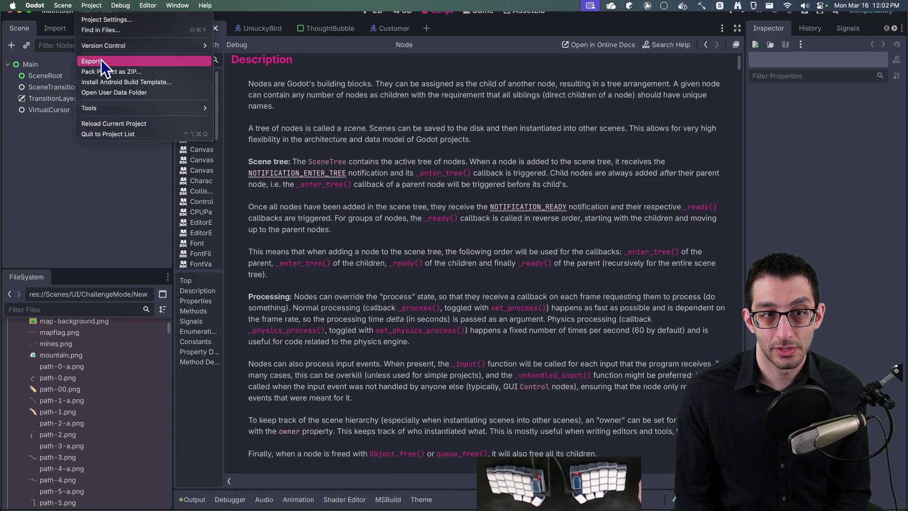
pyautogui.click(101, 61)
pyautogui.click(48, 96)
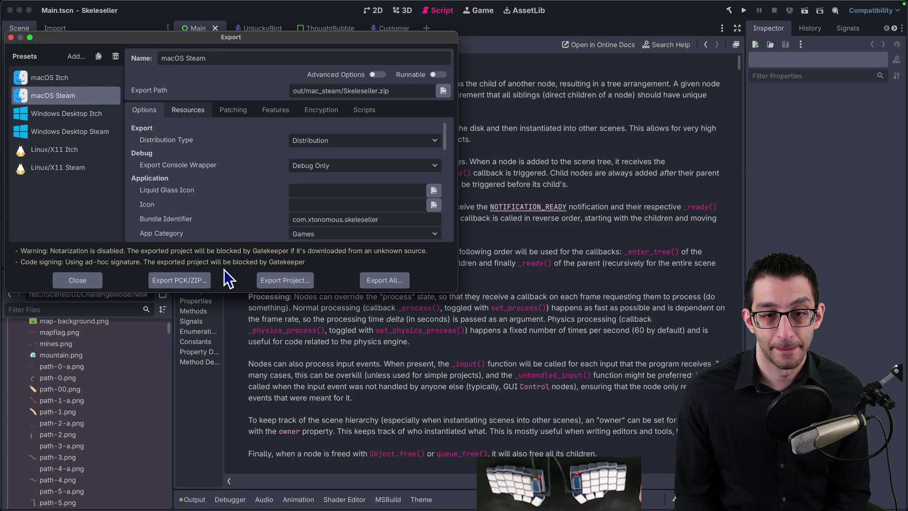
pyautogui.click(272, 279)
pyautogui.click(524, 407)
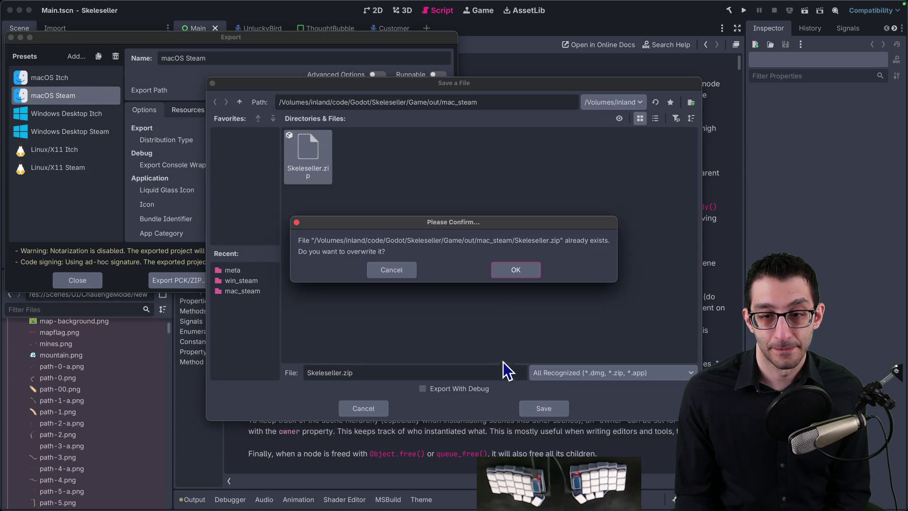
pyautogui.click(515, 271)
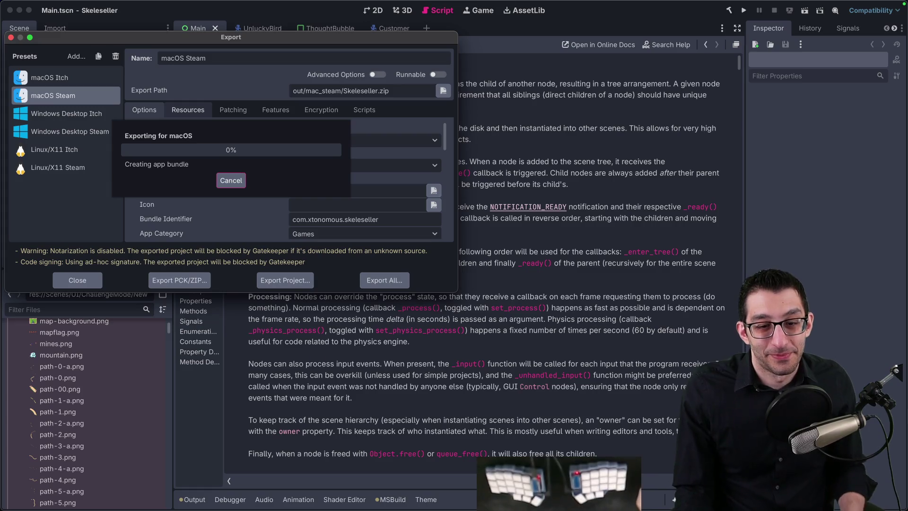
pyautogui.moveTo(282, 497)
pyautogui.click(245, 492)
# Open project.godot with the 'project' quick search and view its top settings
pyautogui.press('super+p')
pyautogui.write('project')
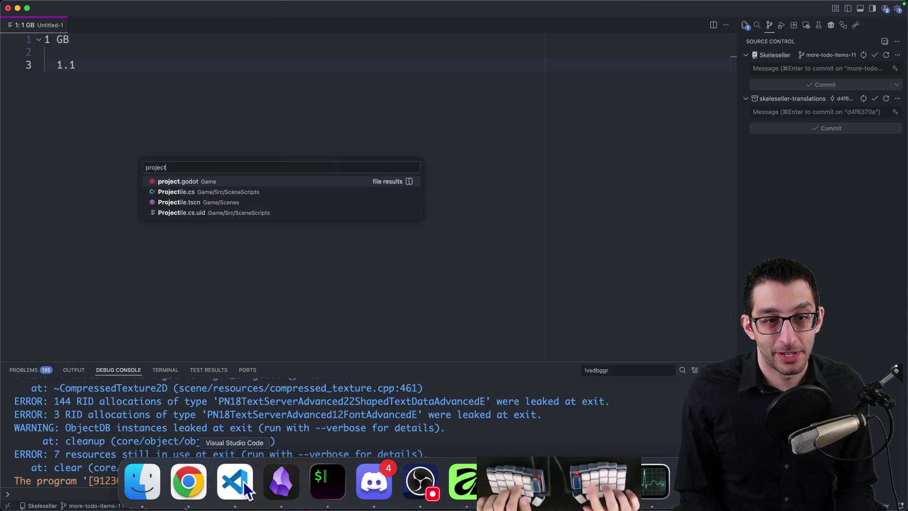
pyautogui.press('Return')
pyautogui.press('super+f')
pyautogui.write('godot')
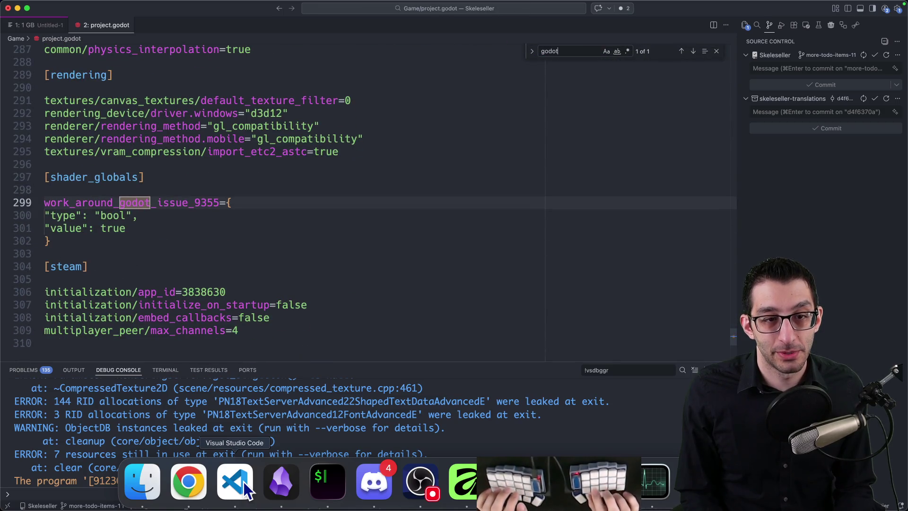
pyautogui.press('Escape')
pyautogui.press('super+Up')
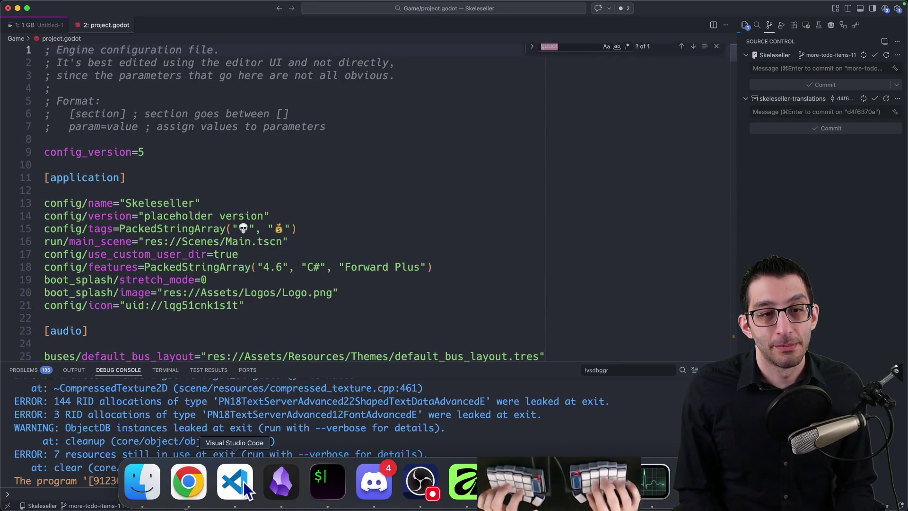
pyautogui.scroll(-5, 196, 237)
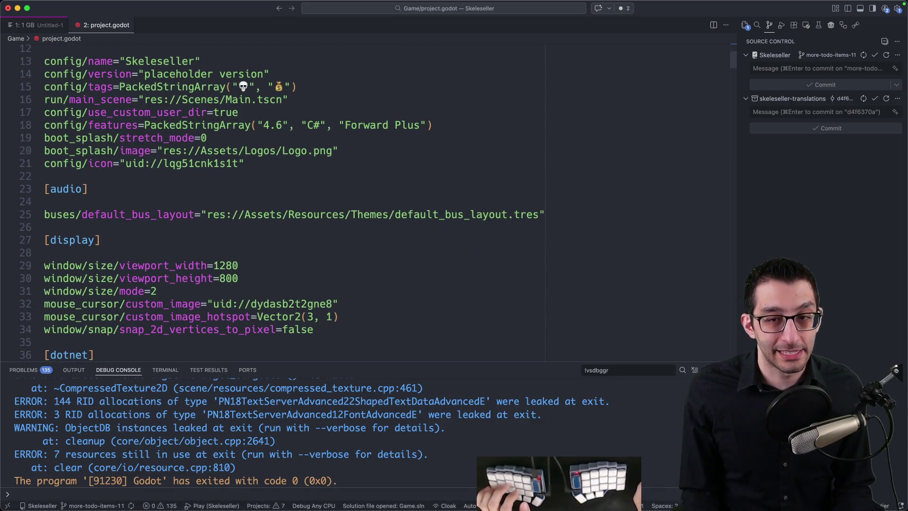
pyautogui.moveTo(559, 482)
pyautogui.click(605, 480)
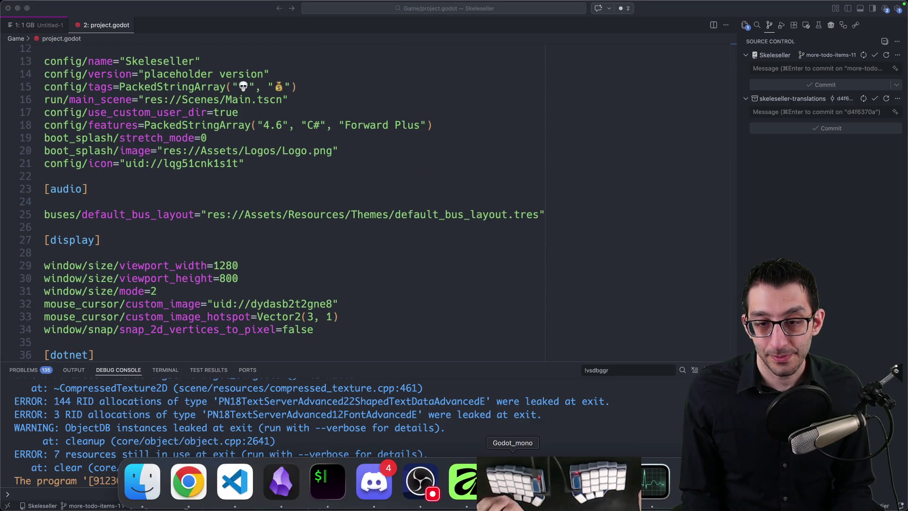
# Read Godot's roughly 2.6 GB memory use, then close Godot's finished export window
pyautogui.moveTo(606, 491)
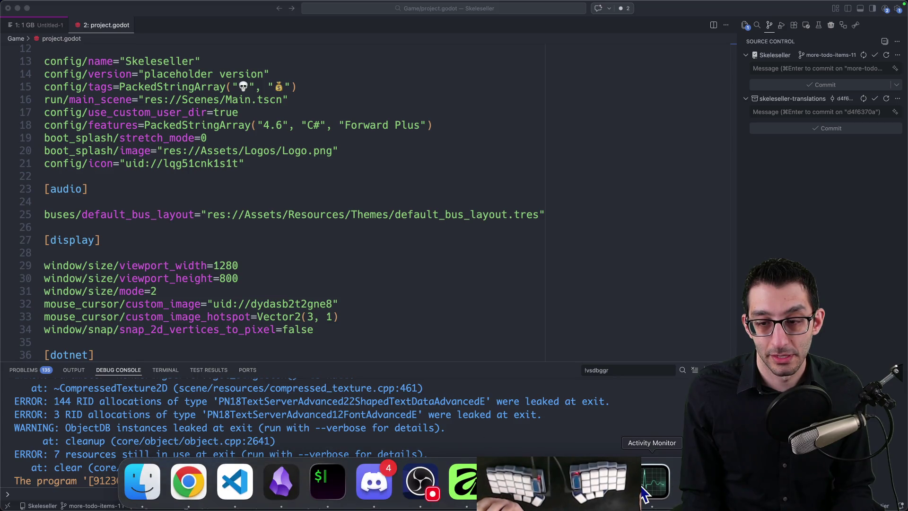
pyautogui.click(643, 489)
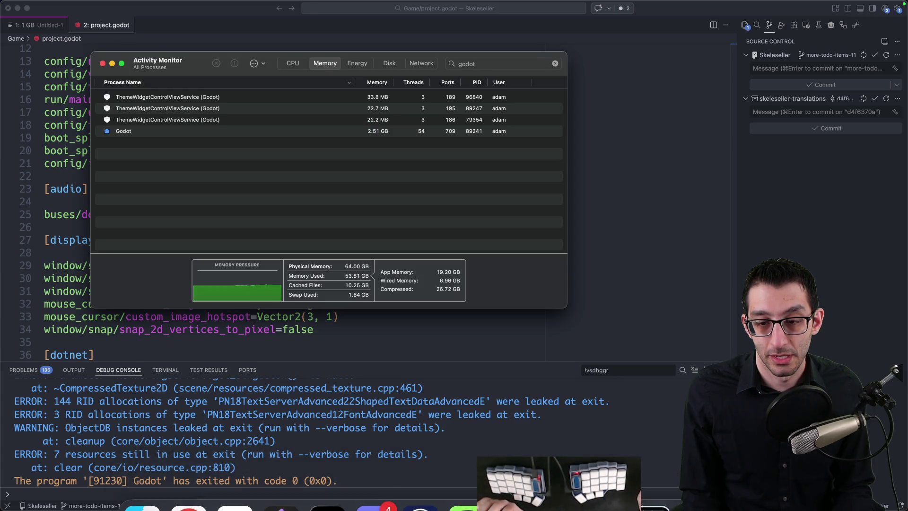
pyautogui.click(512, 482)
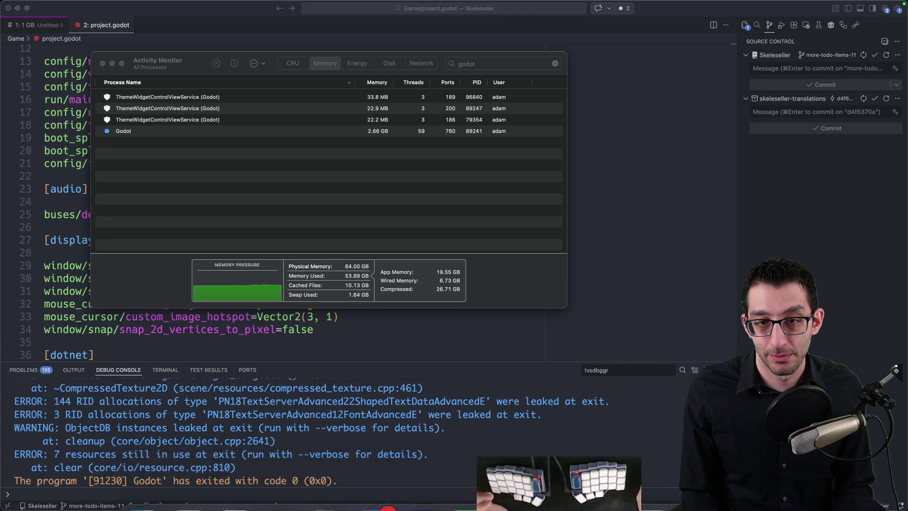
pyautogui.hotkey('ctrl', 'Up')
pyautogui.press('Escape')
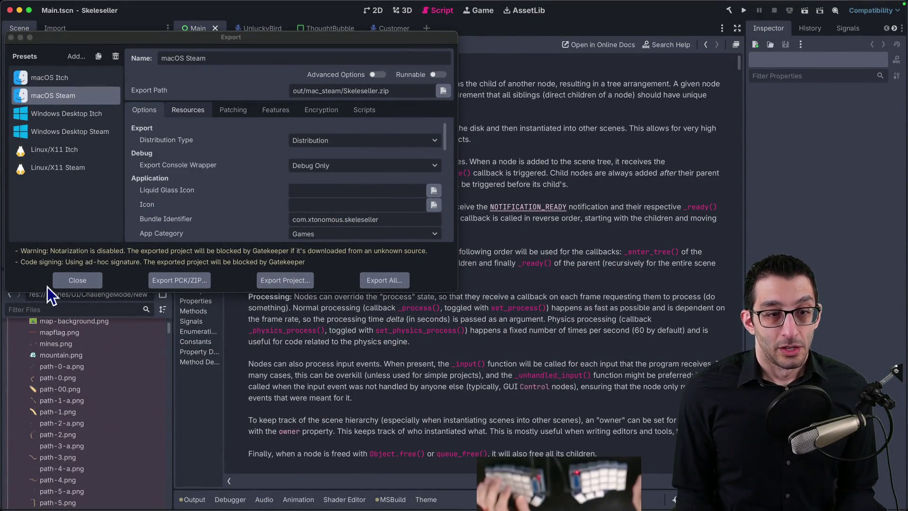
pyautogui.click(75, 279)
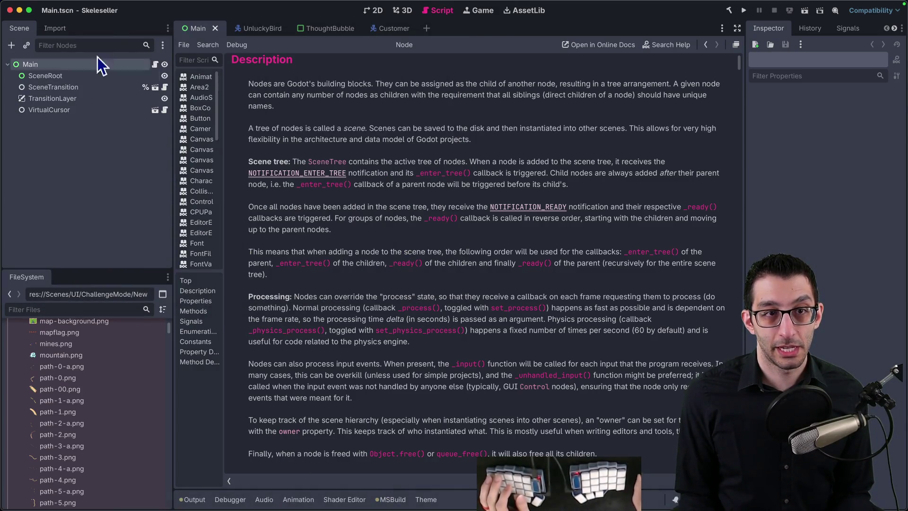
pyautogui.click(91, 3)
# Search Project Settings for 'task' and browse Debug, Compatibility and Rendering Viewport settings
pyautogui.click(137, 50)
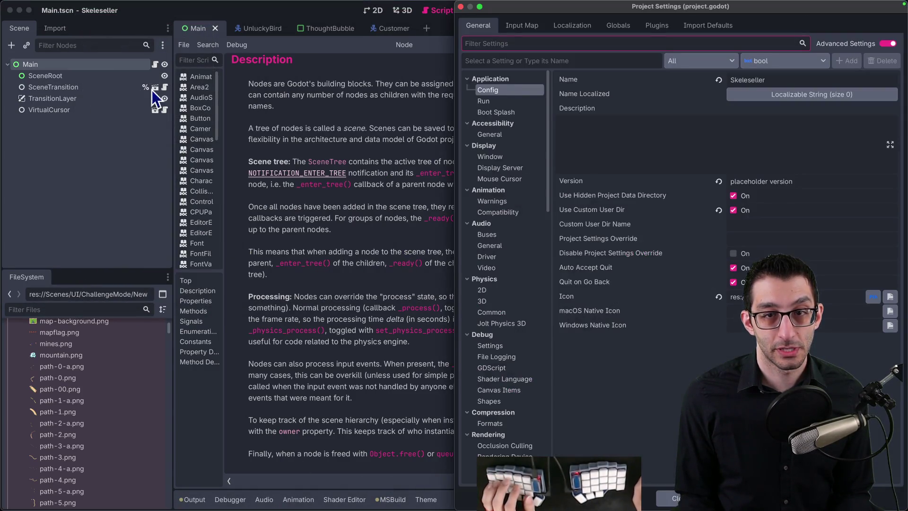
pyautogui.click(519, 42)
pyautogui.write('task')
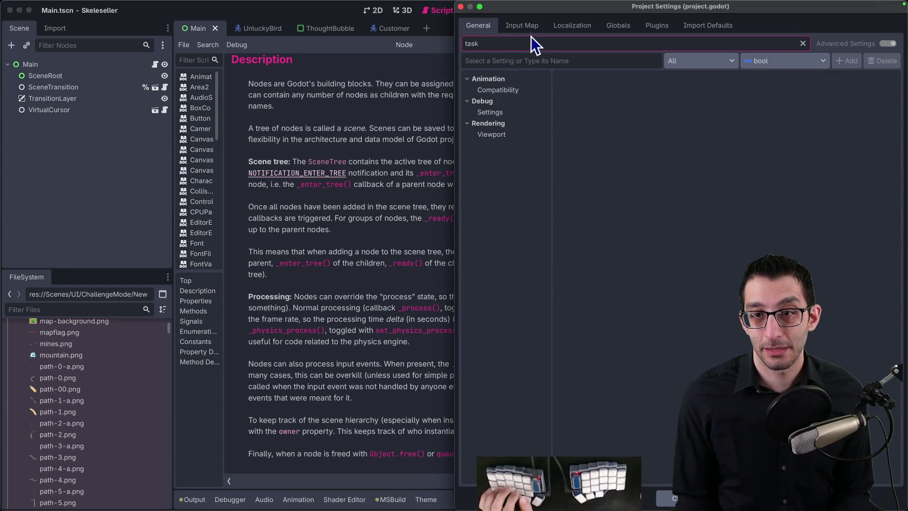
pyautogui.click(506, 113)
pyautogui.click(515, 92)
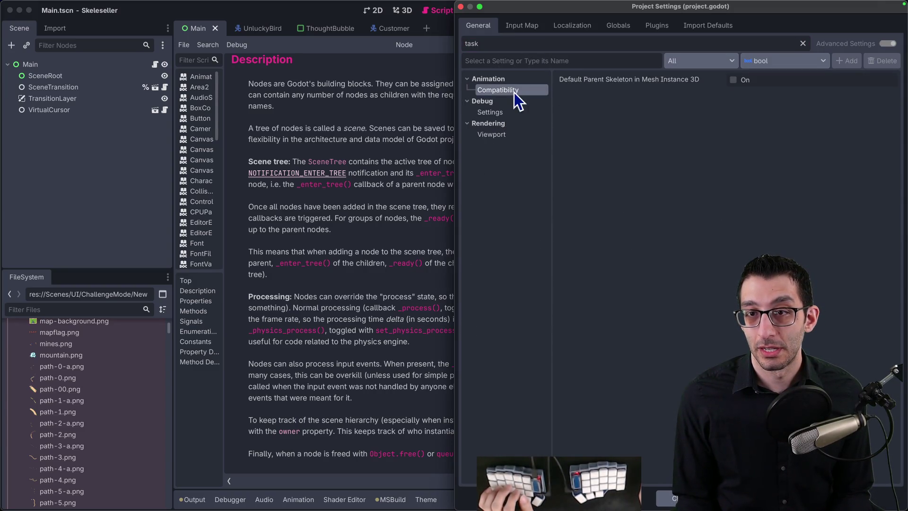
pyautogui.click(510, 134)
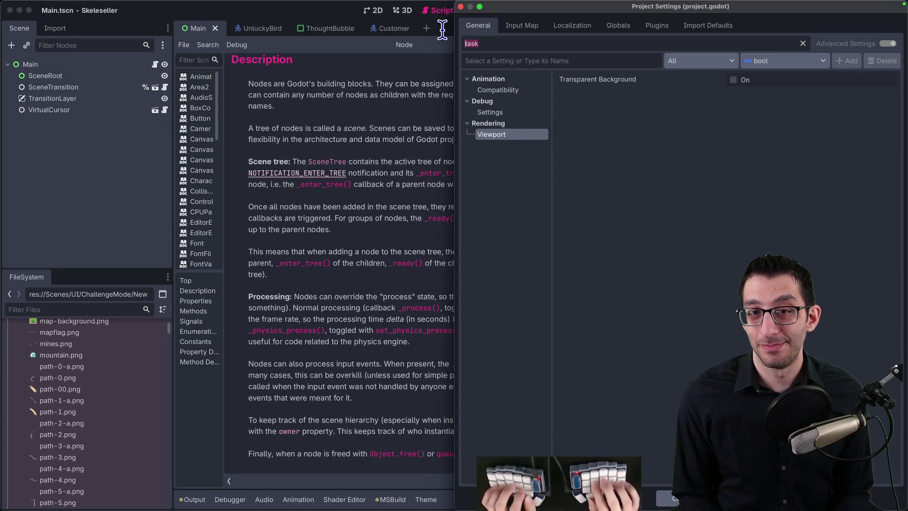
# Search for 'name' and browse Application Config, Run, Boot Splash and Display Window settings
pyautogui.write('name')
pyautogui.click(490, 79)
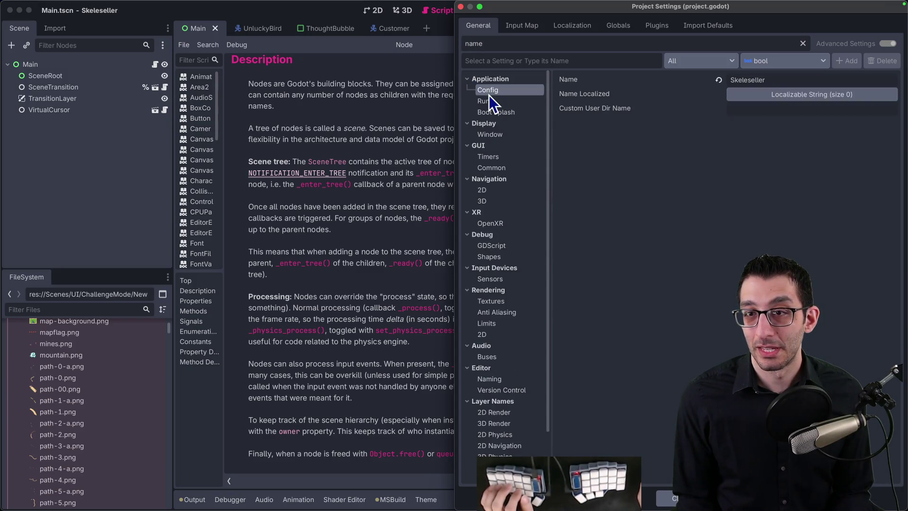
pyautogui.click(495, 103)
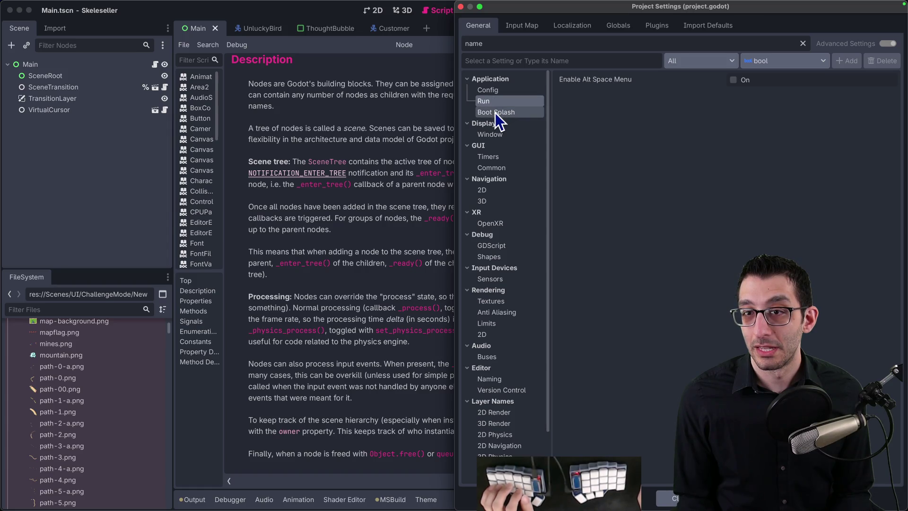
pyautogui.click(497, 112)
pyautogui.click(500, 137)
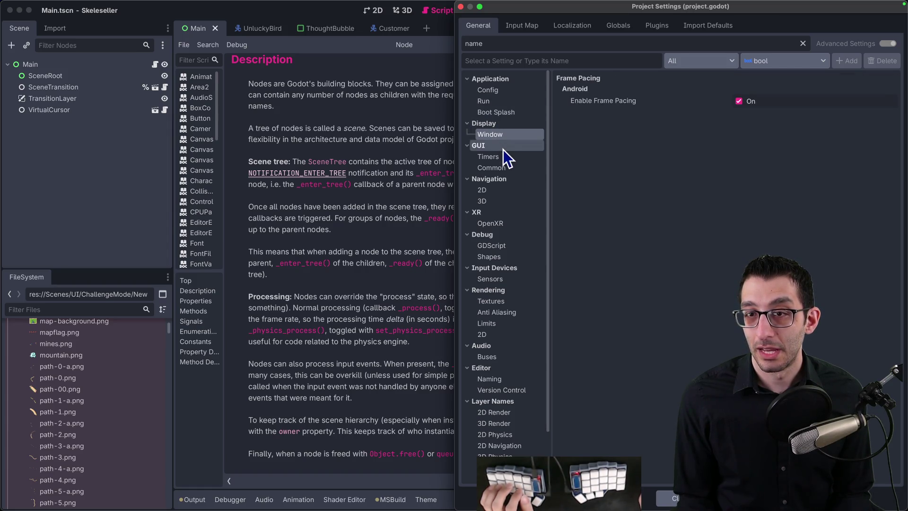
pyautogui.scroll(-3, 513, 192)
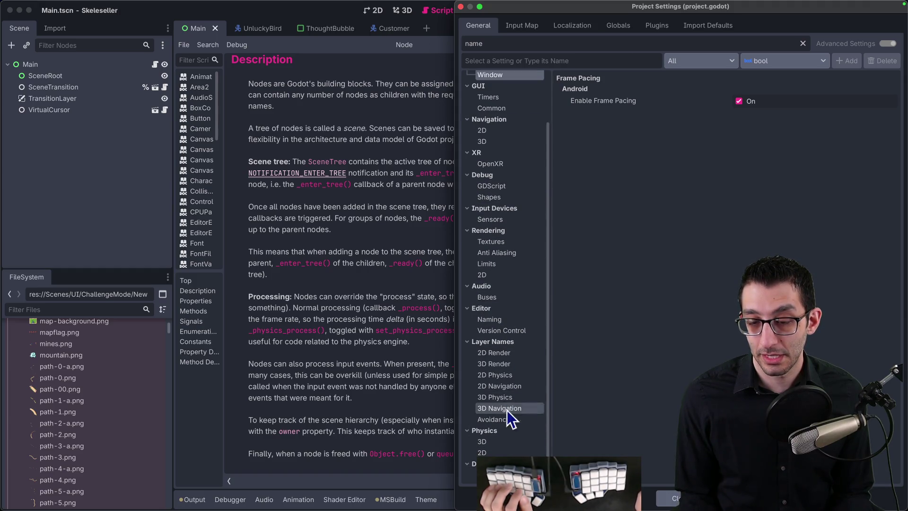
pyautogui.scroll(3, 508, 412)
# Search 'process' to review Run's Low Processor Mode, then clear the filter and close
pyautogui.doubleClick(515, 43)
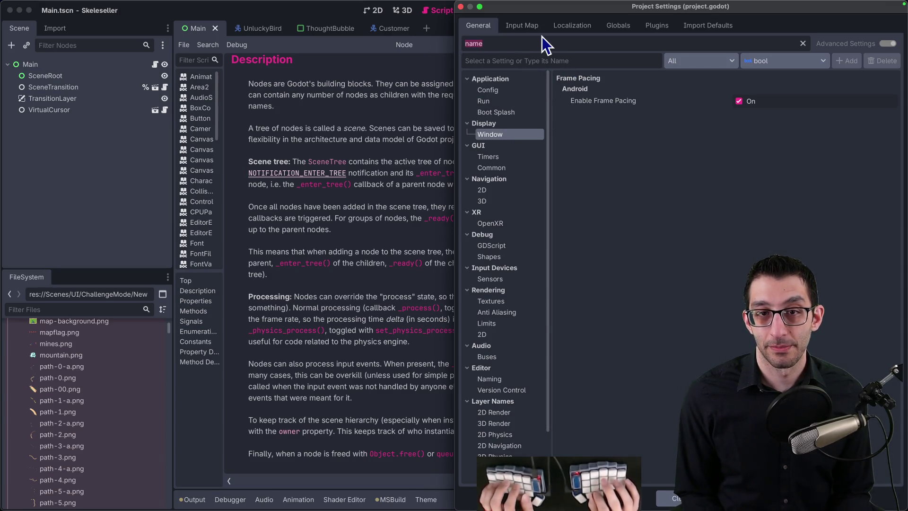
pyautogui.press('BackSpace')
pyautogui.write('process')
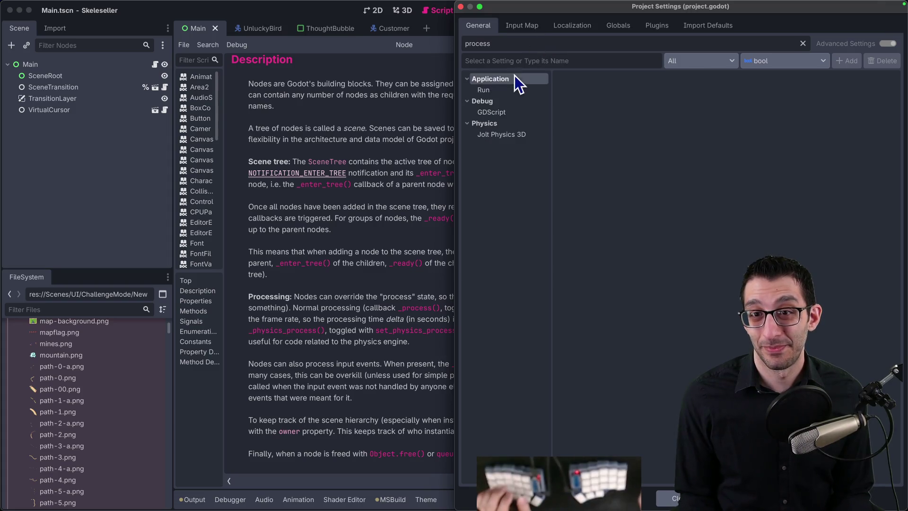
pyautogui.click(513, 78)
pyautogui.click(511, 89)
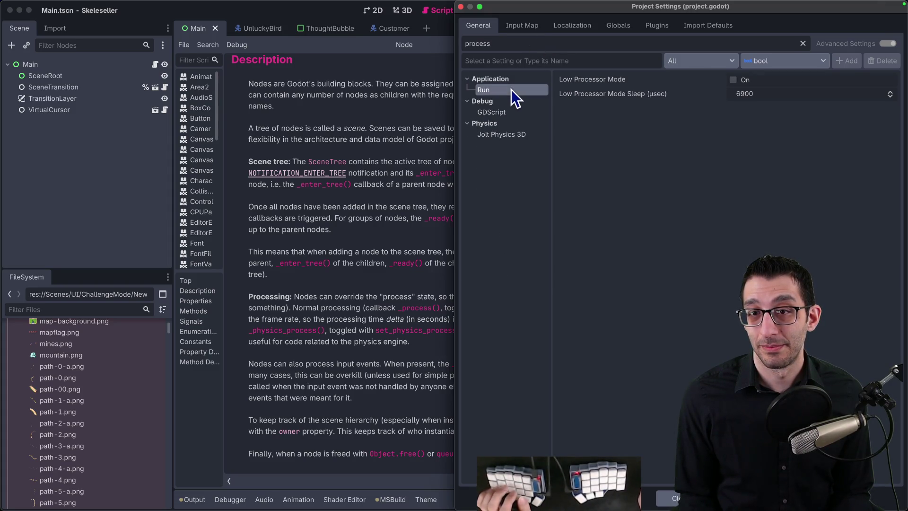
pyautogui.press('super+a')
pyautogui.press('BackSpace')
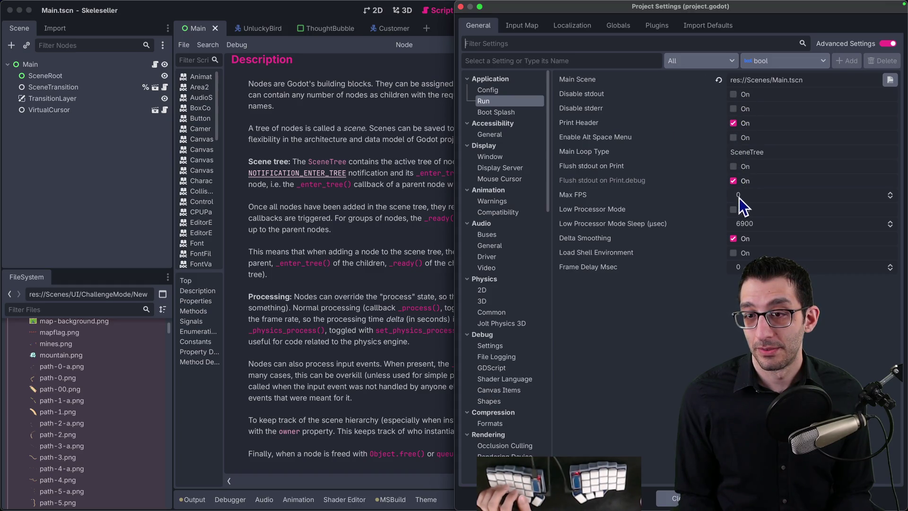
pyautogui.click(671, 498)
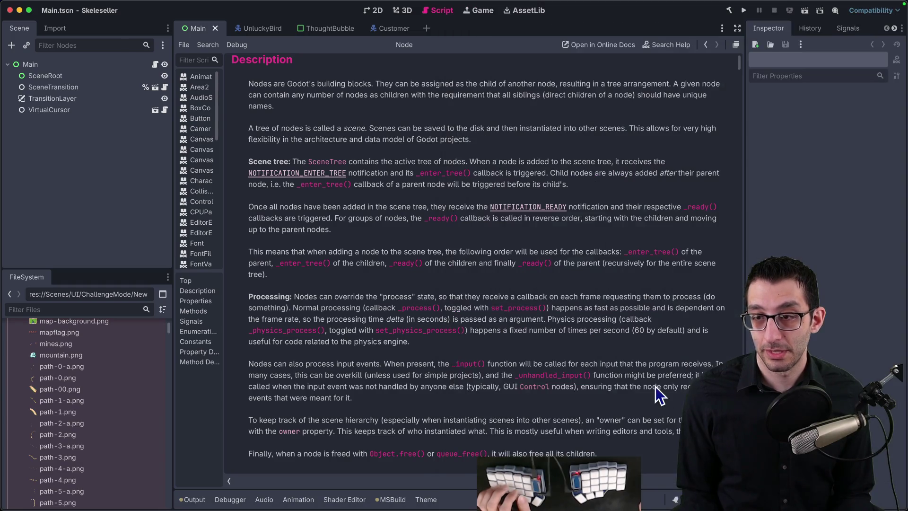
# Launch Skeleseller.app from Skeleseller/Game/out/mac_steam in Finder, then bring up Activity Monitor
pyautogui.moveTo(142, 506)
pyautogui.click(142, 482)
pyautogui.click(196, 157)
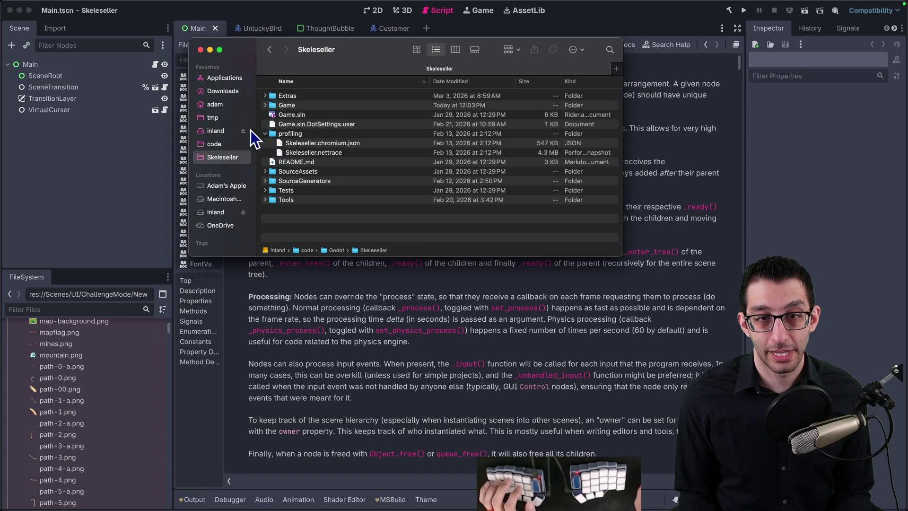
pyautogui.doubleClick(287, 105)
pyautogui.doubleClick(291, 163)
pyautogui.click(297, 124)
pyautogui.doubleClick(297, 124)
pyautogui.doubleClick(302, 98)
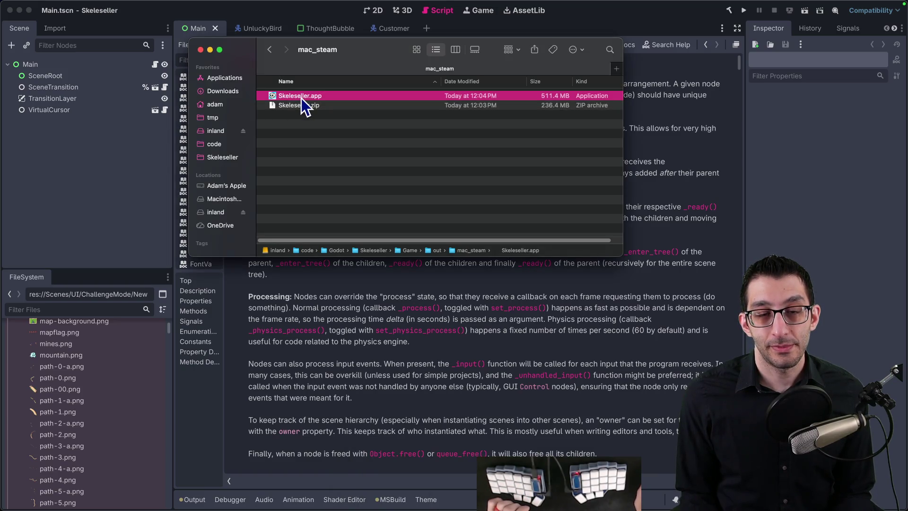
pyautogui.click(641, 500)
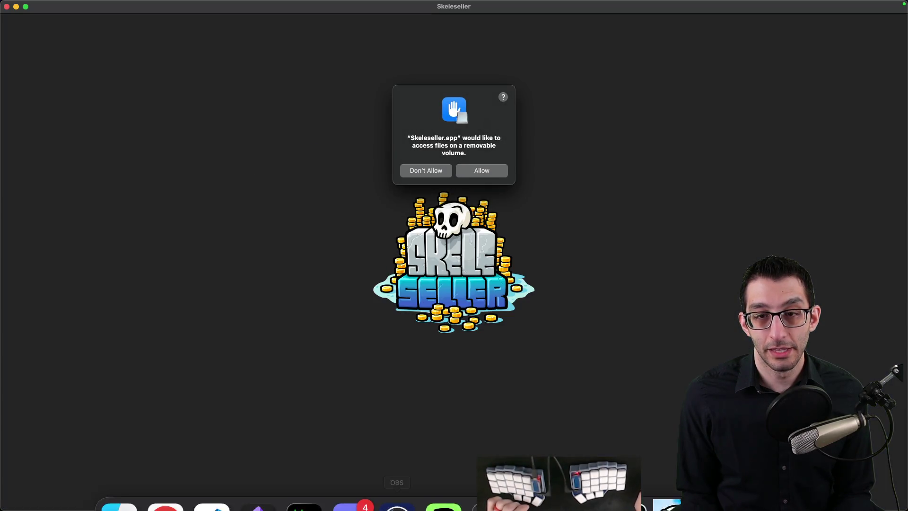
# Allow the game's volume access, filter Activity Monitor to 'skele', and place it beside the game
pyautogui.click(426, 169)
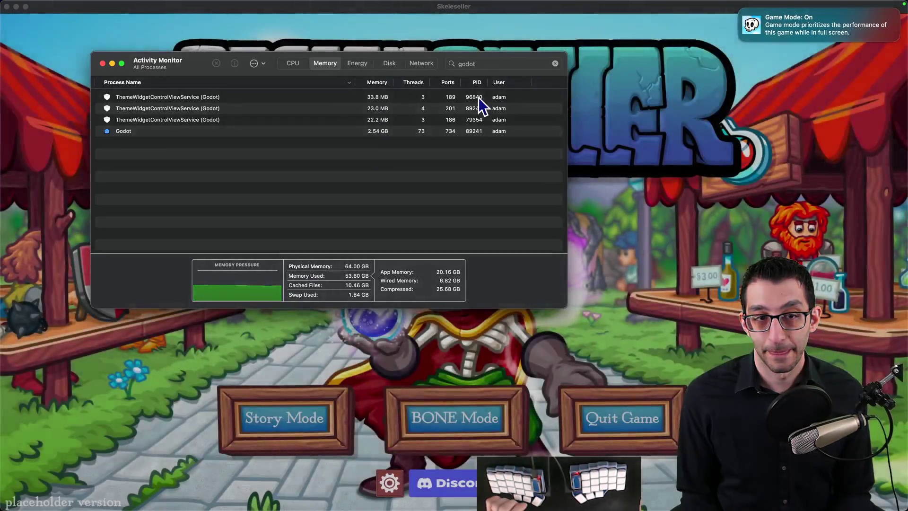
pyautogui.click(499, 69)
pyautogui.write('skele')
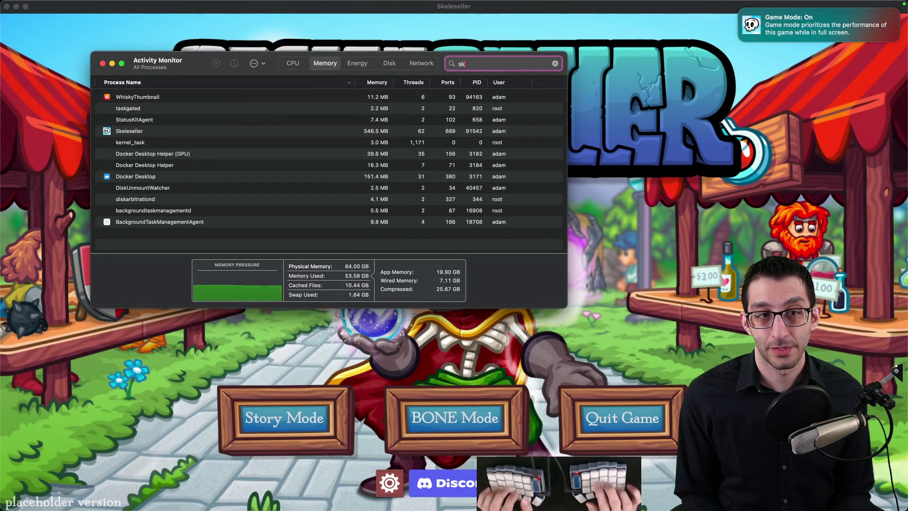
pyautogui.press('super+q')
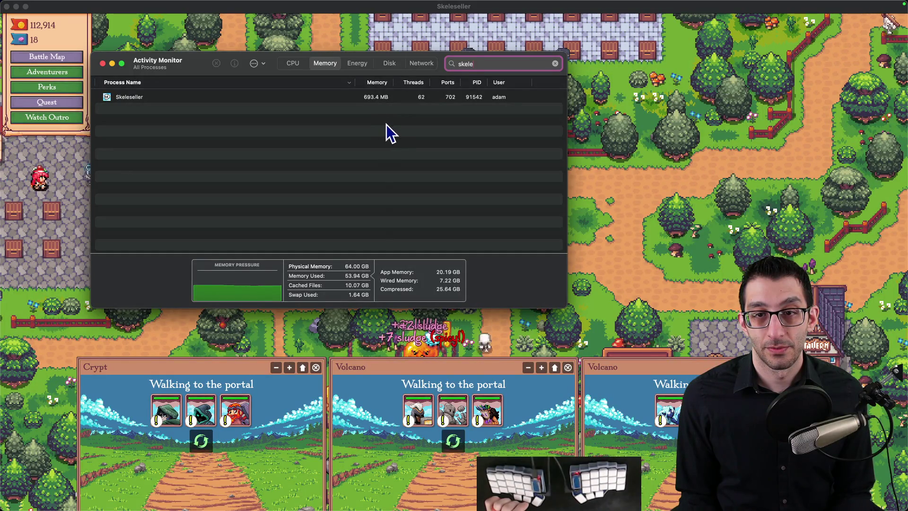
pyautogui.moveTo(389, 56); pyautogui.dragTo(619, 87)
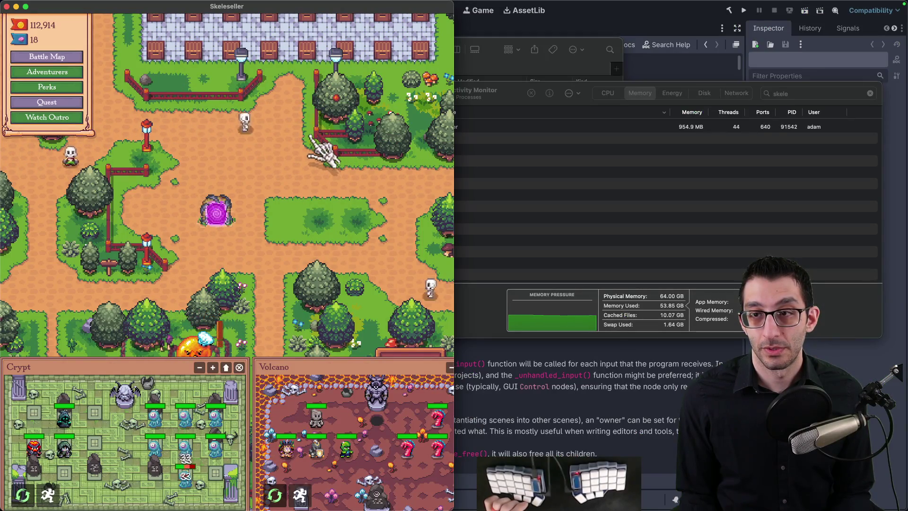
pyautogui.click(635, 97)
pyautogui.moveTo(629, 89); pyautogui.dragTo(657, 81)
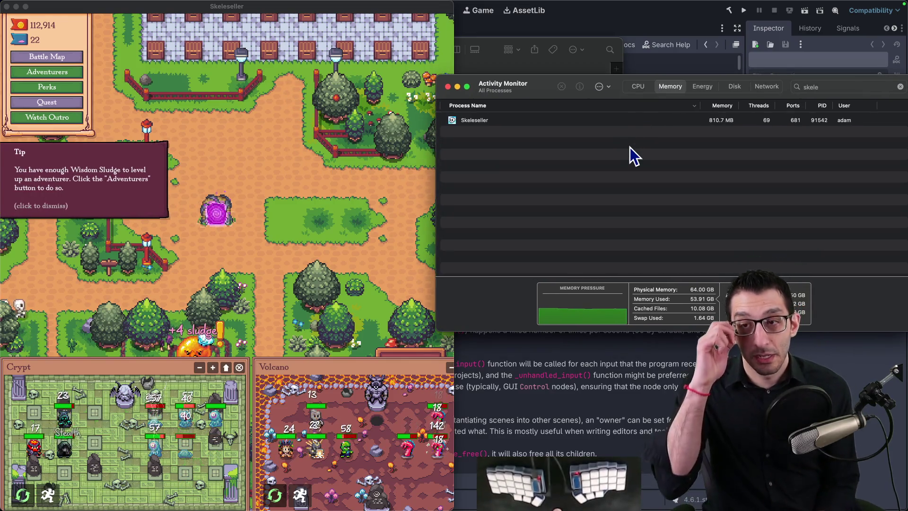
pyautogui.press('super+Tab')
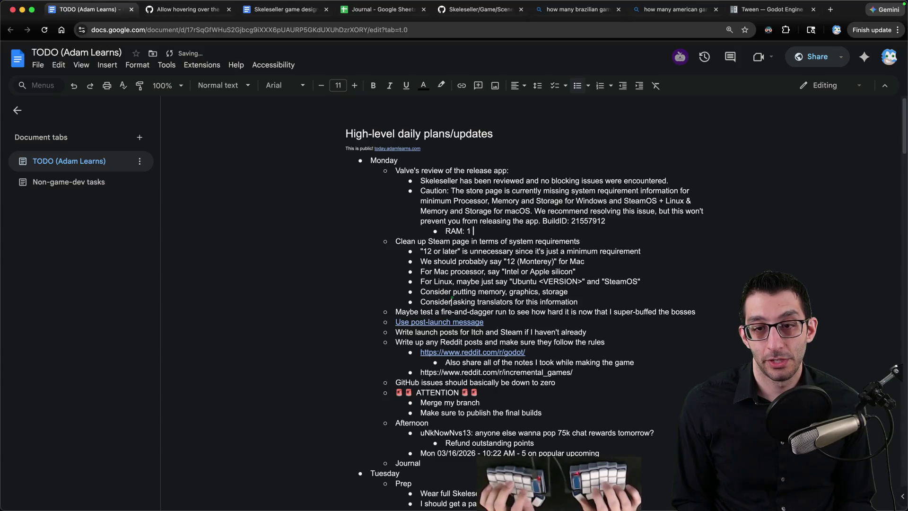
# Add the 'RAM: 1 GB' note to the TODO document, then return to Finder's mac_steam folder
pyautogui.click(536, 481)
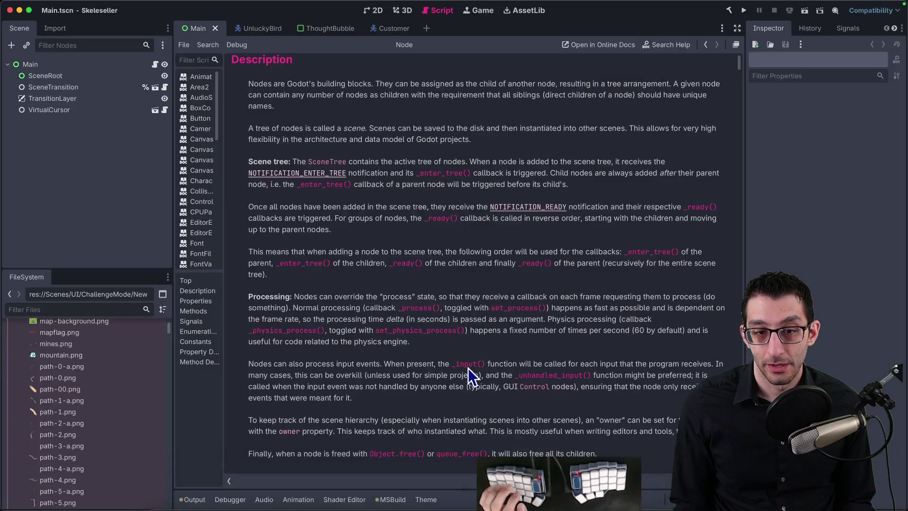
pyautogui.press('super+Tab')
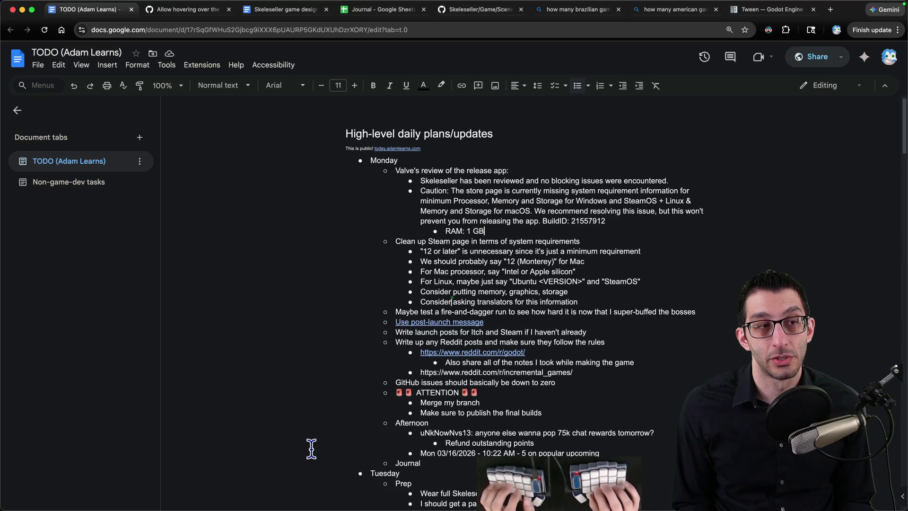
pyautogui.press('super+Tab')
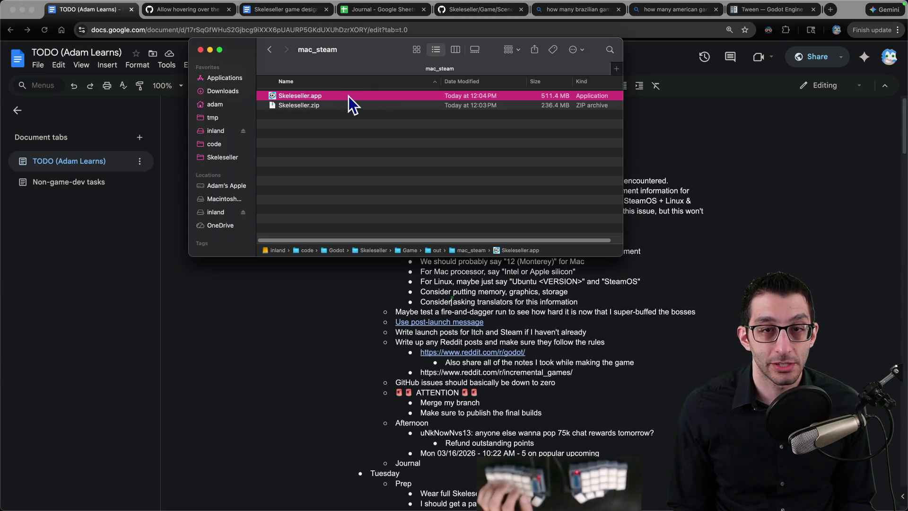
pyautogui.rightClick(321, 96)
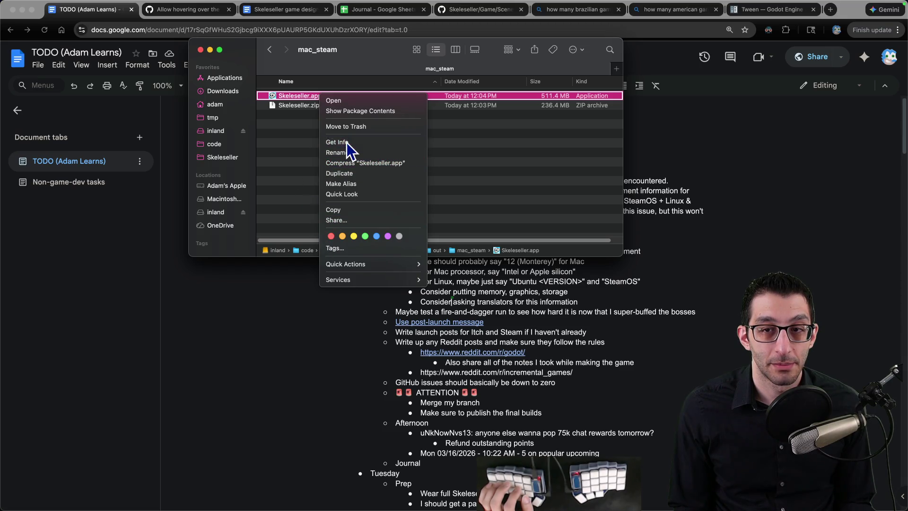
# Read Skeleseller.app's 512.2 MB size in Get Info, then close the info and Finder windows
pyautogui.click(347, 142)
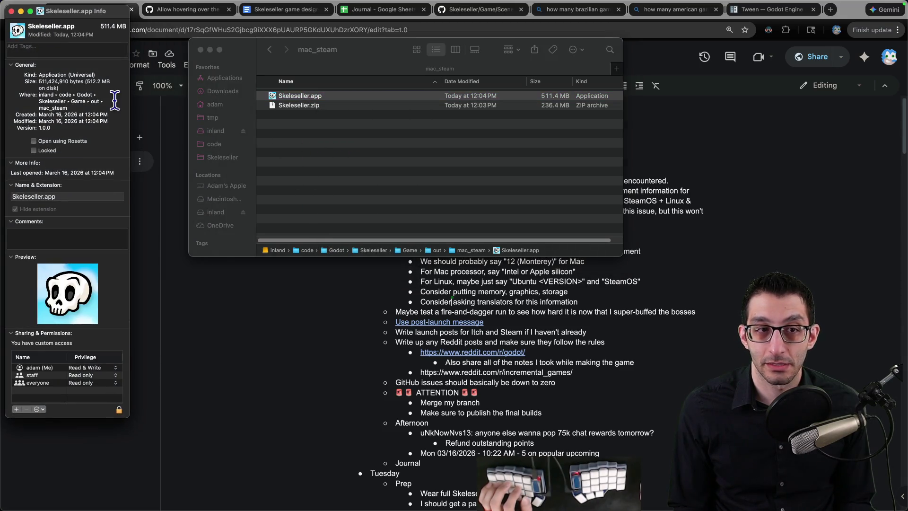
pyautogui.moveTo(45, 82); pyautogui.dragTo(76, 87)
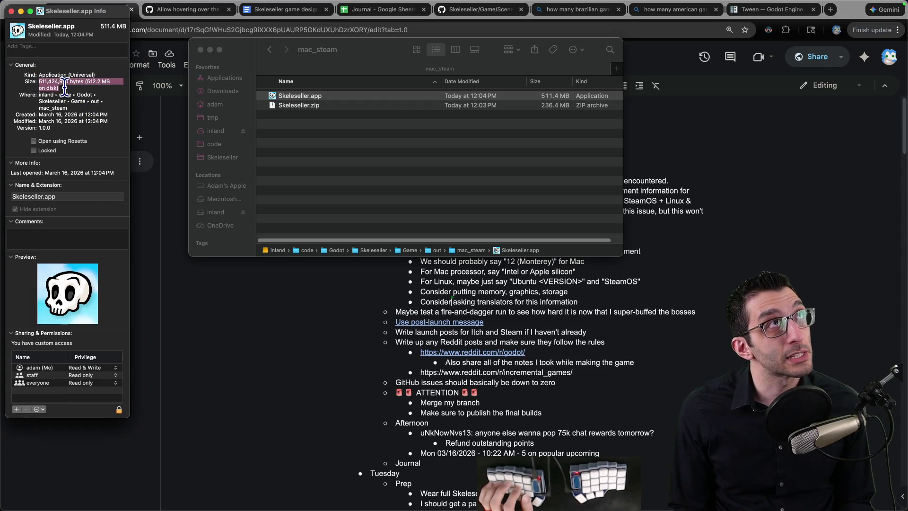
pyautogui.click(12, 11)
pyautogui.press('super+w')
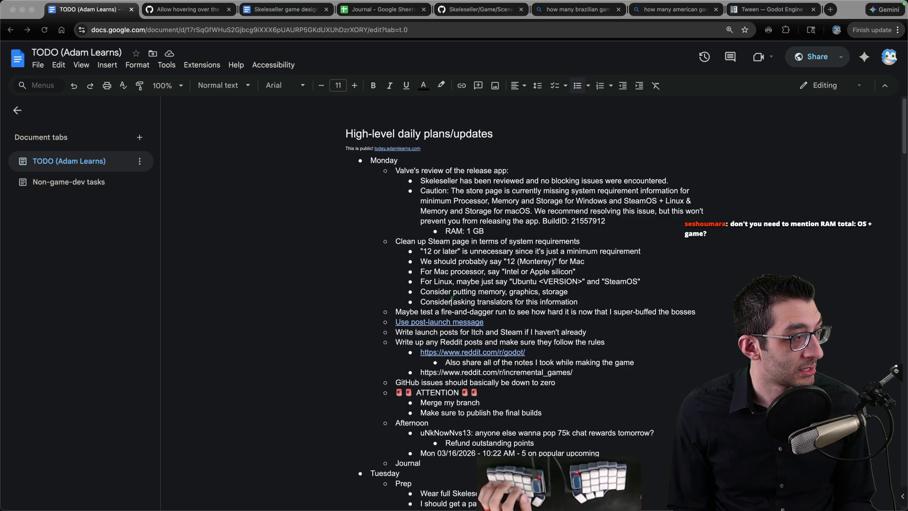
# Widen the Steamworks browser window and scroll to the Windows and macOS system requirements
pyautogui.press('super+Tab')
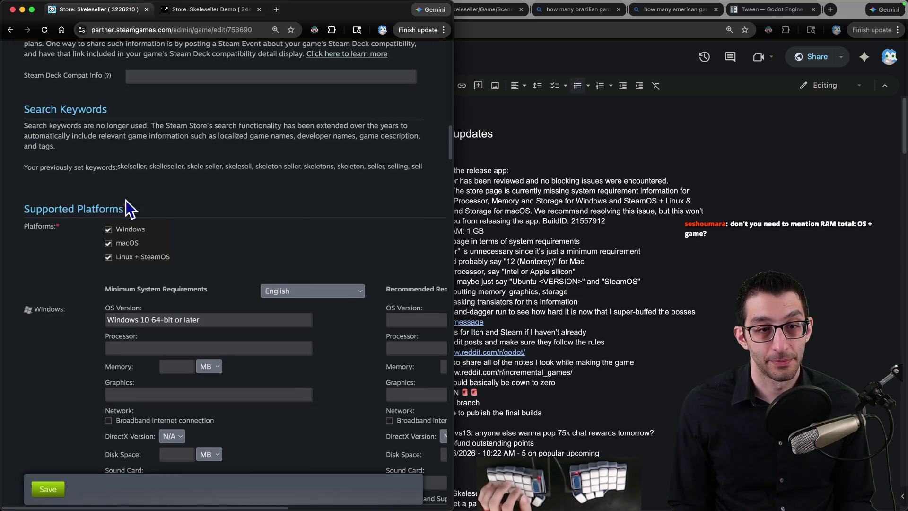
pyautogui.scroll(-2, 93, 202)
pyautogui.moveTo(454, 201); pyautogui.dragTo(702, 203)
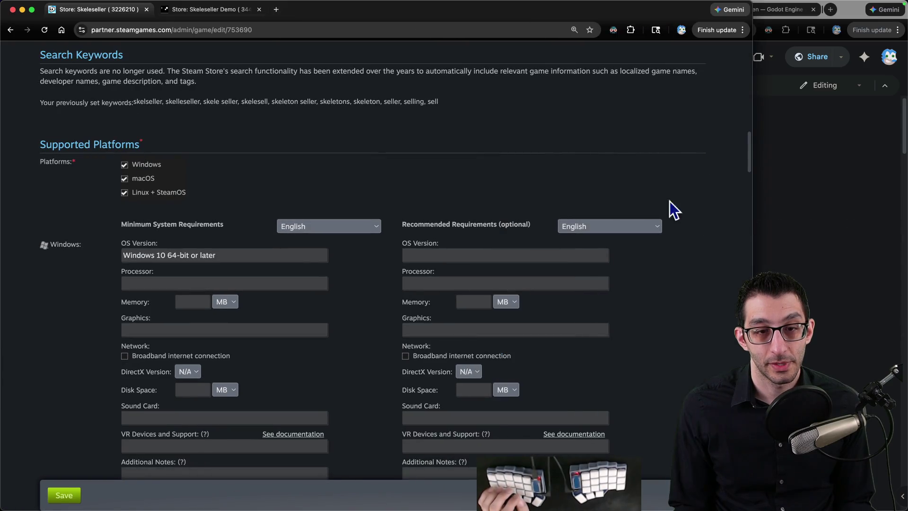
pyautogui.scroll(-3, 387, 177)
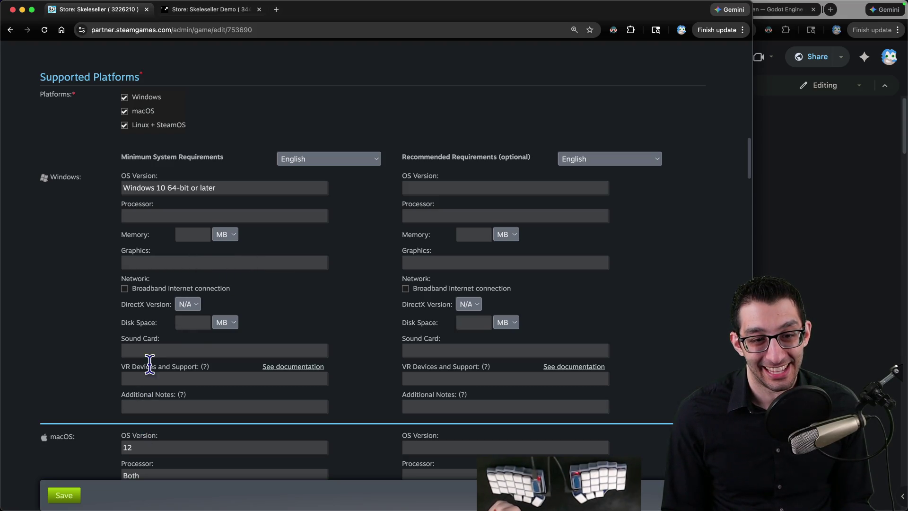
pyautogui.press('super+Tab')
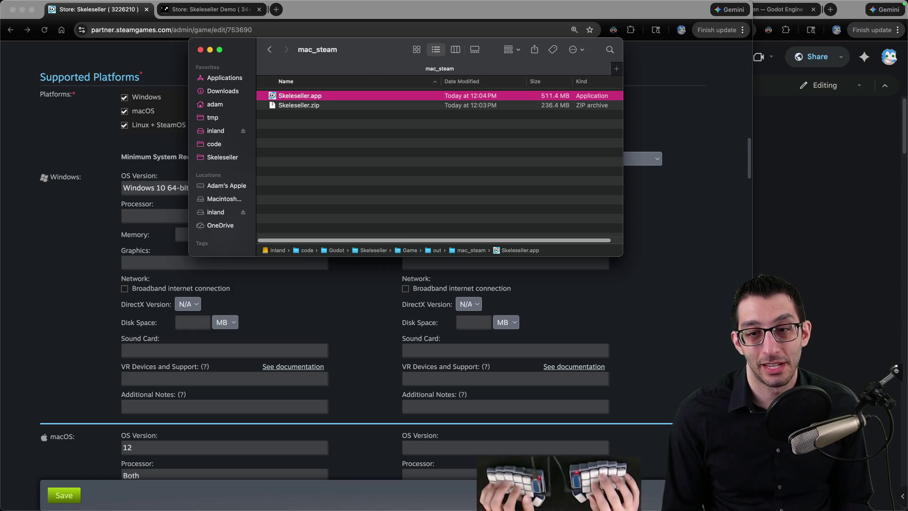
# Open the win_steam build folder and check the Extras folder's size in Get Info
pyautogui.press('super+Up')
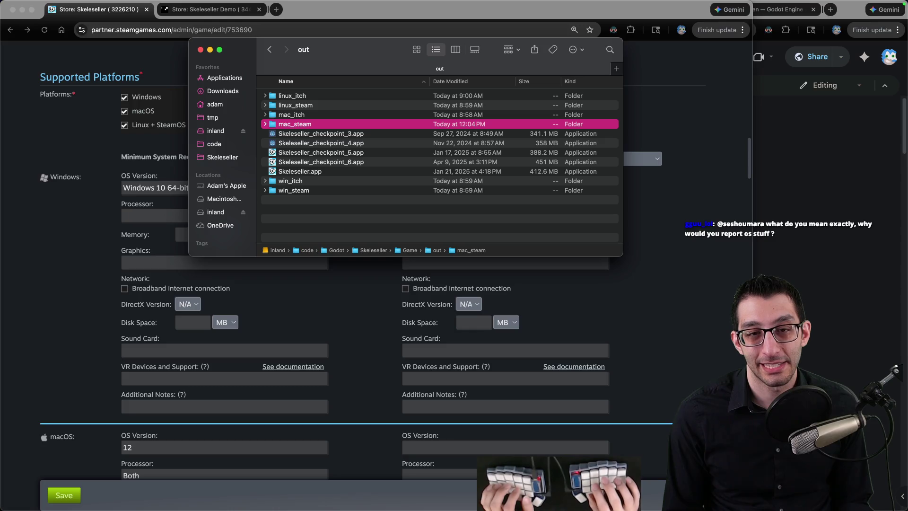
pyautogui.press('Down')
pyautogui.press('Down')
pyautogui.press('Down')
pyautogui.press('super+Down')
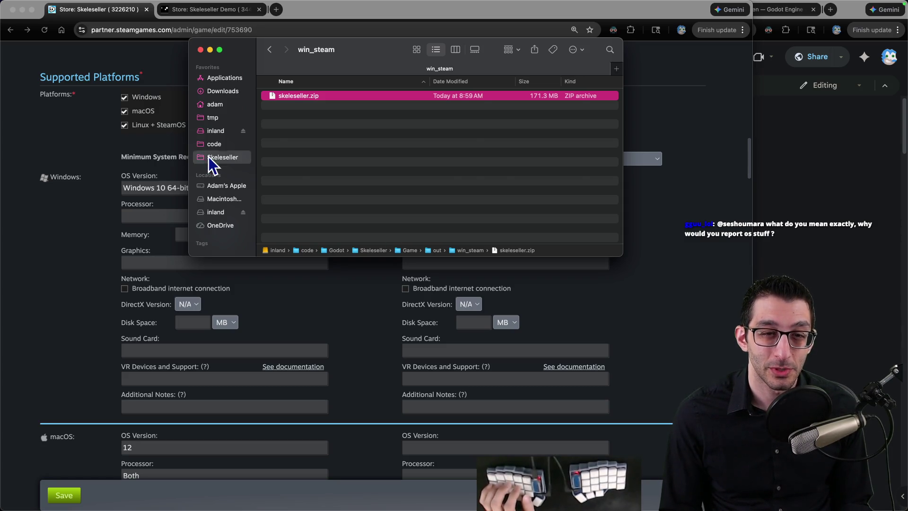
pyautogui.click(214, 158)
pyautogui.click(289, 95)
pyautogui.rightClick(293, 95)
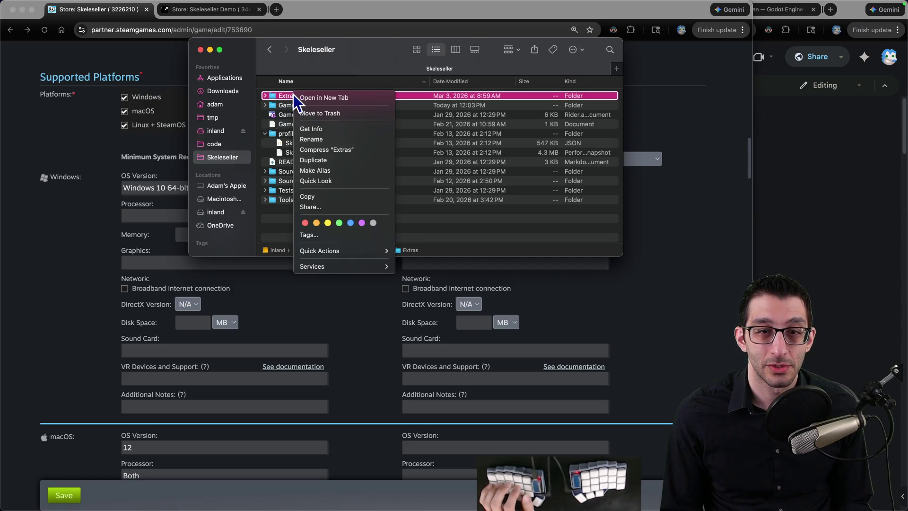
pyautogui.click(313, 132)
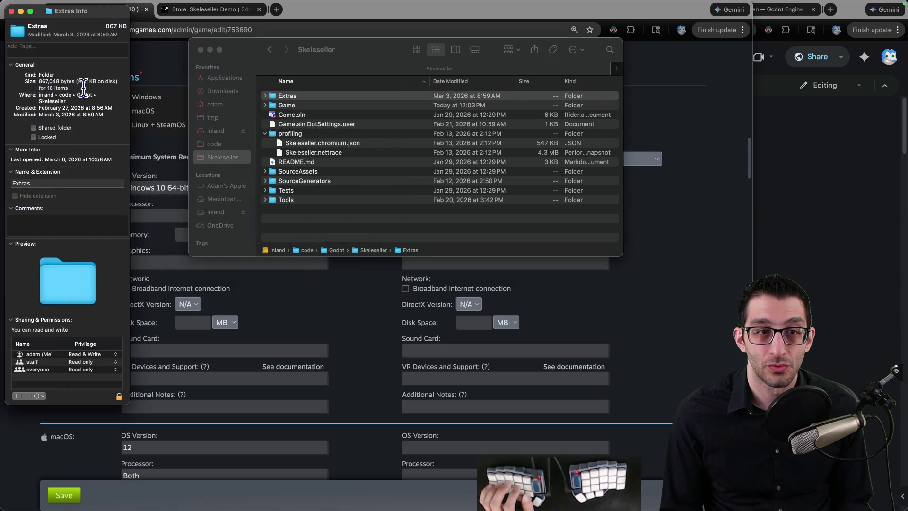
pyautogui.click(11, 11)
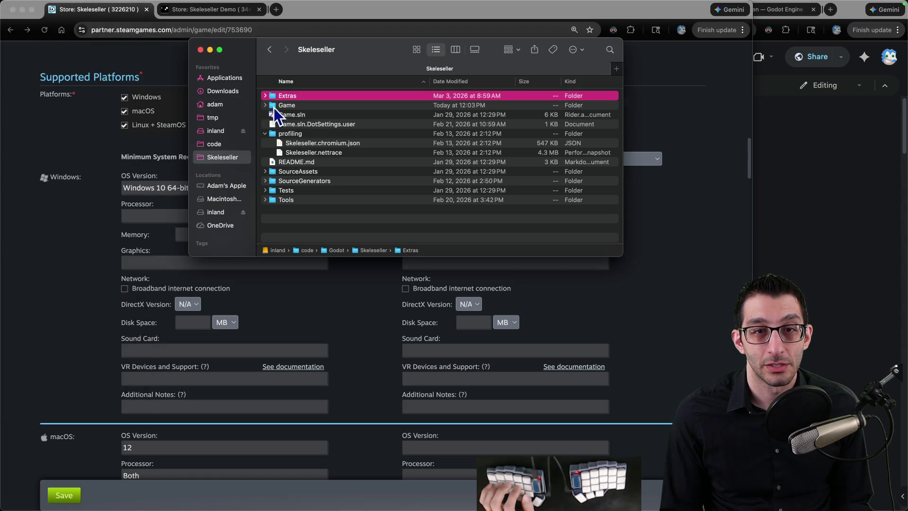
pyautogui.click(270, 52)
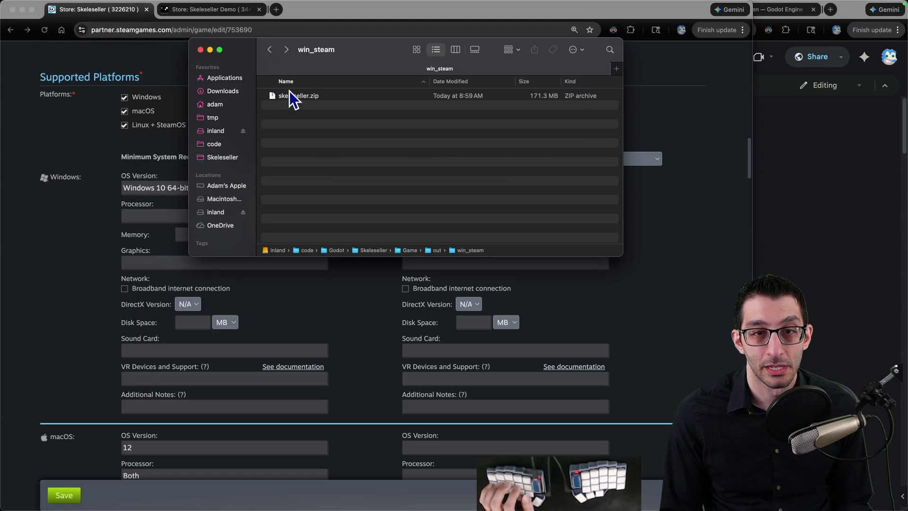
# Expand win_steam's skeleseller.zip and check the extracted folder's size, about 322 MB
pyautogui.click(222, 156)
pyautogui.doubleClick(278, 118)
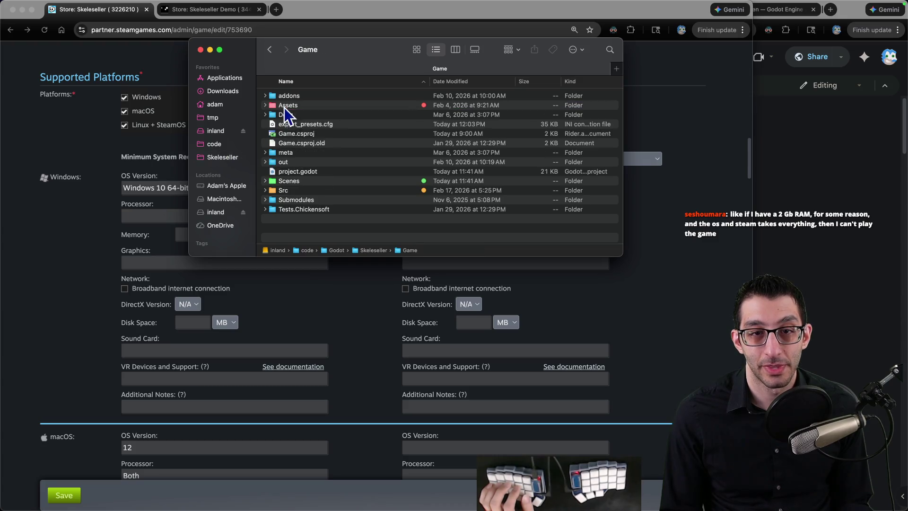
pyautogui.doubleClick(287, 162)
pyautogui.doubleClick(298, 190)
pyautogui.rightClick(299, 97)
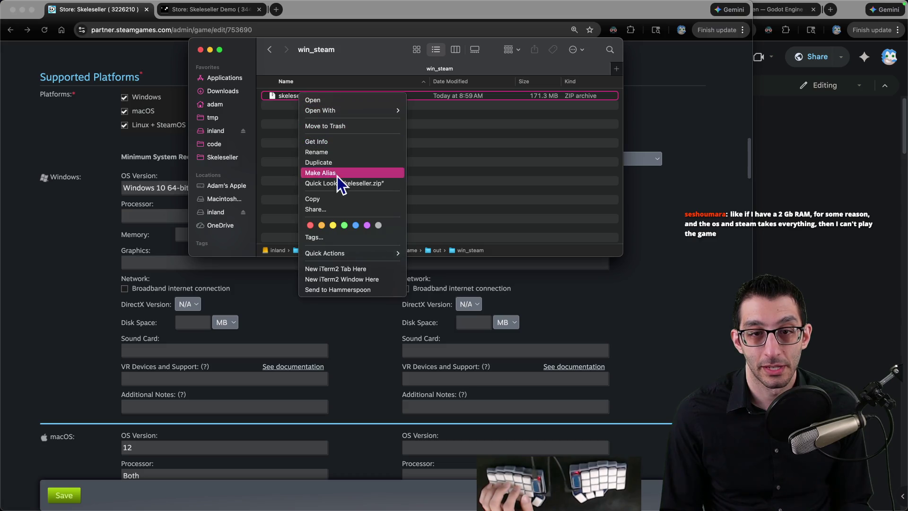
pyautogui.press('Escape')
pyautogui.doubleClick(287, 98)
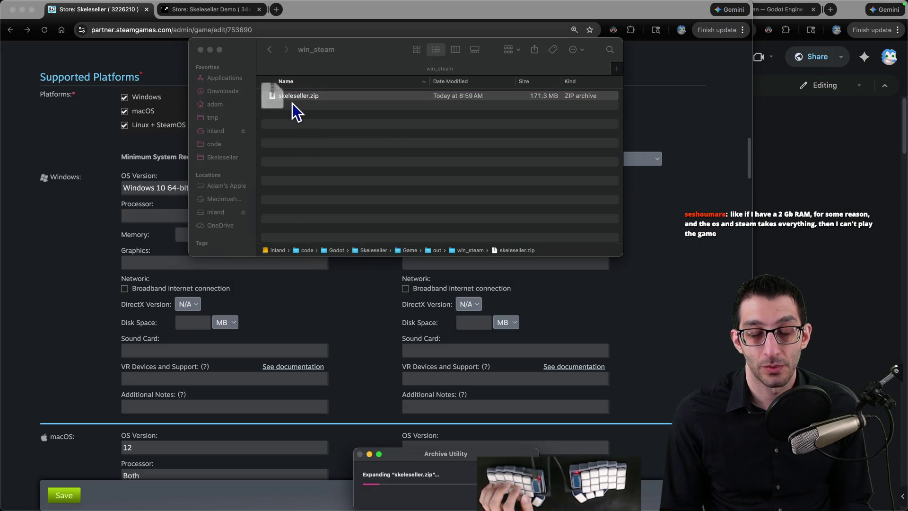
pyautogui.rightClick(299, 97)
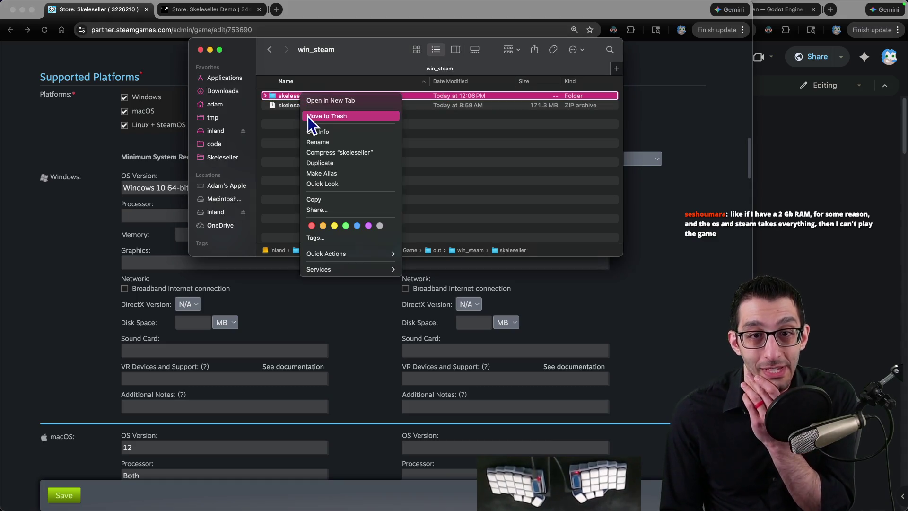
pyautogui.click(315, 127)
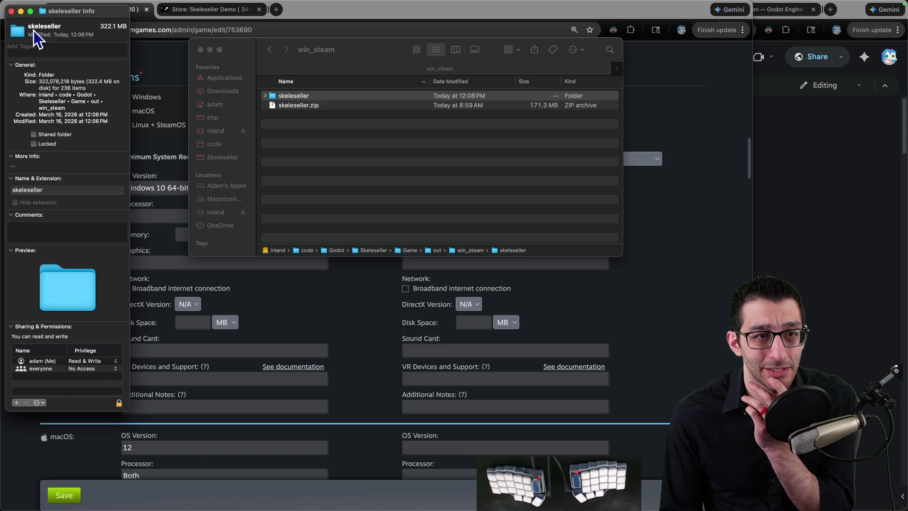
pyautogui.click(11, 11)
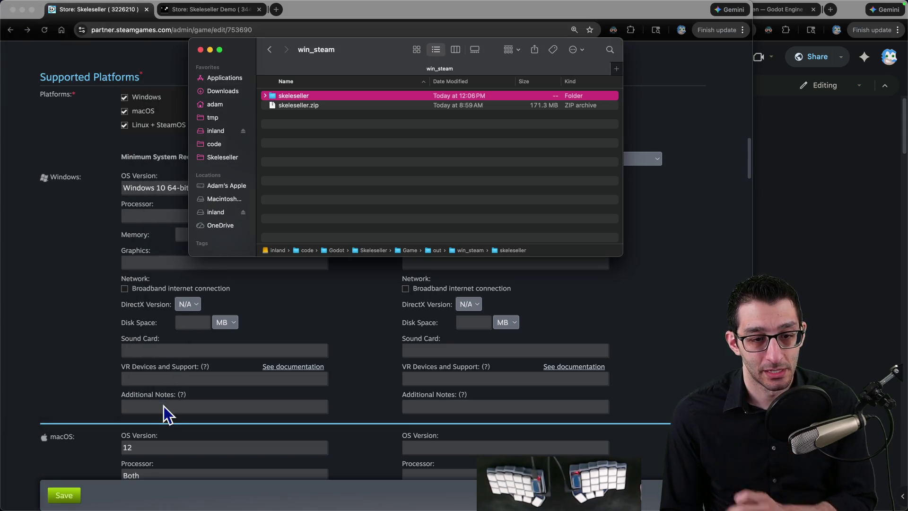
pyautogui.click(169, 379)
pyautogui.click(193, 323)
# Enter Windows minimum requirements of 350 MB disk space and 1 GB memory
pyautogui.write('350')
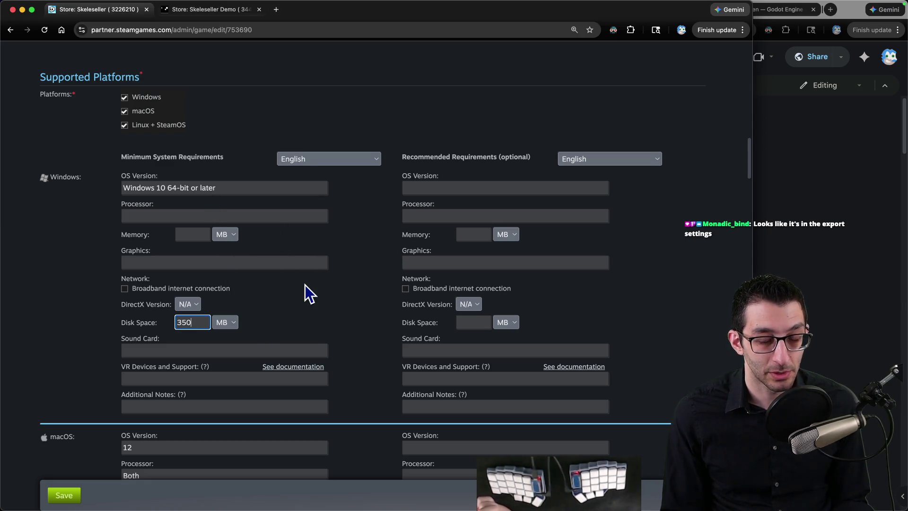
pyautogui.scroll(-2, 266, 307)
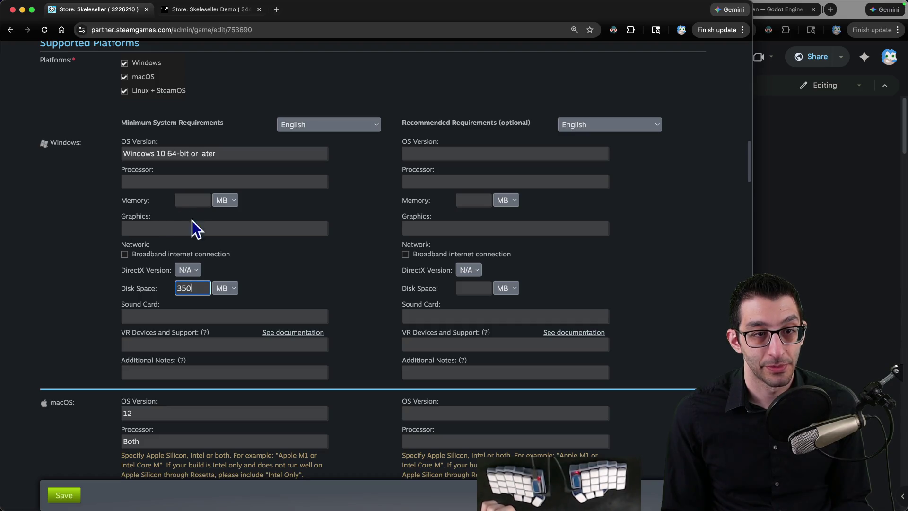
pyautogui.click(191, 200)
pyautogui.write('1')
pyautogui.click(231, 200)
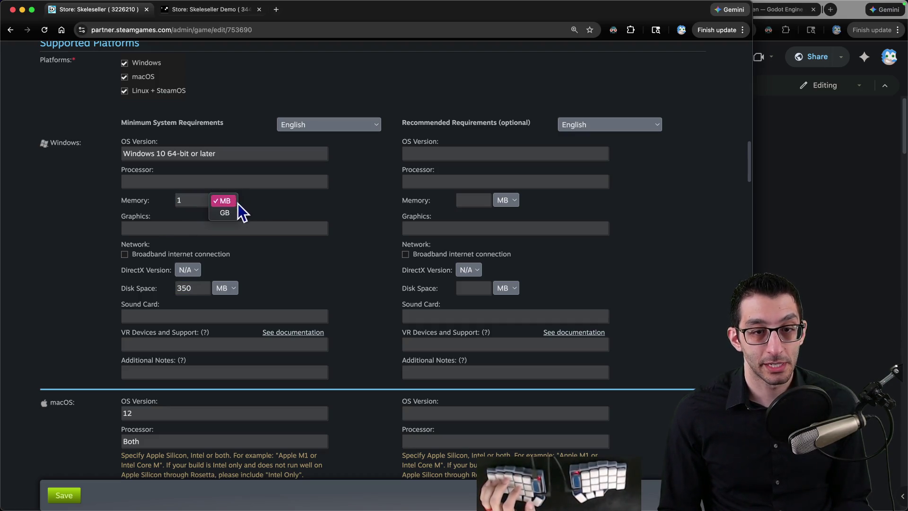
pyautogui.click(225, 213)
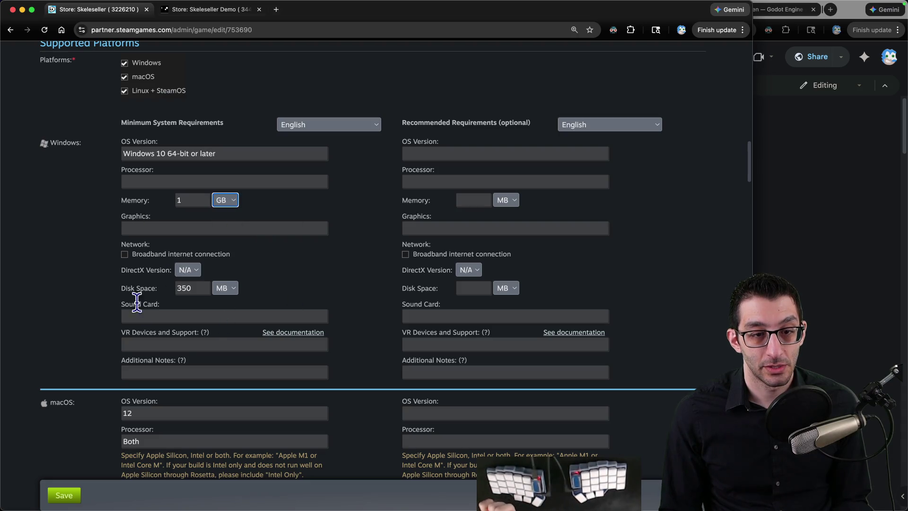
pyautogui.scroll(-5, 212, 315)
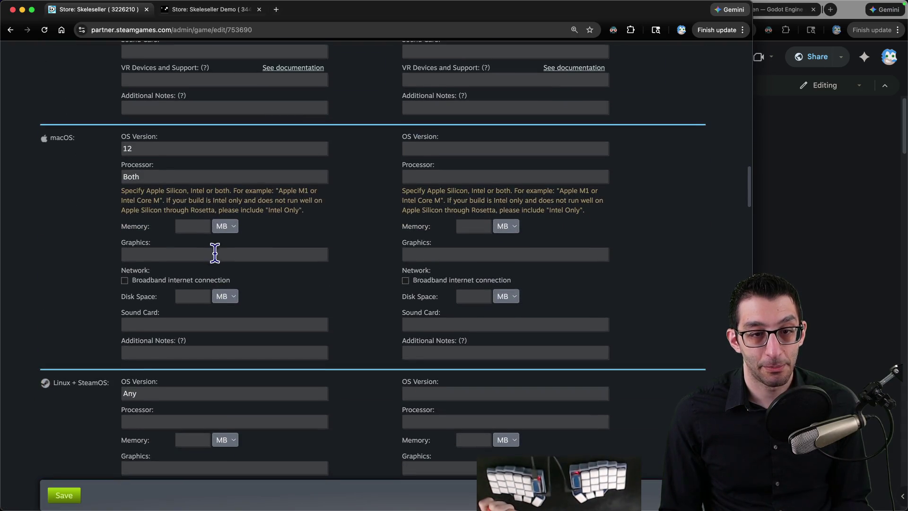
pyautogui.scroll(2, 199, 231)
# Set the macOS minimum memory to 1 GB
pyautogui.write('1')
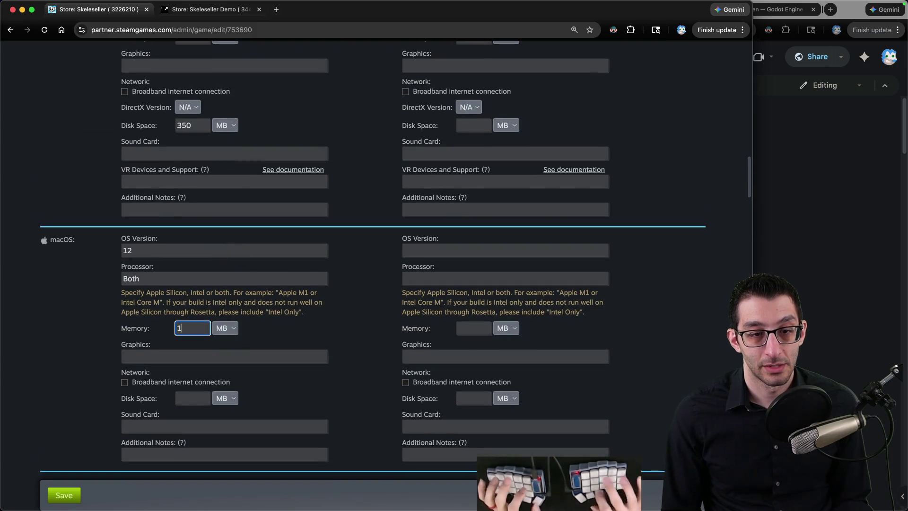
pyautogui.click(225, 340)
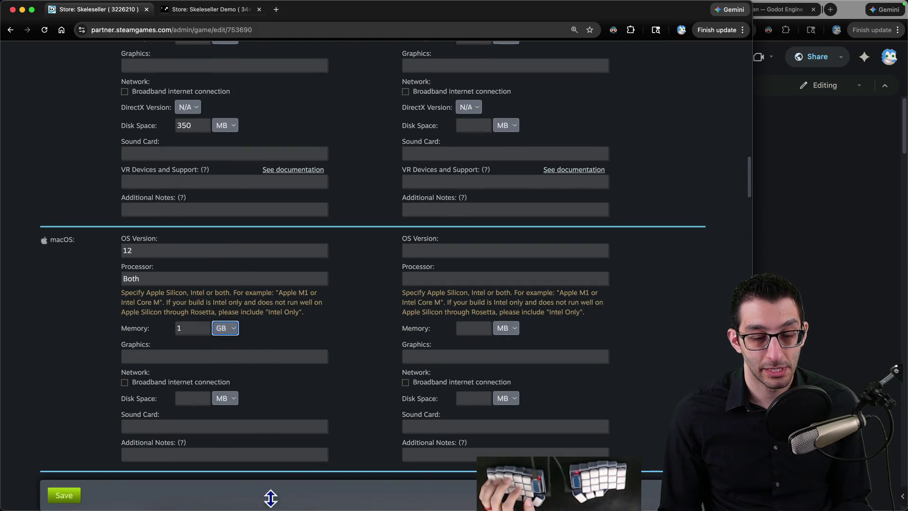
pyautogui.click(178, 494)
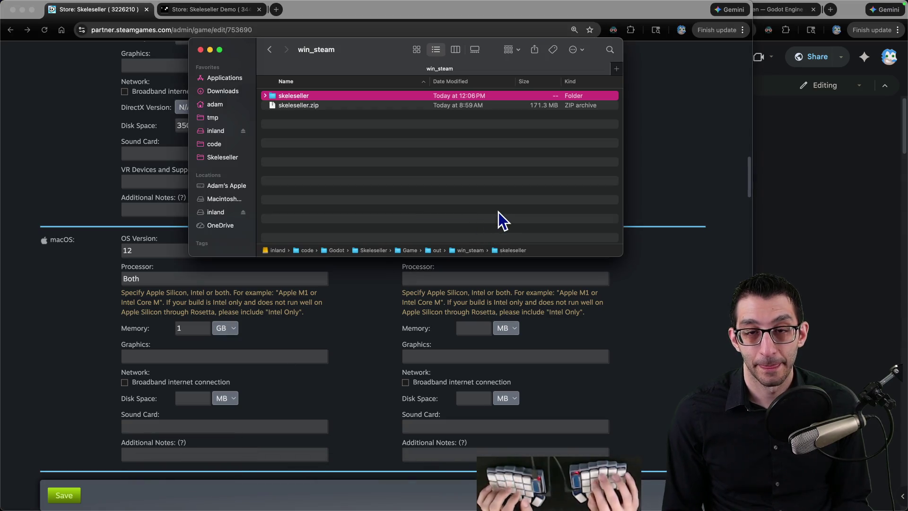
# Go to the mac_steam folder and select Skeleseller.app to check its size
pyautogui.press('super+Up')
pyautogui.press('Up')
pyautogui.press('Up')
pyautogui.press('Up')
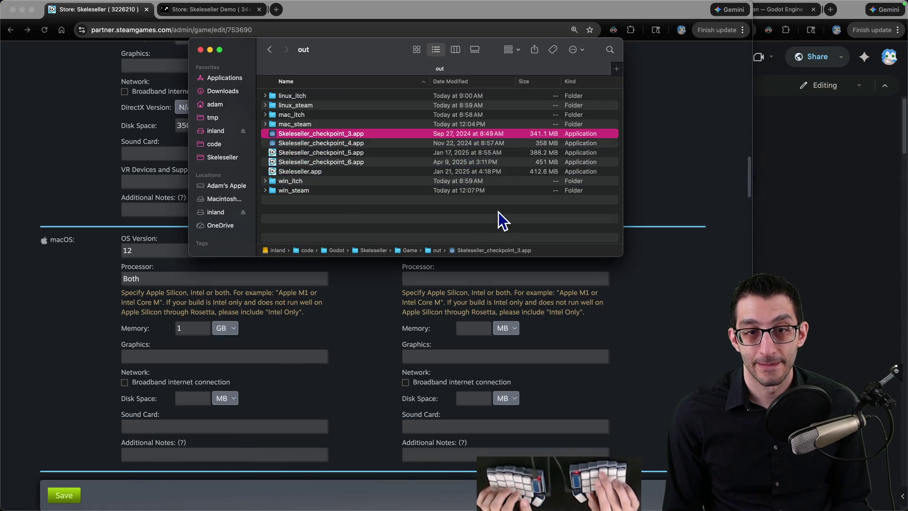
pyautogui.press('super+Down')
pyautogui.press('Down')
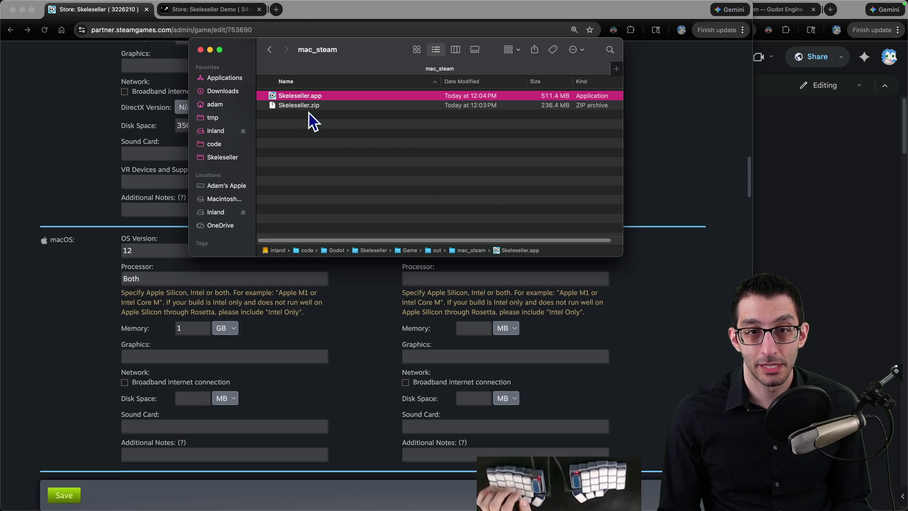
pyautogui.rightClick(307, 97)
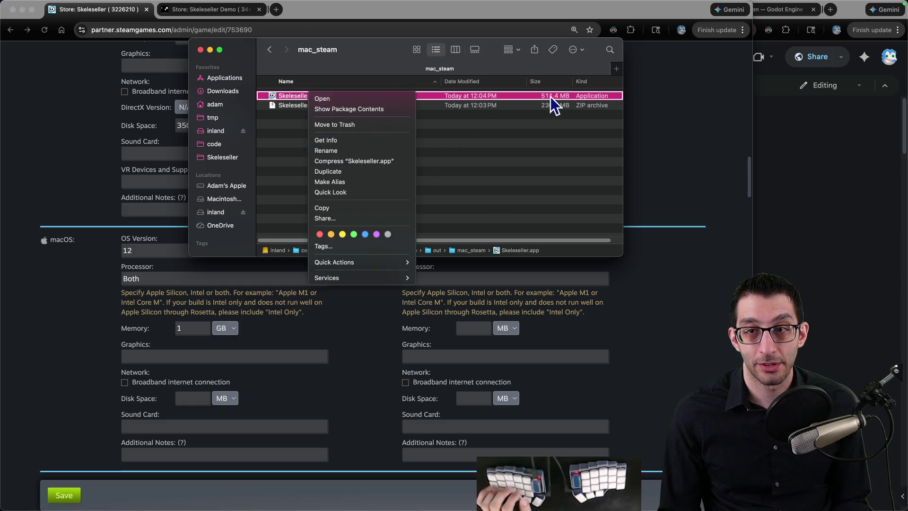
# Enter 550 MB as the macOS minimum disk space in Steamworks
pyautogui.click(179, 244)
pyautogui.scroll(2, 180, 250)
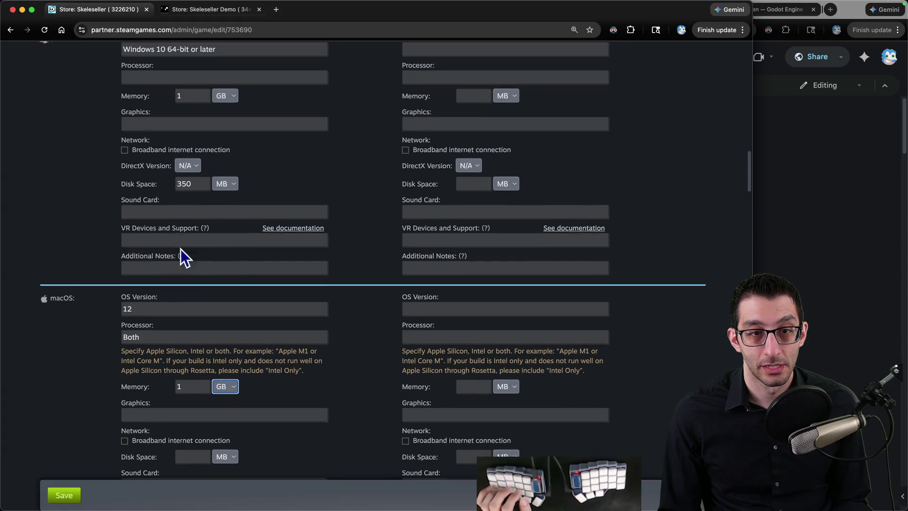
pyautogui.scroll(-3, 189, 274)
pyautogui.click(194, 374)
pyautogui.write('550')
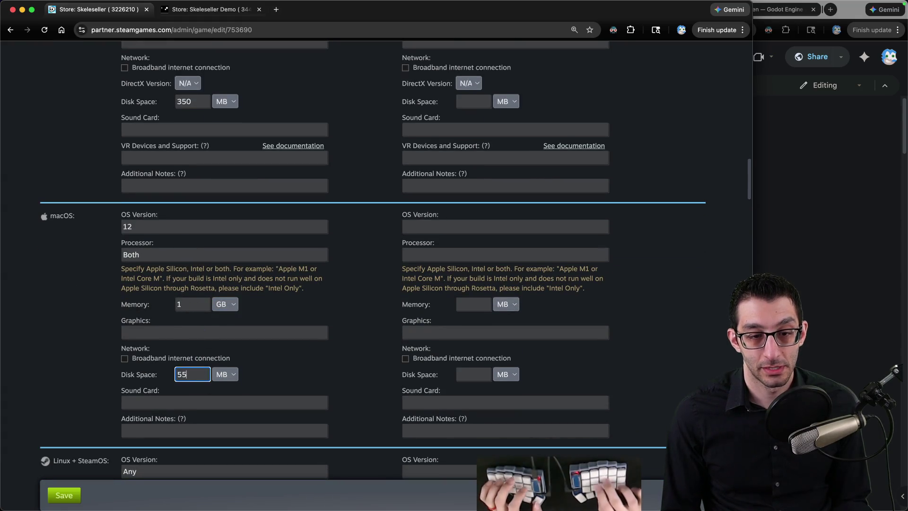
pyautogui.scroll(-7, 71, 291)
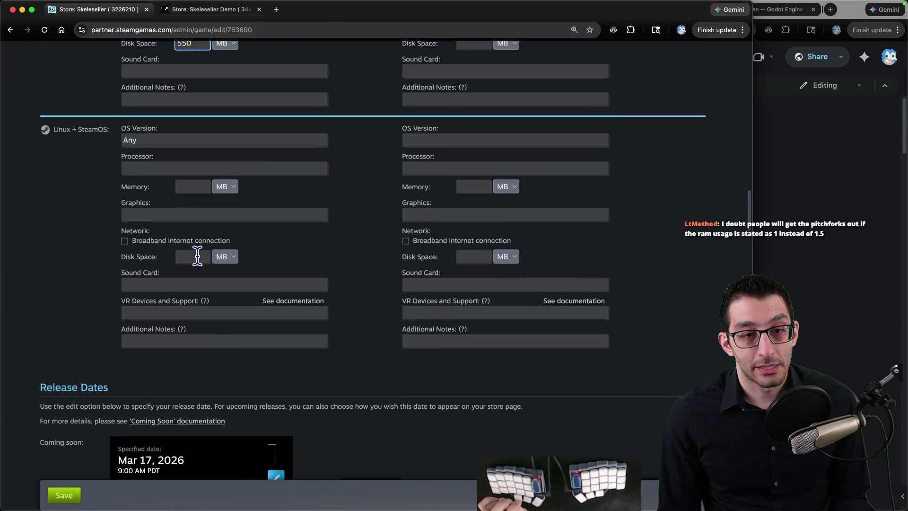
pyautogui.moveTo(228, 507)
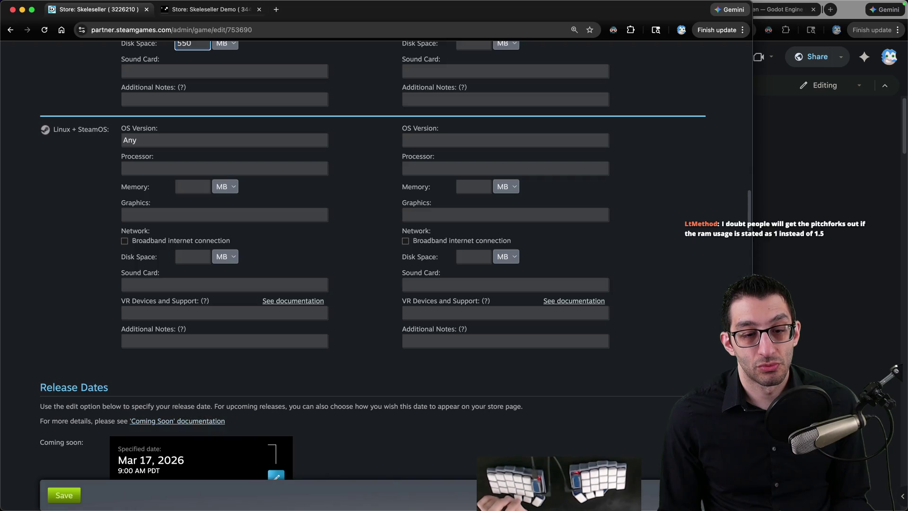
pyautogui.click(165, 493)
# Check the extracted Linux build folder's 289.4 MB size, then delete the folder
pyautogui.press('super+Up')
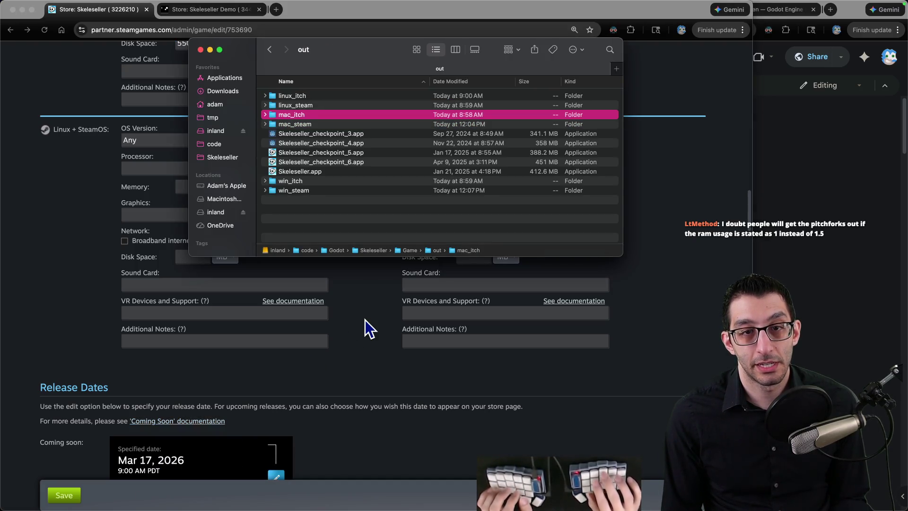
pyautogui.press('Up')
pyautogui.press('super+Down')
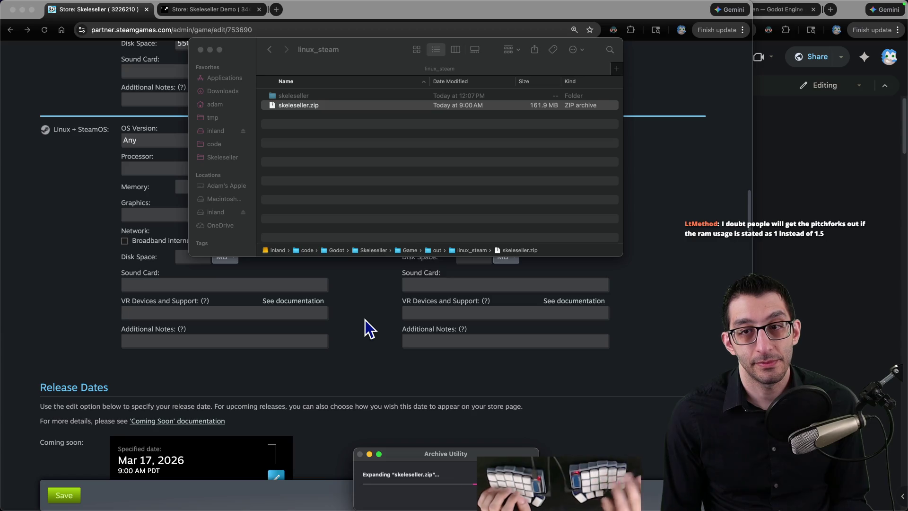
pyautogui.rightClick(306, 97)
pyautogui.click(325, 134)
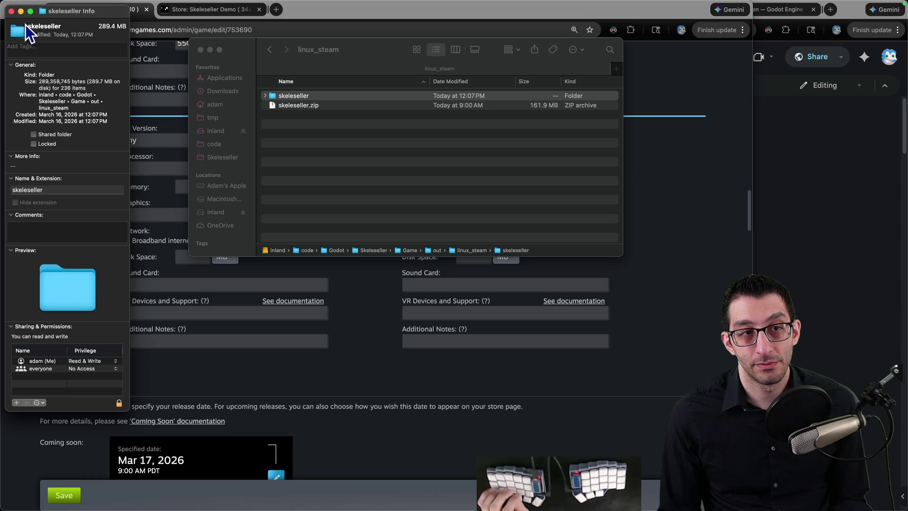
pyautogui.click(11, 11)
pyautogui.press('super+BackSpace')
# Enter Linux + SteamOS minimum requirements of 300 MB disk space and 1 GB memory
pyautogui.click(23, 214)
pyautogui.click(198, 259)
pyautogui.write('300')
pyautogui.click(185, 182)
pyautogui.write('1')
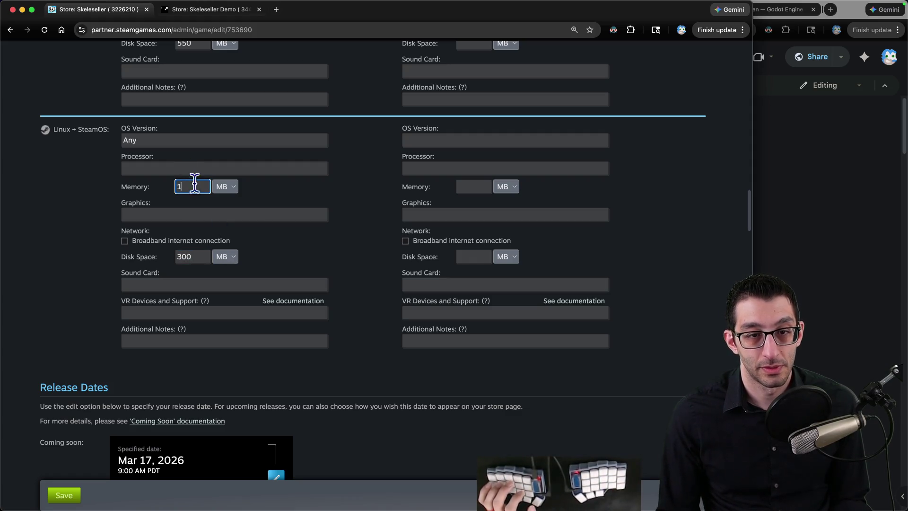
pyautogui.click(231, 203)
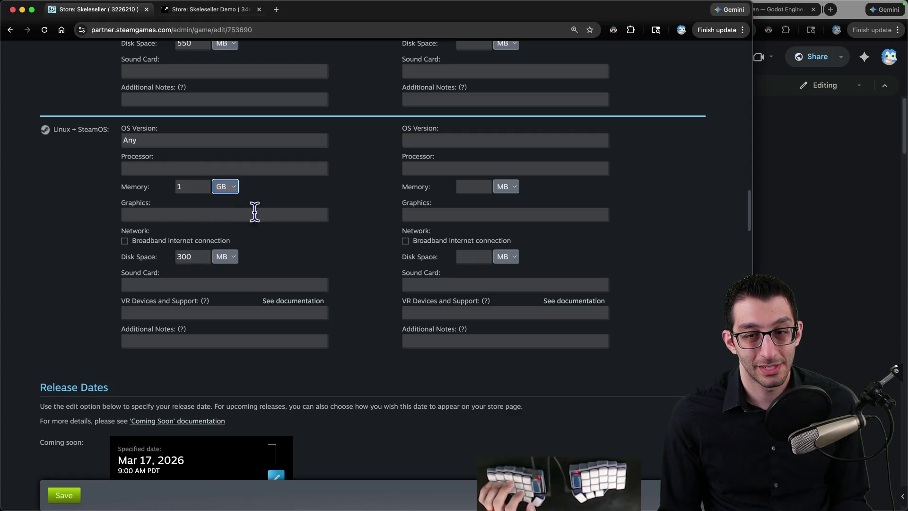
pyautogui.scroll(10, 254, 209)
pyautogui.scroll(-10, 249, 216)
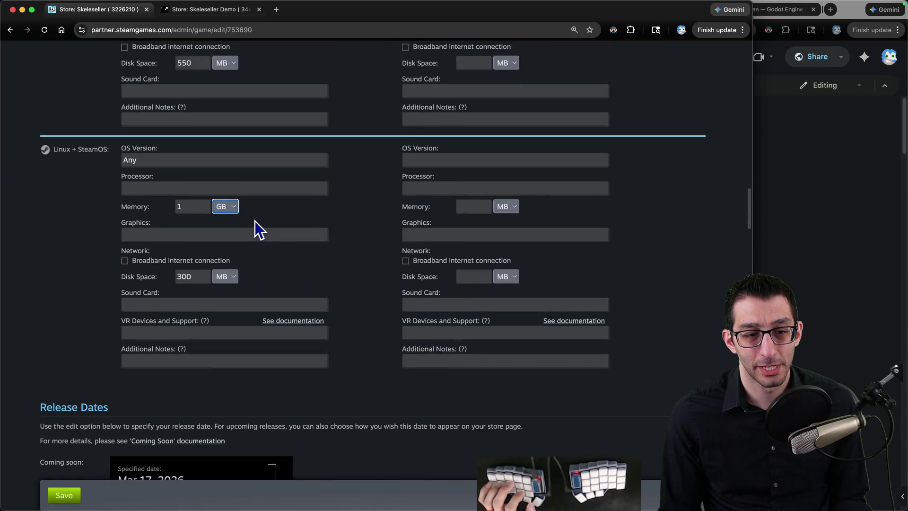
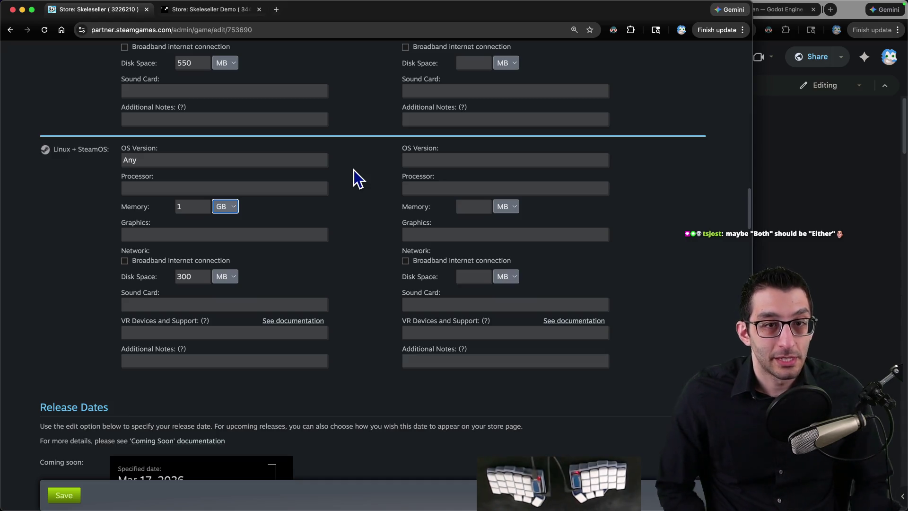
# Scroll through the Supported Platforms requirements (macOS 12, 1 GB memory, 550 MB disk), then bring up the TODO notes
pyautogui.scroll(3, 276, 185)
pyautogui.scroll(15, 276, 186)
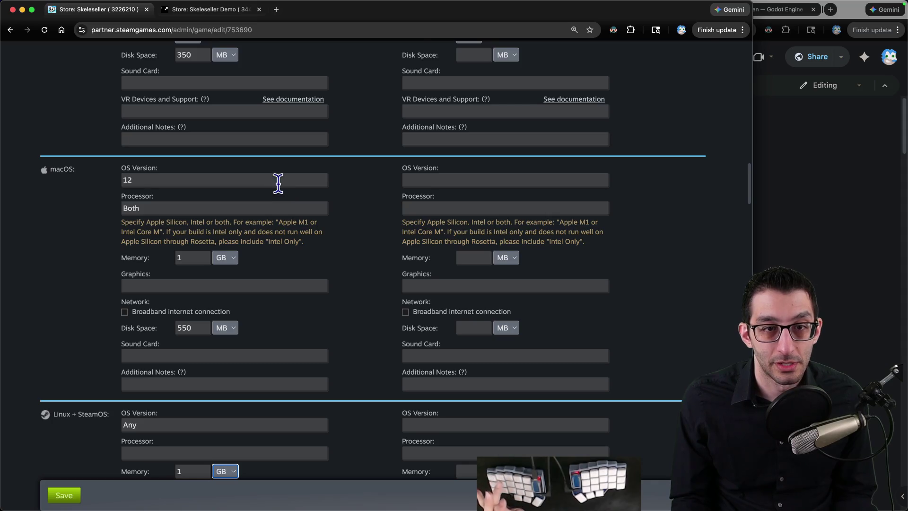
pyautogui.scroll(-12, 272, 196)
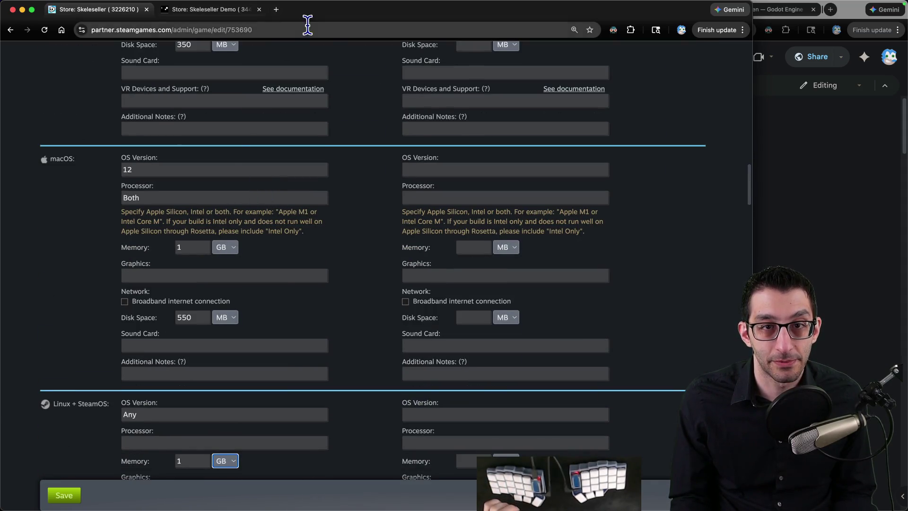
pyautogui.press('super+grave')
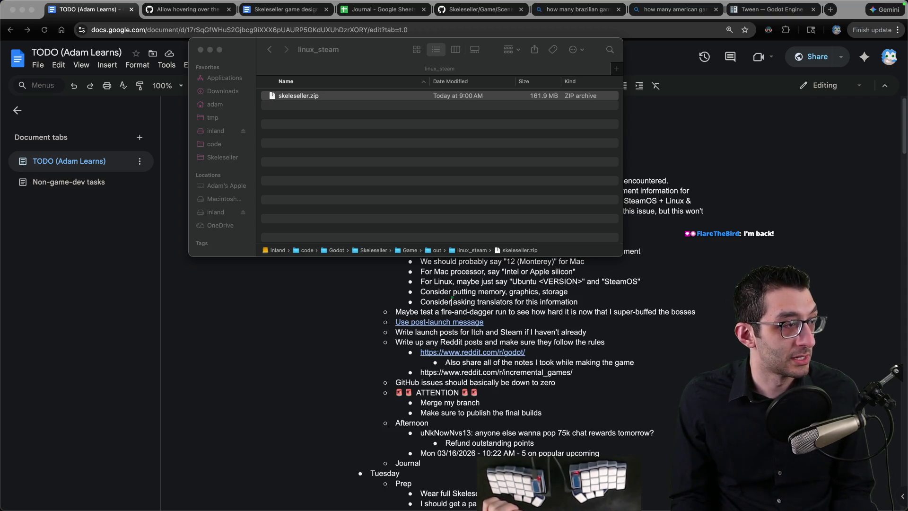
# Compare the Steam page with the TODO notes and highlight Valve's caution about missing Processor, Memory and Storage minimums
pyautogui.hotkey('ctrl', 'Left')
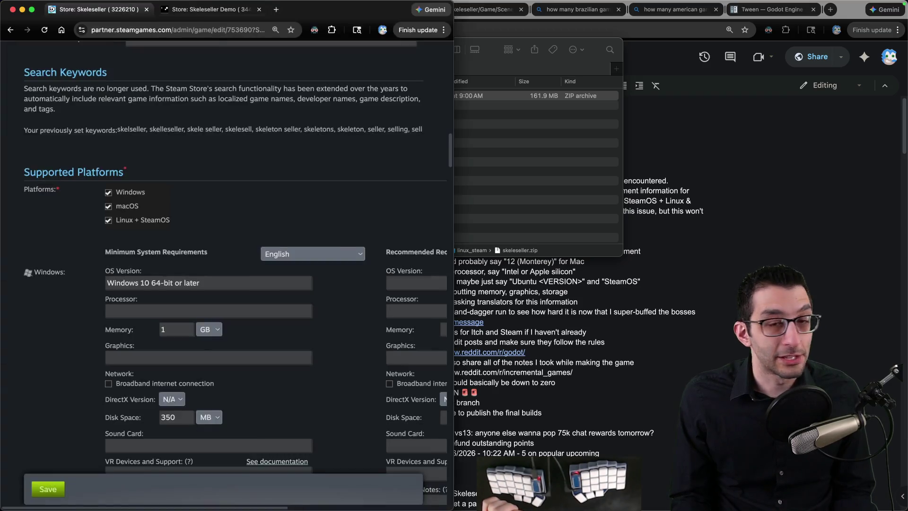
pyautogui.scroll(-4, 529, 183)
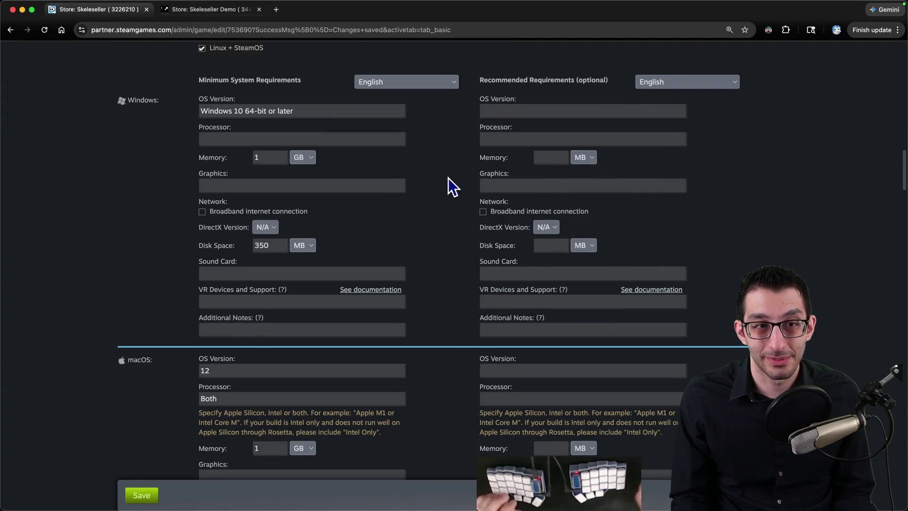
pyautogui.hotkey('ctrl', 'Right')
pyautogui.moveTo(464, 191); pyautogui.dragTo(534, 192)
pyautogui.moveTo(647, 198)
pyautogui.mouseDown()
pyautogui.moveTo(455, 213)
pyautogui.moveTo(565, 203)
pyautogui.moveTo(554, 203)
pyautogui.mouseUp()
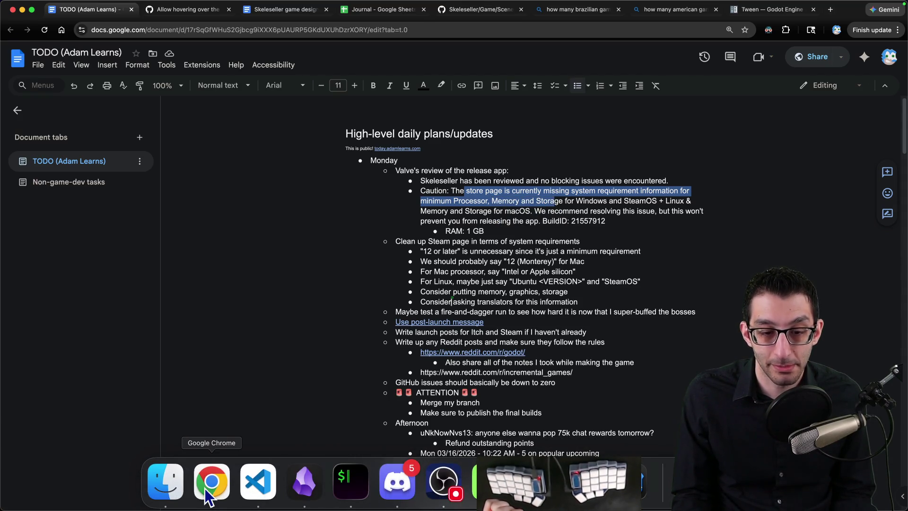
pyautogui.press('super+grave')
# Select the Windows minimum Processor field and open a new browser tab for research
pyautogui.click(290, 139)
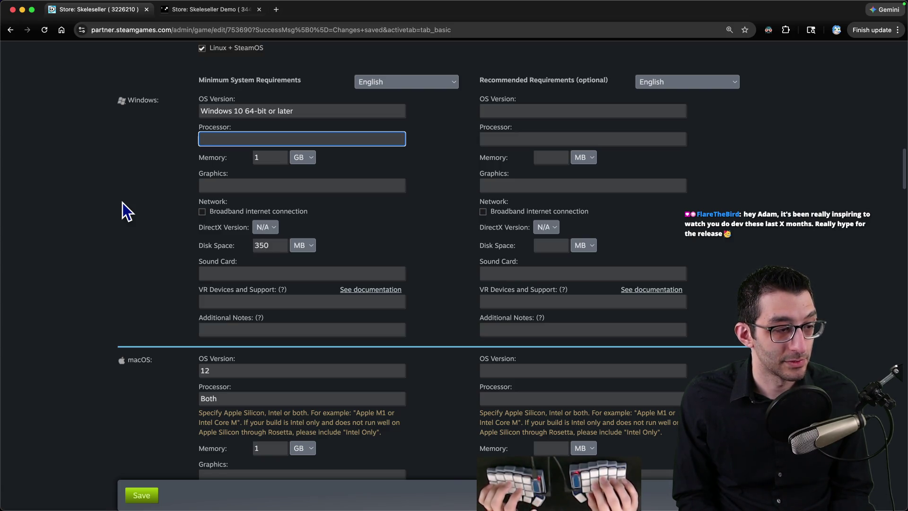
pyautogui.press('super+t')
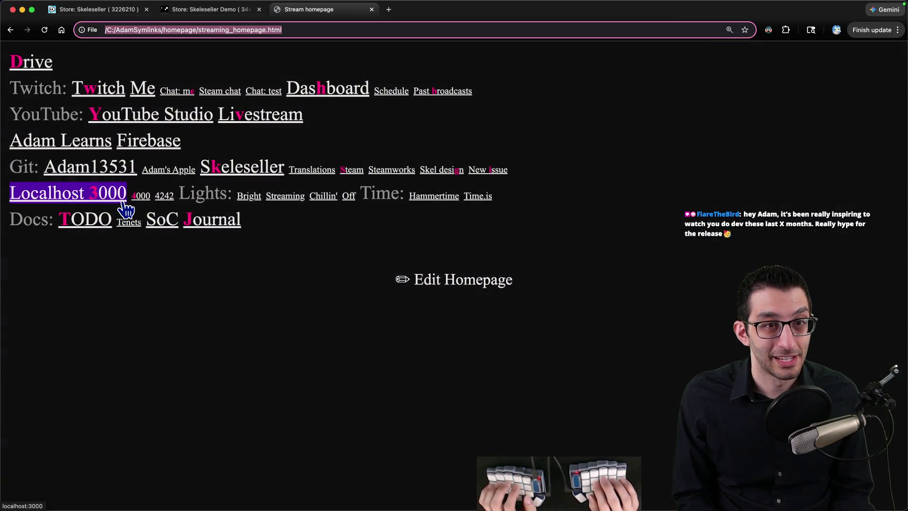
# Web-search 'steam system requirements steamworks' and find 'requirement' mentions on the Platforms doc page
pyautogui.write('steam s')
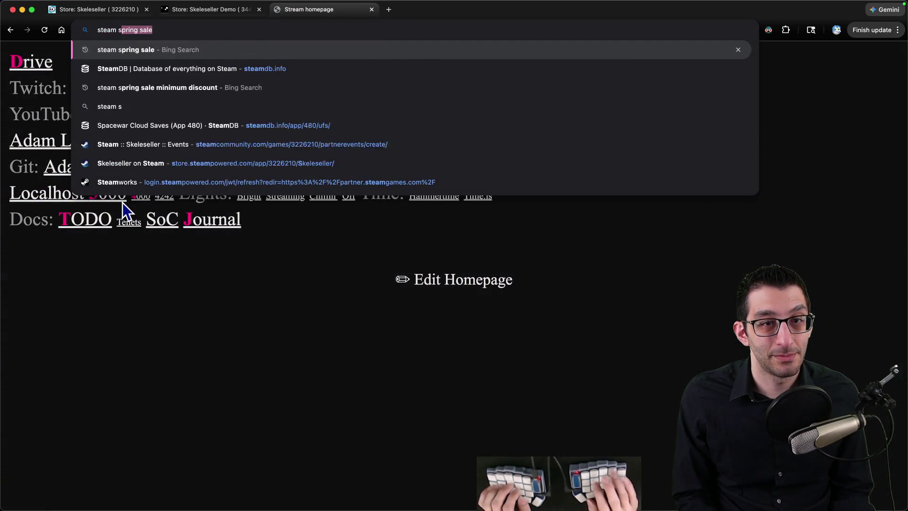
pyautogui.write('ystem requirements')
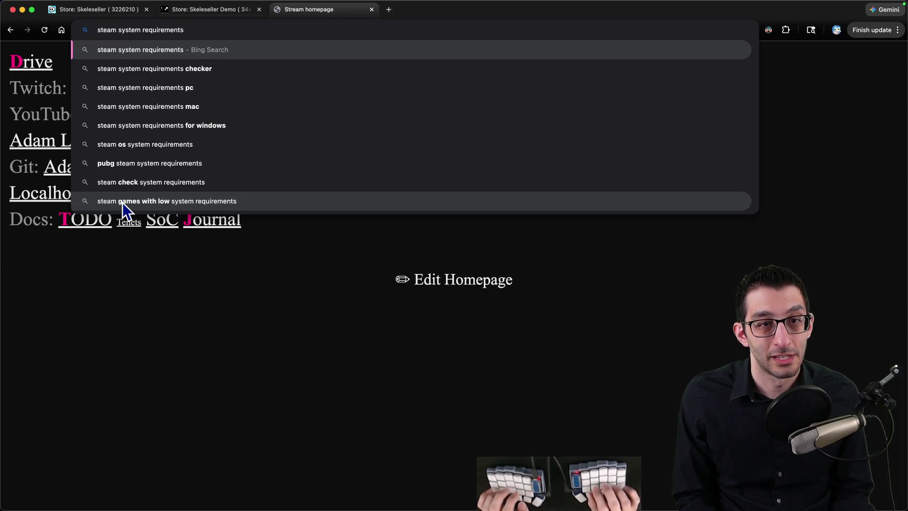
pyautogui.write(' steamworks')
pyautogui.press('Return')
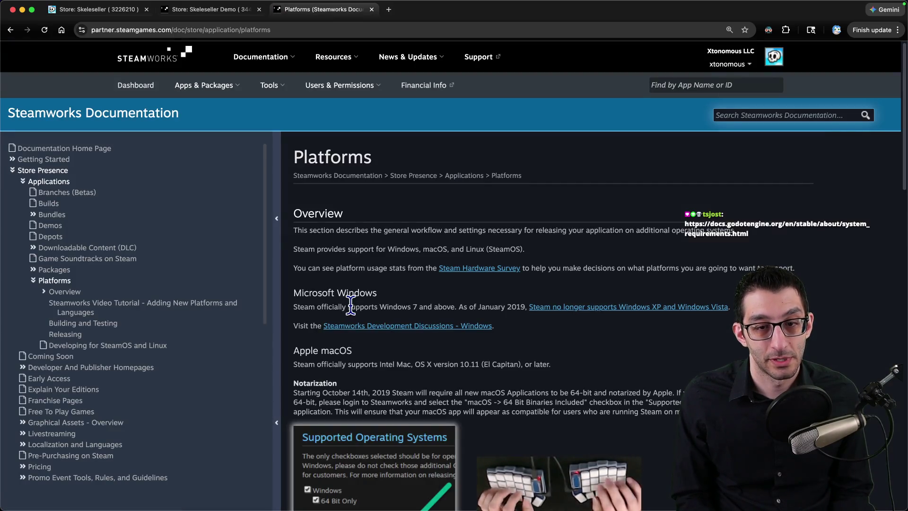
pyautogui.press('super+f')
pyautogui.write('requirement')
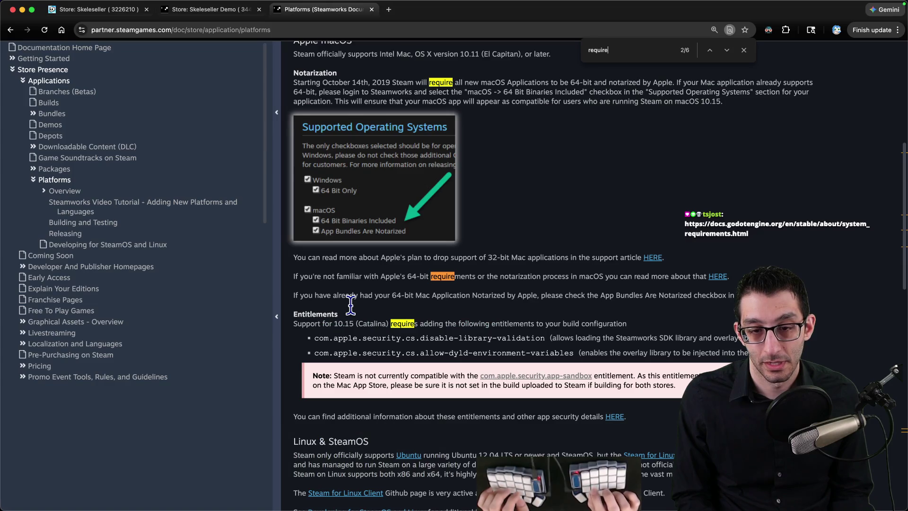
pyautogui.press('Return')
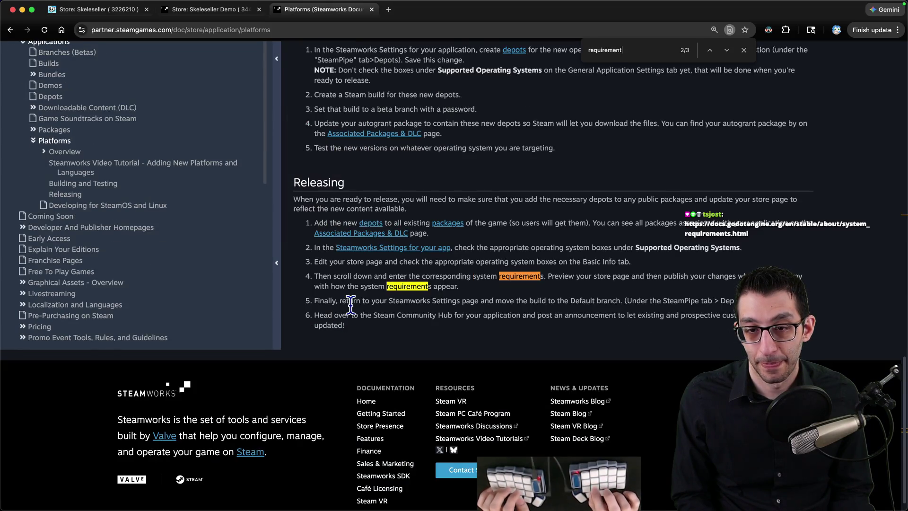
pyautogui.hotkey('shift', 'Return')
pyautogui.press('Escape')
# Browse the Platforms page, then search Steamworks Documentation for 'requirements', getting 193 results
pyautogui.scroll(7, 347, 305)
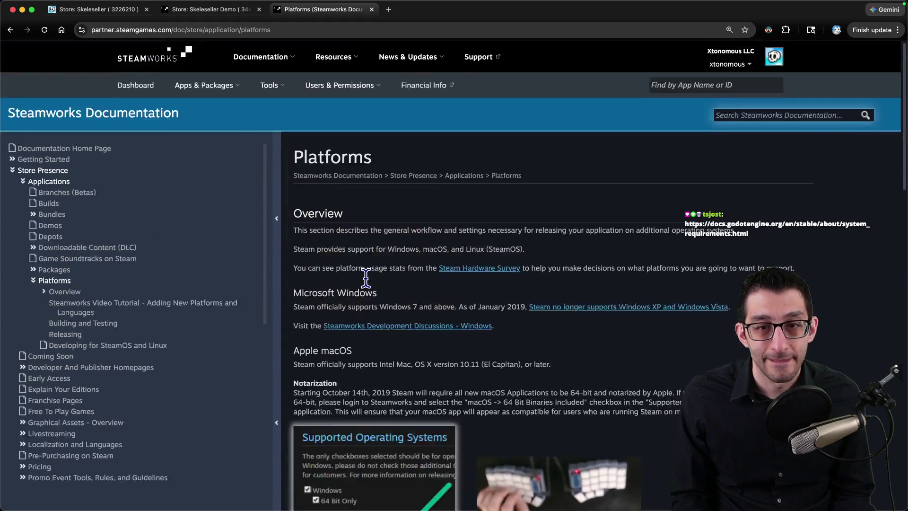
pyautogui.scroll(-2, 283, 274)
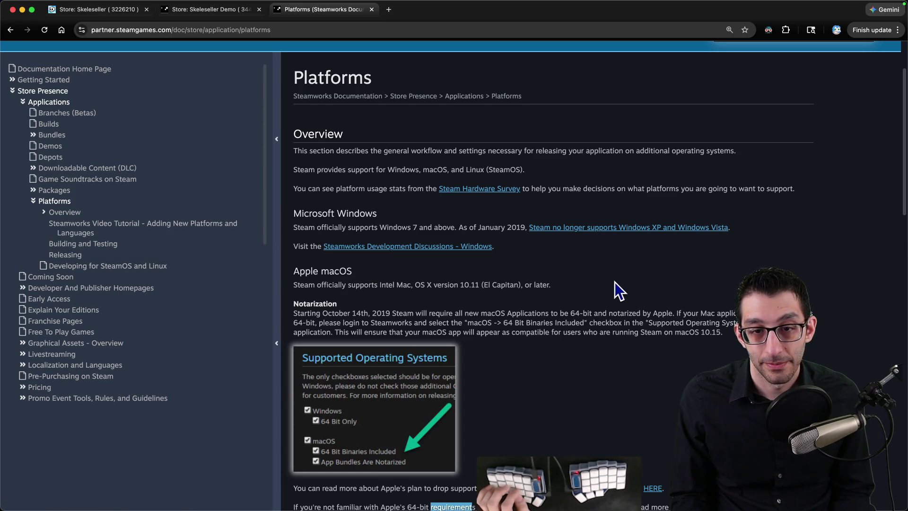
pyautogui.scroll(-4, 600, 275)
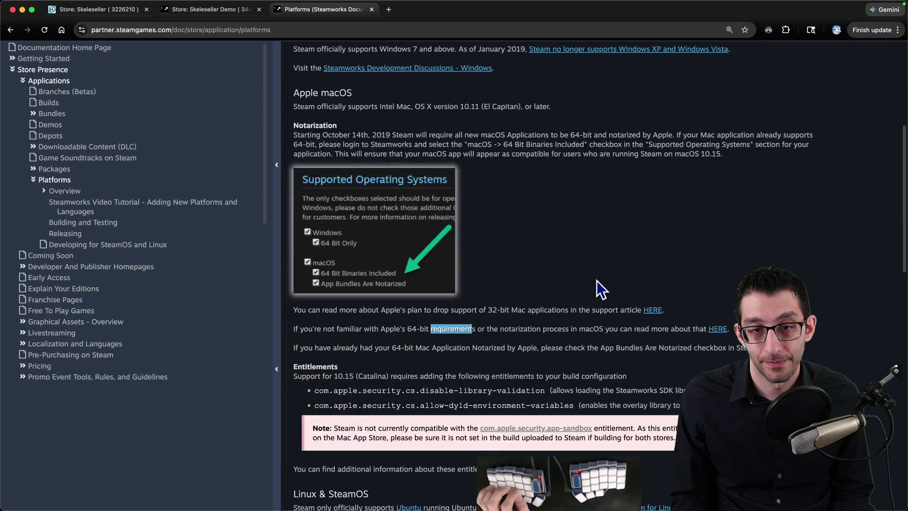
pyautogui.scroll(-3, 597, 280)
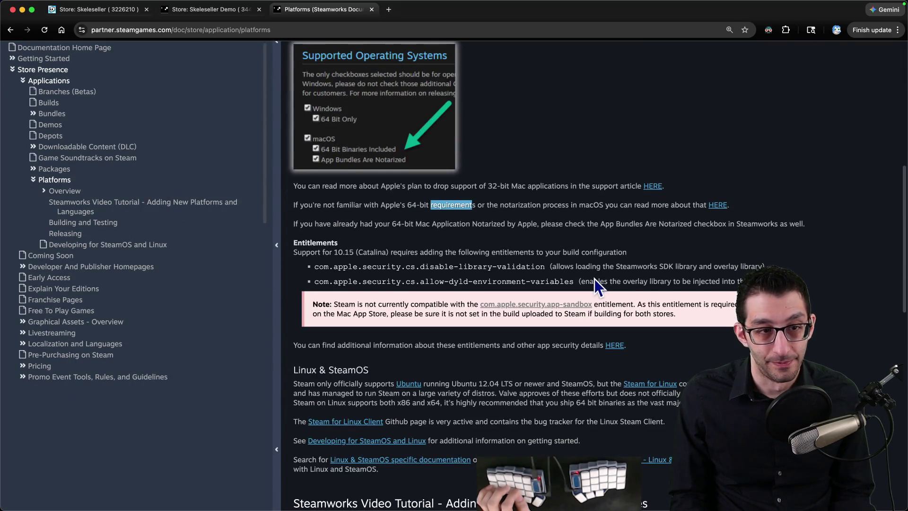
pyautogui.press('Home')
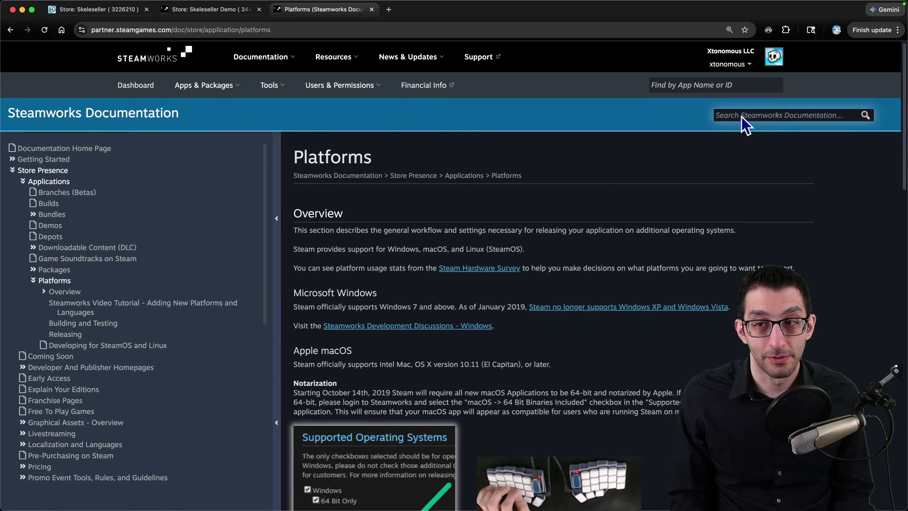
pyautogui.click(767, 116)
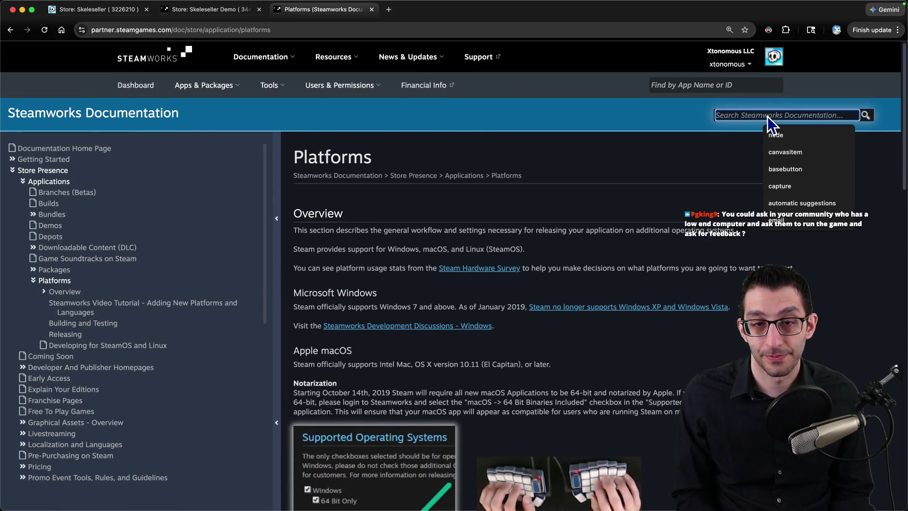
pyautogui.write('requirements')
pyautogui.press('Return')
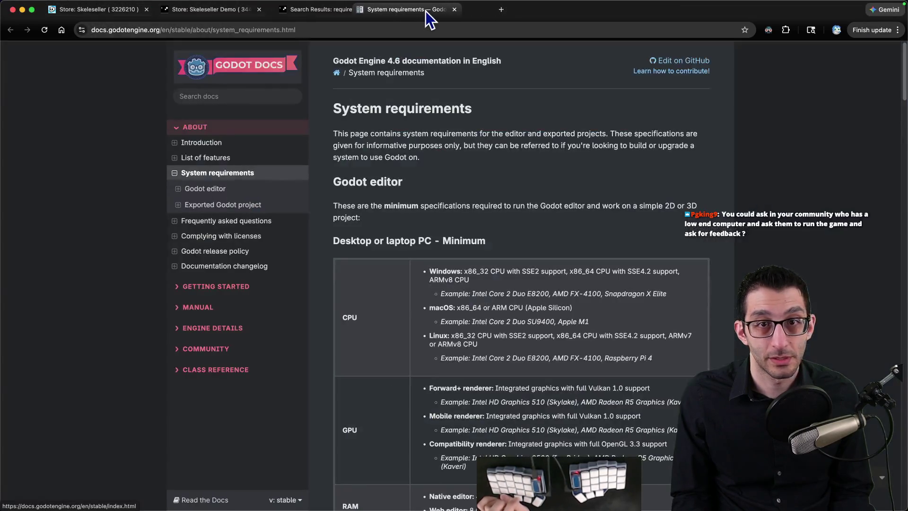
# Check the 'Sale Page Tools - Minimum Requirements' result, then return to the search results
pyautogui.scroll(-3, 462, 228)
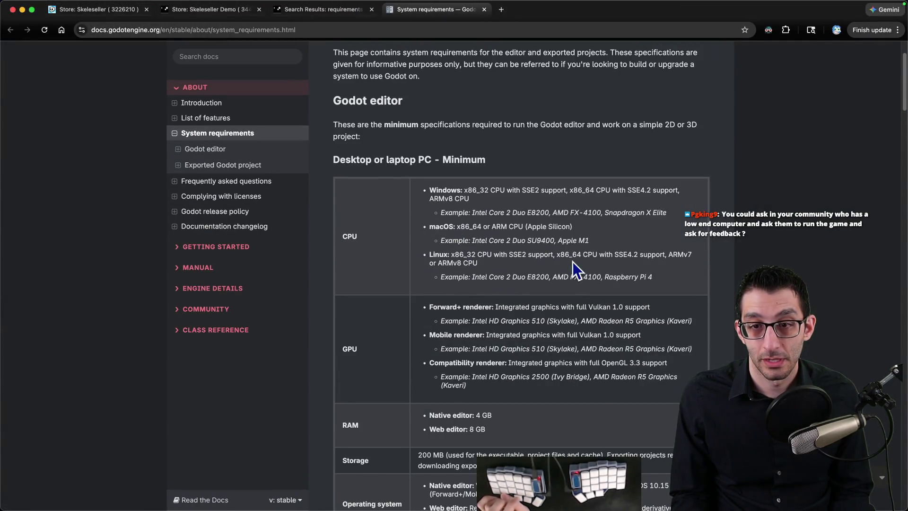
pyautogui.hotkey('ctrl', 'shift', 'Tab')
pyautogui.click(382, 205)
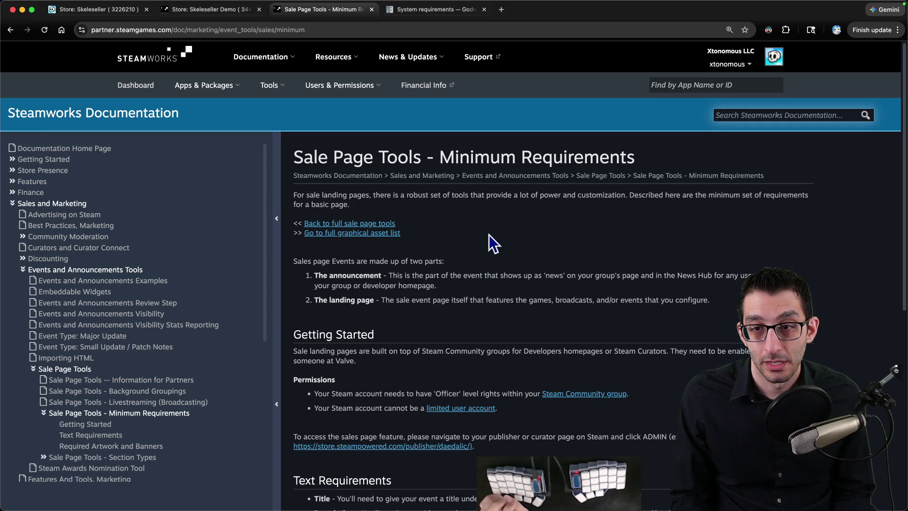
pyautogui.scroll(-3, 410, 278)
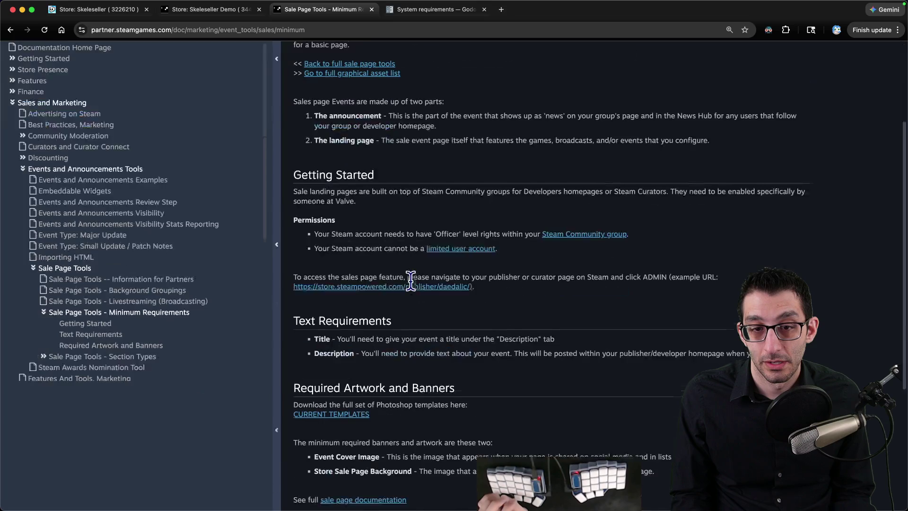
pyautogui.scroll(3, 416, 287)
pyautogui.hotkey('alt', 'Left')
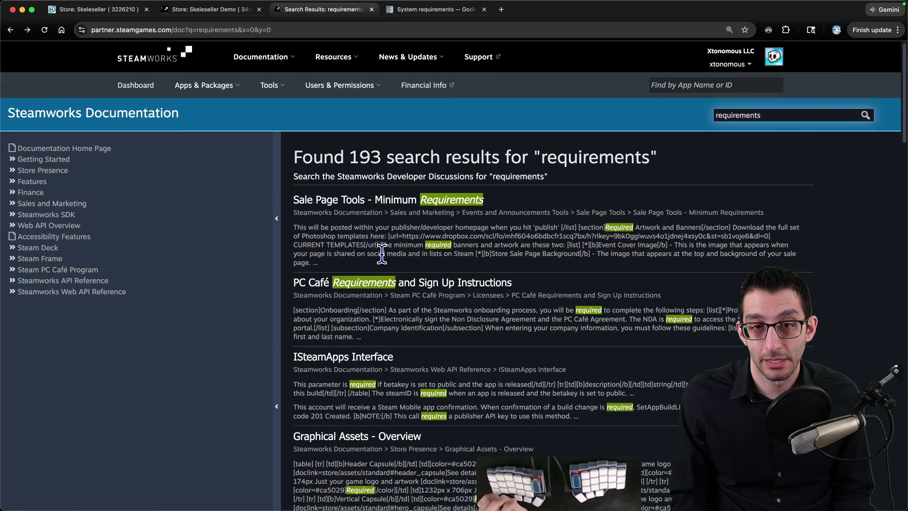
pyautogui.scroll(-8, 374, 264)
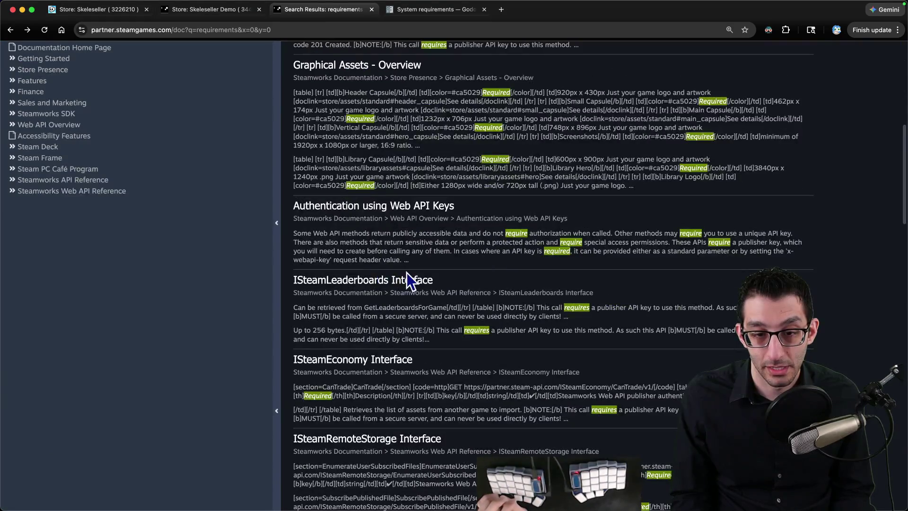
pyautogui.scroll(15, 413, 271)
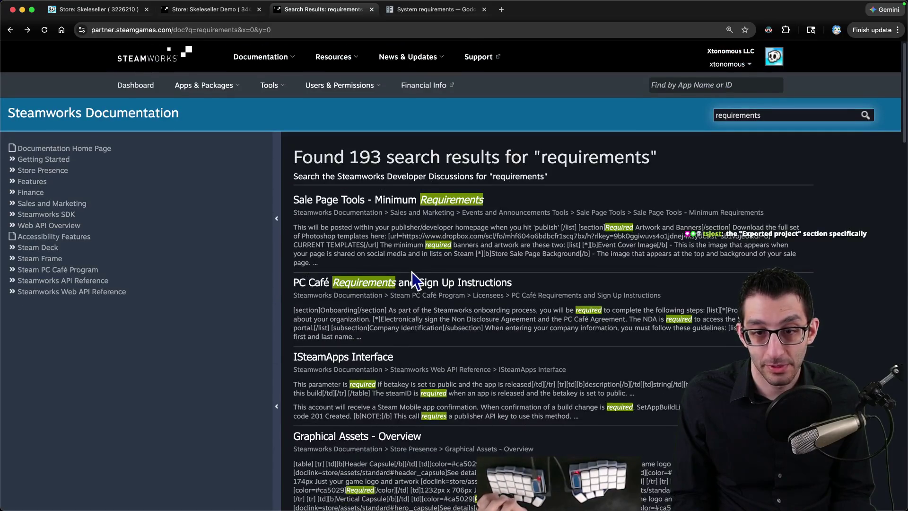
pyautogui.scroll(-7, 412, 271)
# Find the 'Exported Godot project' section on Godot's system requirements page and select its varying-requirements warning
pyautogui.hotkey('ctrl', 'Tab')
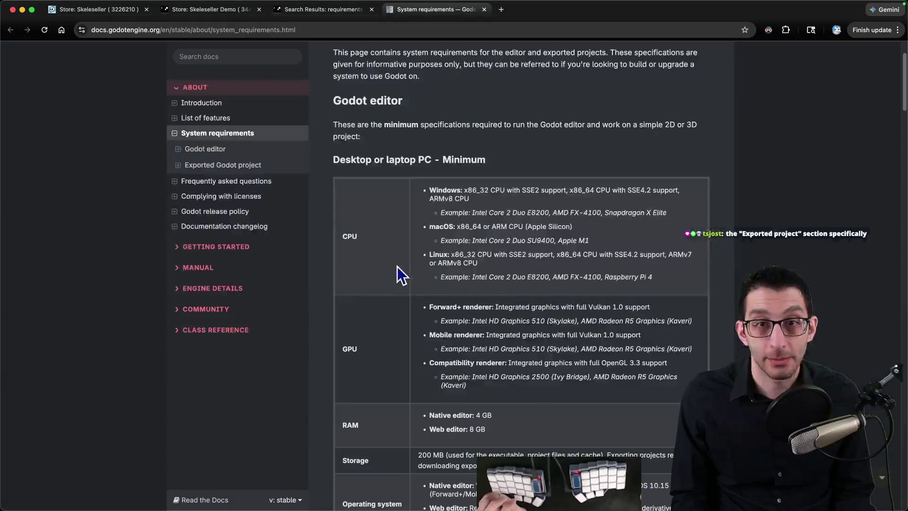
pyautogui.scroll(-4, 473, 262)
pyautogui.press('super+f')
pyautogui.write('exported')
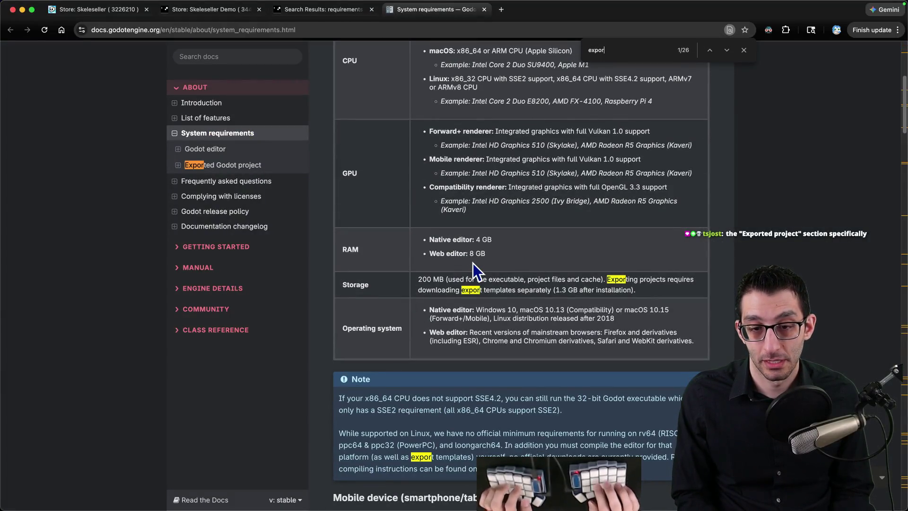
pyautogui.press('Return')
pyautogui.press('Return')
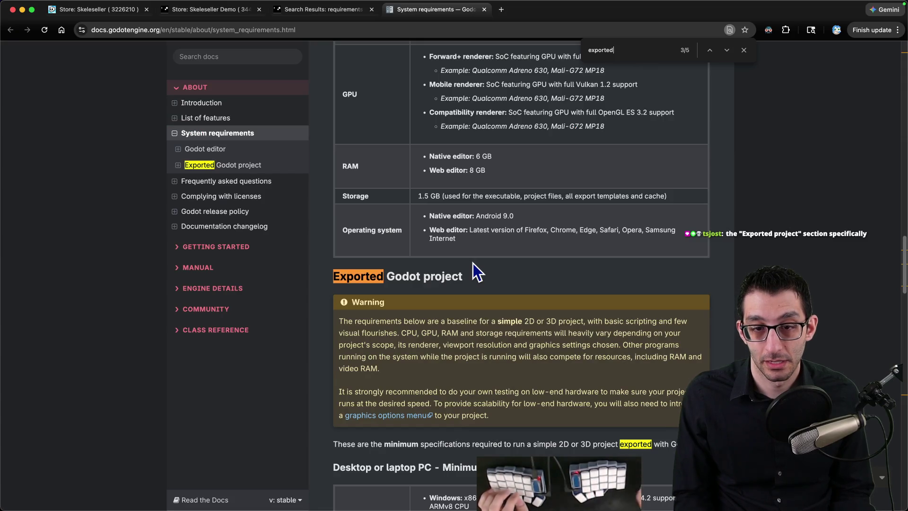
pyautogui.scroll(-6, 475, 263)
pyautogui.scroll(4, 475, 263)
pyautogui.moveTo(357, 215)
pyautogui.mouseDown()
pyautogui.moveTo(671, 215)
pyautogui.moveTo(481, 237)
pyautogui.moveTo(393, 226)
pyautogui.mouseUp()
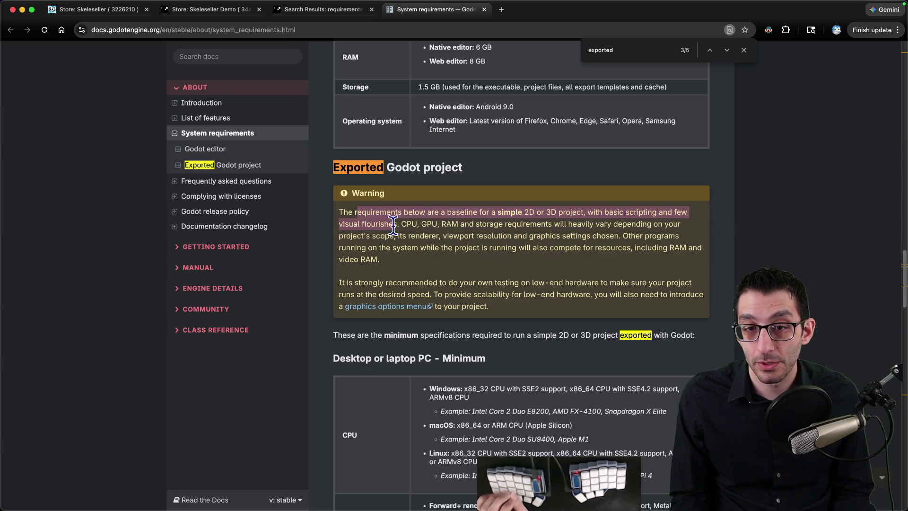
pyautogui.moveTo(449, 226); pyautogui.dragTo(635, 225)
# Scroll to the desktop Minimum table and copy the Windows CPU line (x86_32 CPU with SSE2)
pyautogui.scroll(-2, 543, 250)
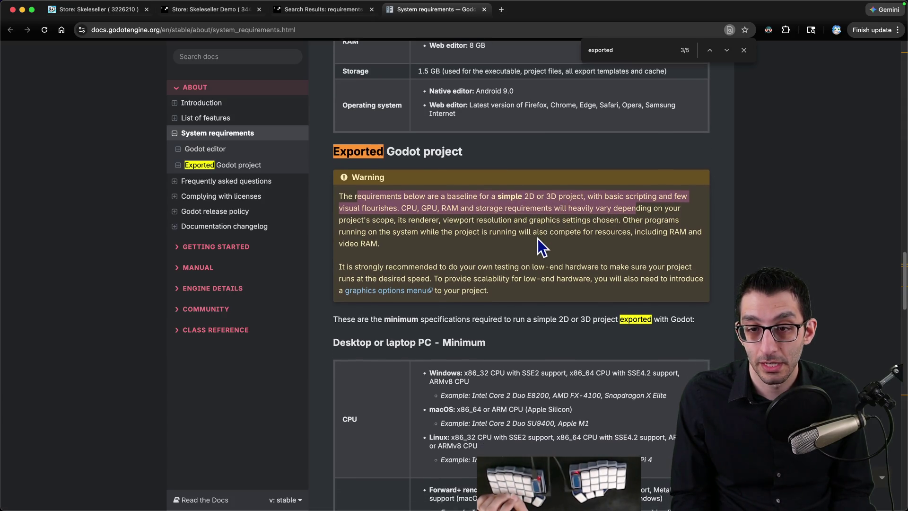
pyautogui.scroll(-5, 530, 245)
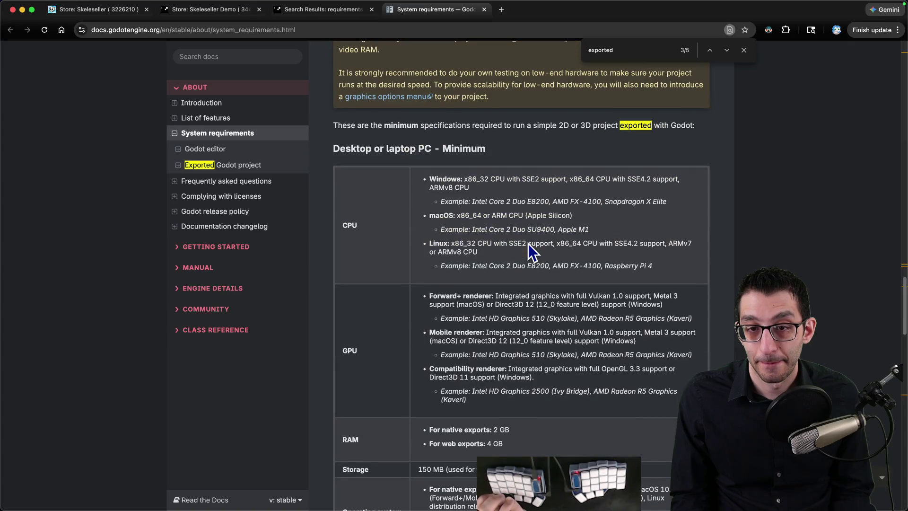
pyautogui.scroll(-1, 528, 243)
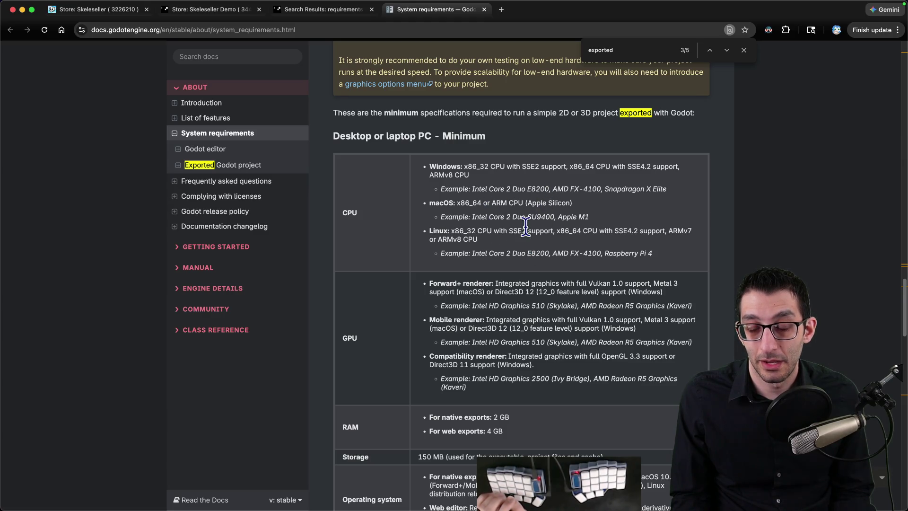
pyautogui.tripleClick(479, 177)
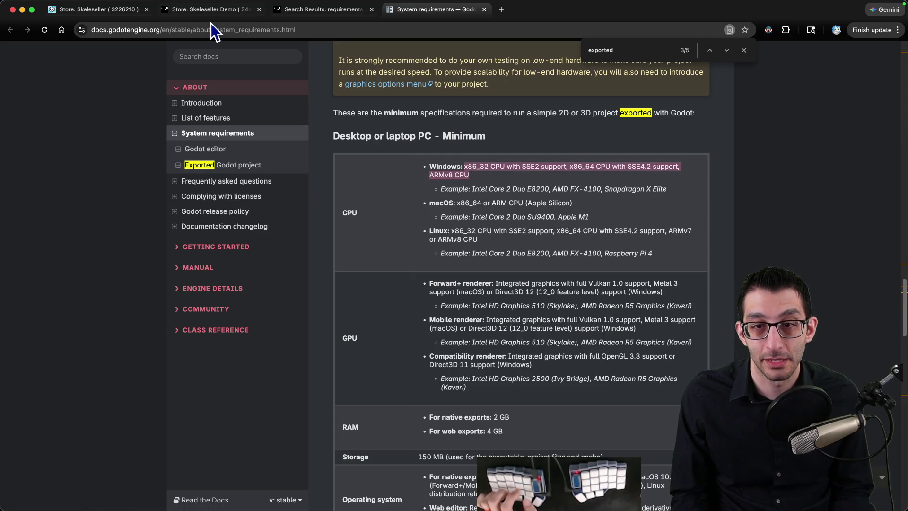
# Paste Godot's Windows CPU requirement into the main Skeleseller page's Windows Processor field
pyautogui.hotkey('ctrl', 'shift', 'Tab')
pyautogui.hotkey('ctrl', 'shift', 'Tab')
pyautogui.moveTo(238, 104)
pyautogui.scroll(-8, 371, 274)
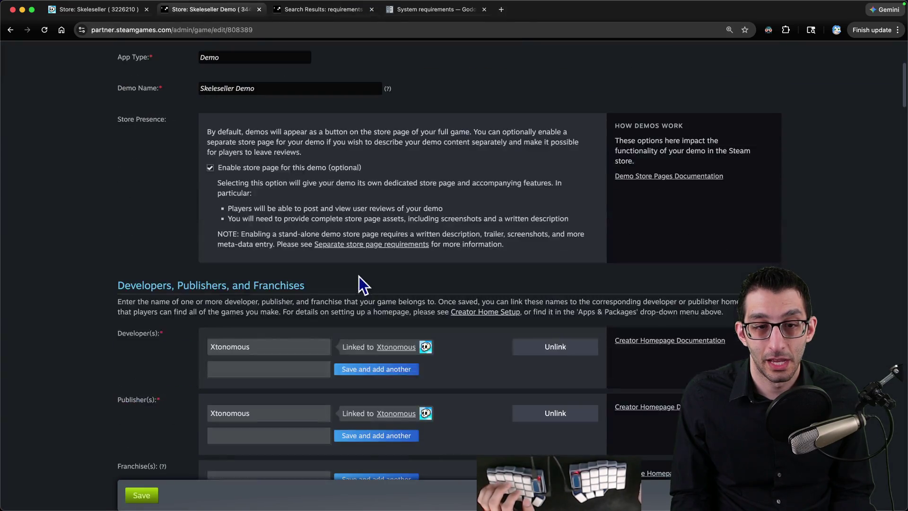
pyautogui.hotkey('ctrl', 'shift', 'Tab')
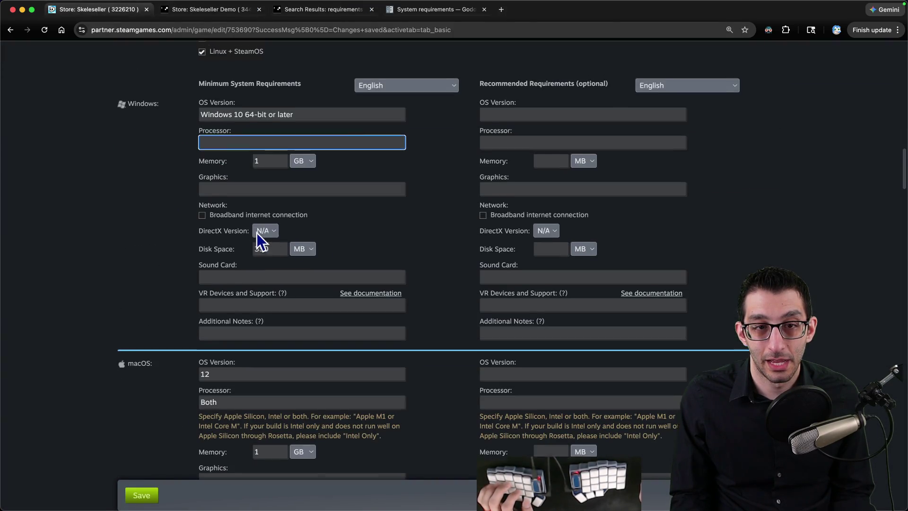
pyautogui.scroll(2, 257, 239)
pyautogui.press('Home')
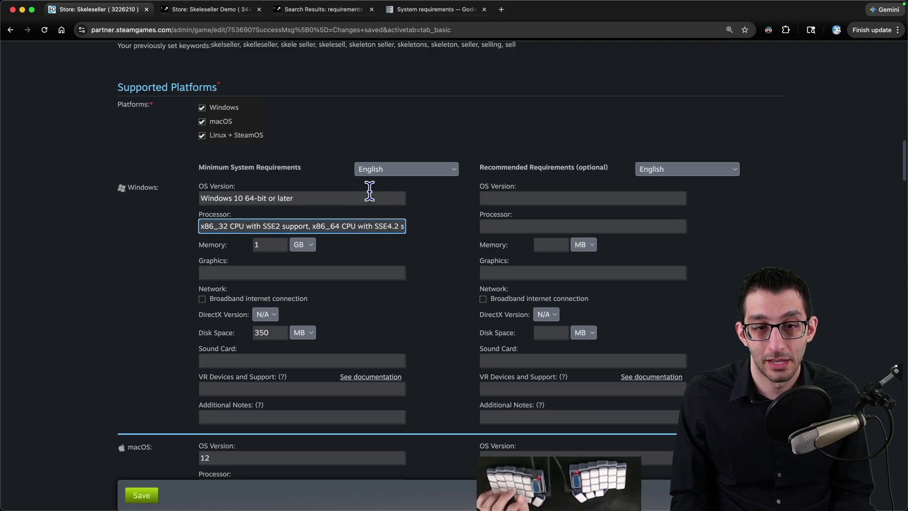
pyautogui.press('End')
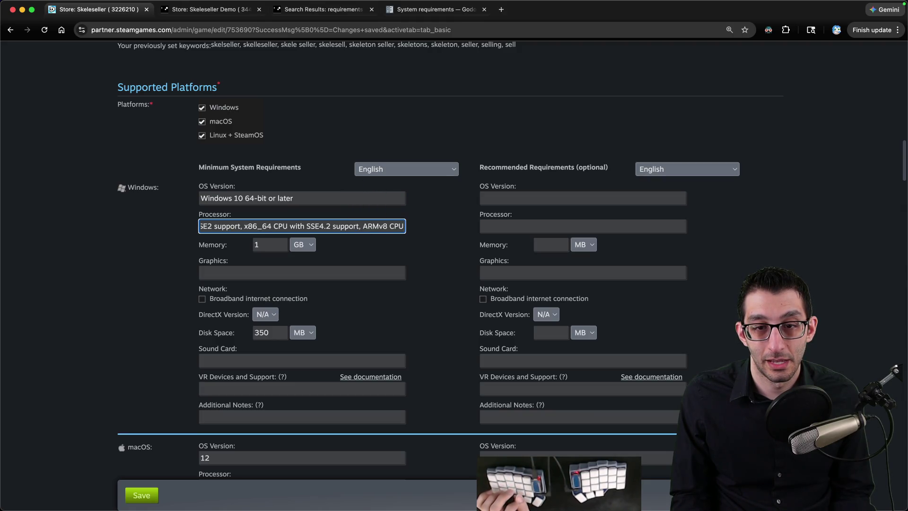
# Place the Godot page beside the store pages, select x86_64 in the macOS CPU line, and check the Demo page
pyautogui.moveTo(424, 14); pyautogui.dragTo(317, 21)
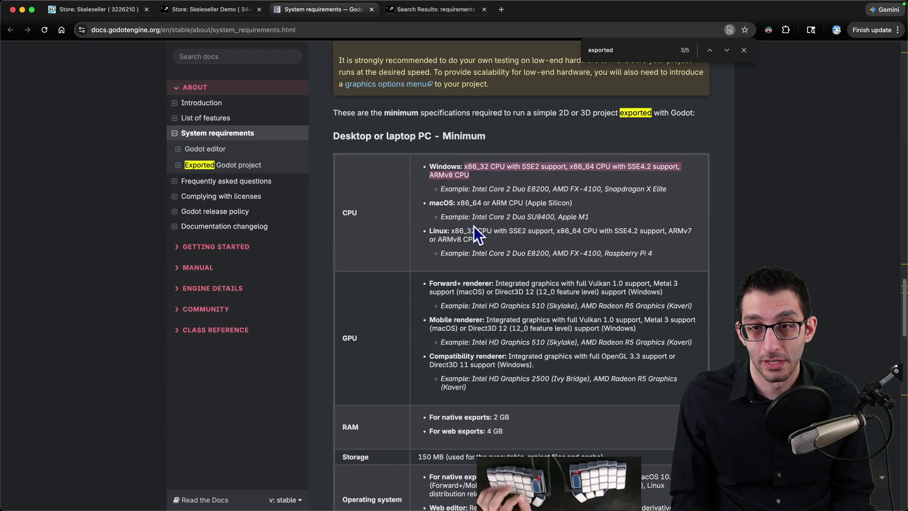
pyautogui.doubleClick(465, 202)
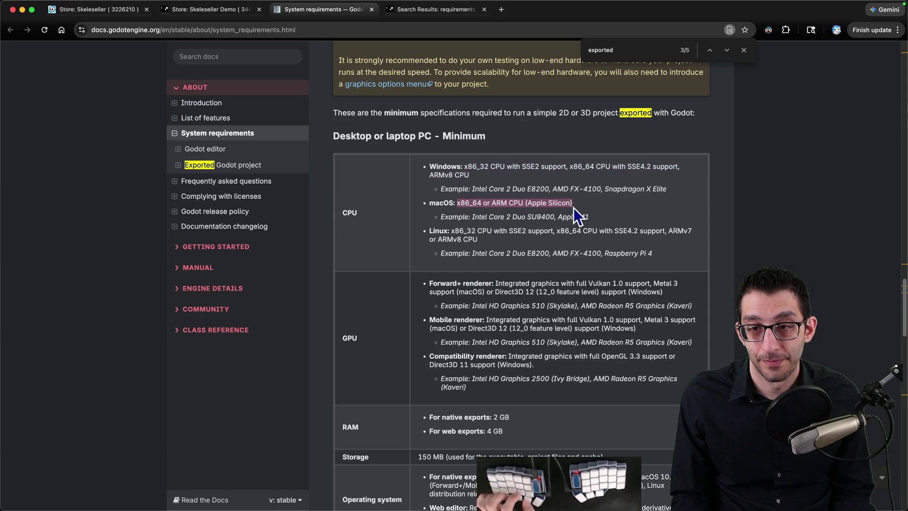
pyautogui.hotkey('ctrl', 'shift', 'Tab')
pyautogui.scroll(-5, 385, 213)
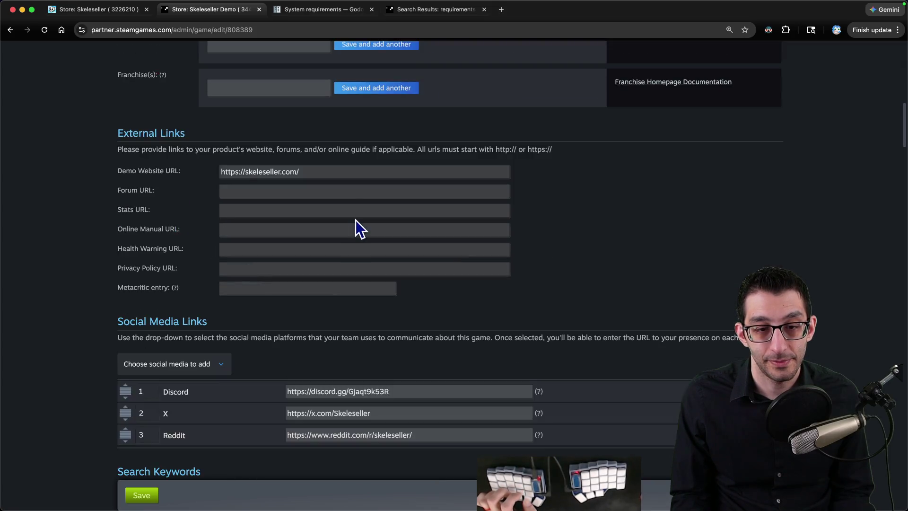
pyautogui.scroll(10, 355, 219)
pyautogui.scroll(3, 356, 219)
pyautogui.scroll(-20, 355, 220)
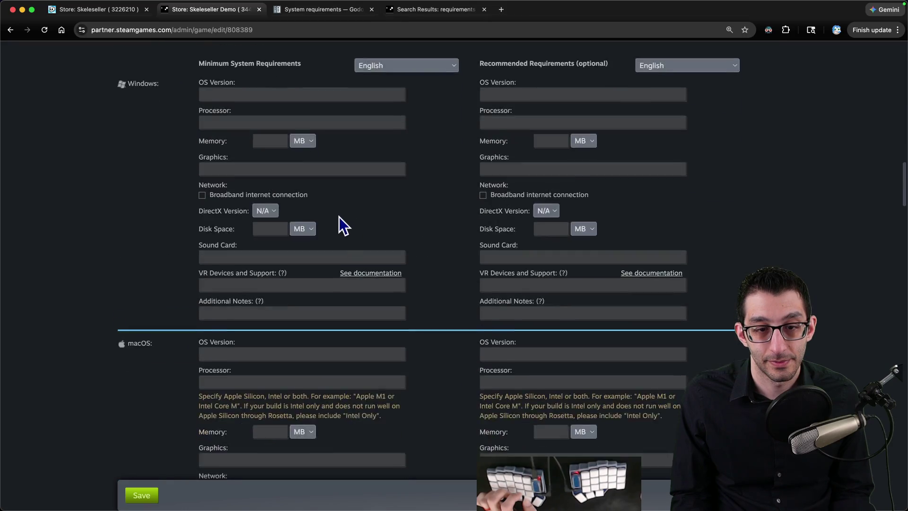
pyautogui.scroll(9, 250, 200)
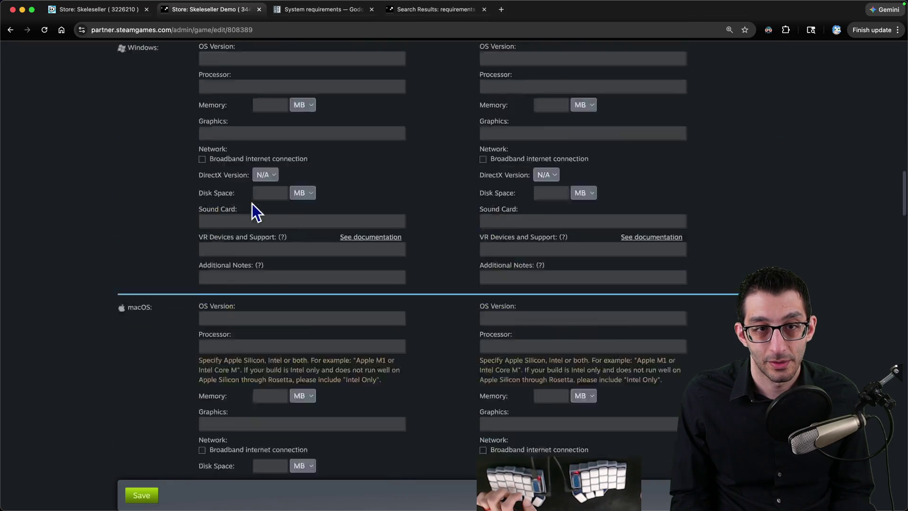
# Return to Godot's requirements page and scroll further down the requirements table
pyautogui.hotkey('ctrl', 'Tab')
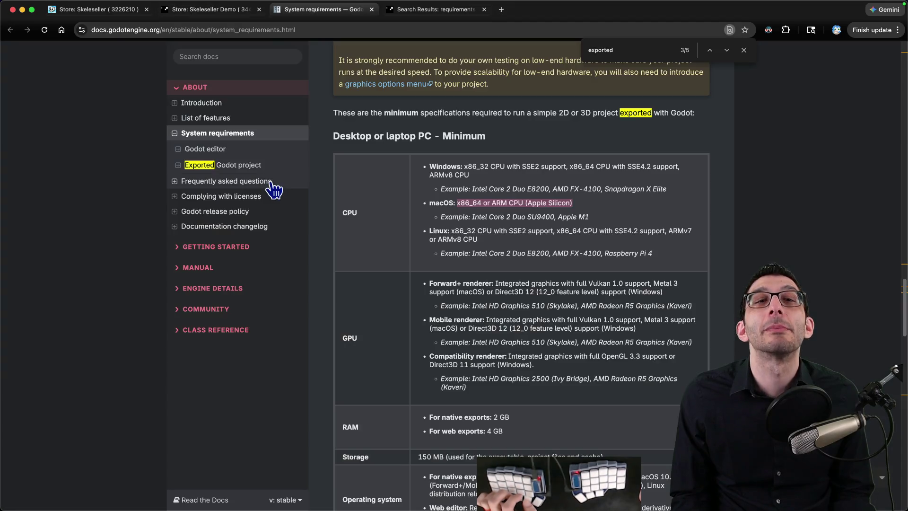
pyautogui.hotkey('ctrl', 'Tab')
pyautogui.hotkey('ctrl', 'shift', 'Tab')
pyautogui.hotkey('ctrl', 'shift', 'Tab')
pyautogui.hotkey('ctrl', 'shift', 'Tab')
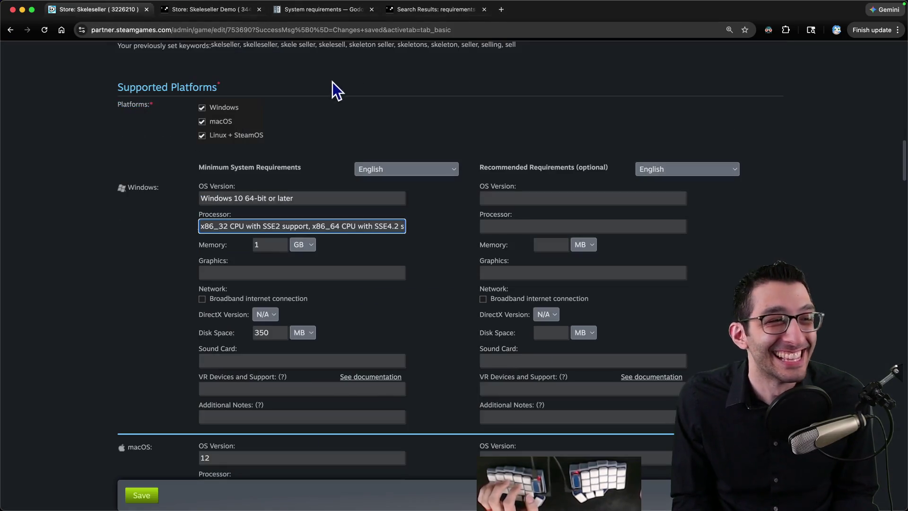
pyautogui.scroll(-1, 298, 205)
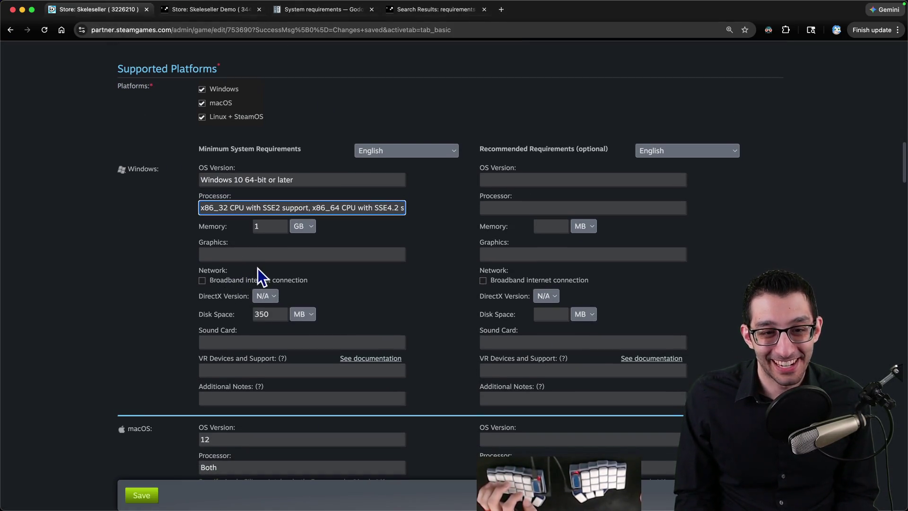
pyautogui.scroll(-2, 259, 268)
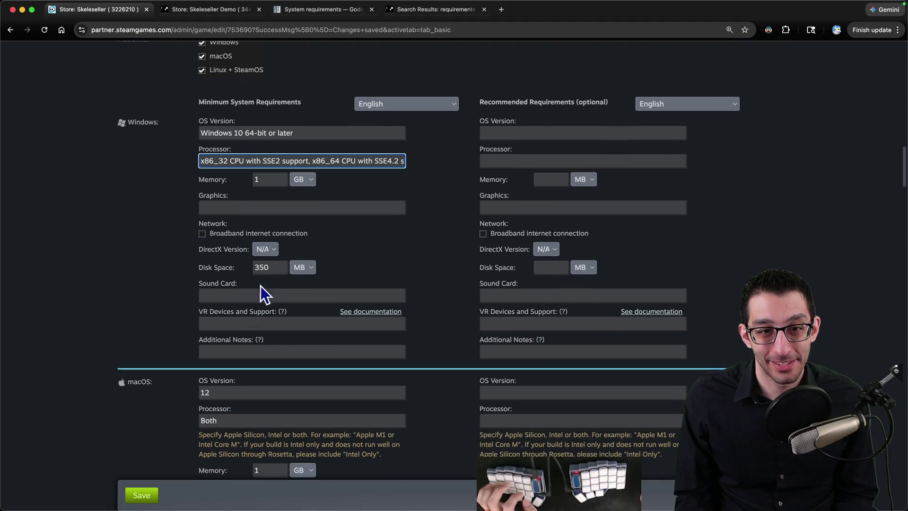
pyautogui.scroll(-4, 268, 226)
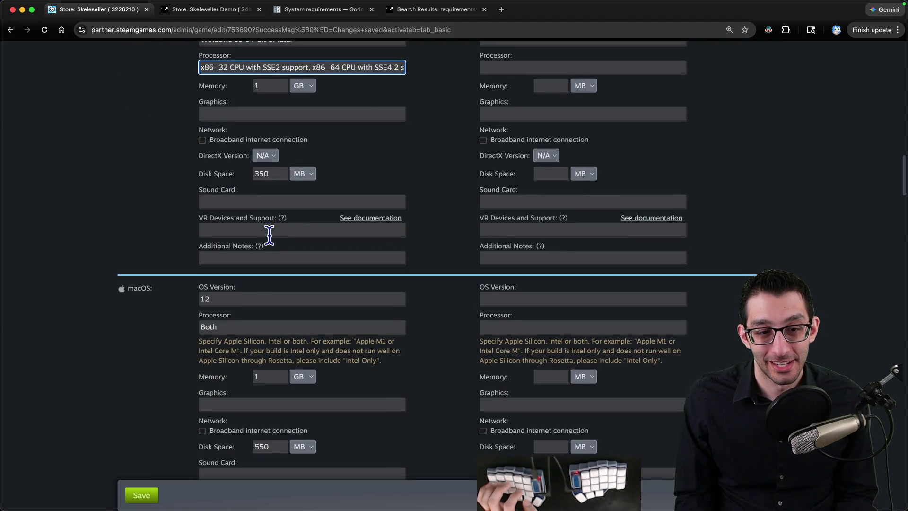
# Replace 'Both' in the macOS Processor field with 'x86_64 or ARM CPU (Apple Silicon)'
pyautogui.scroll(-3, 245, 378)
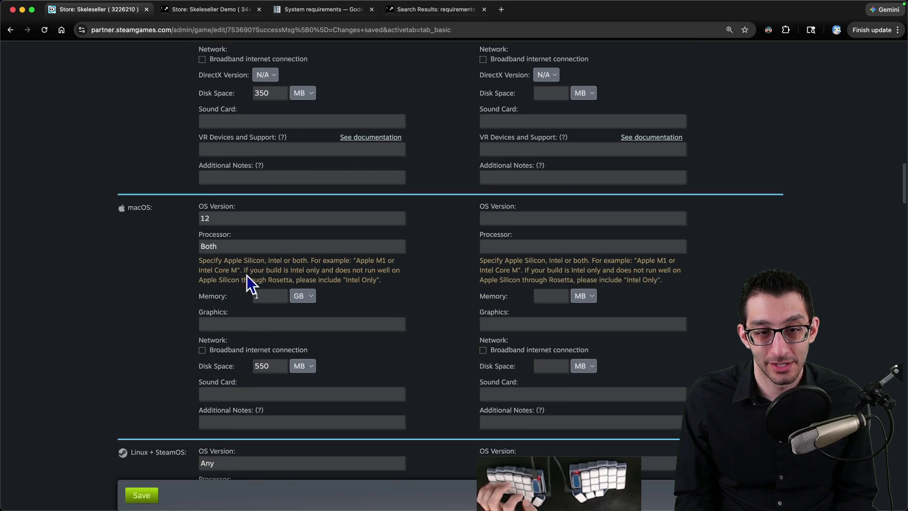
pyautogui.doubleClick(208, 246)
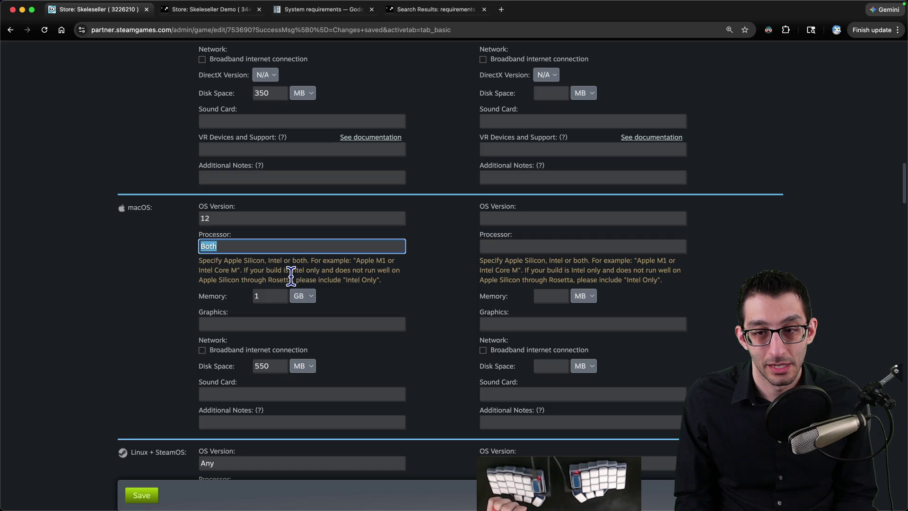
pyautogui.write('x86_64 or ARM CPU (Apple Silicon)')
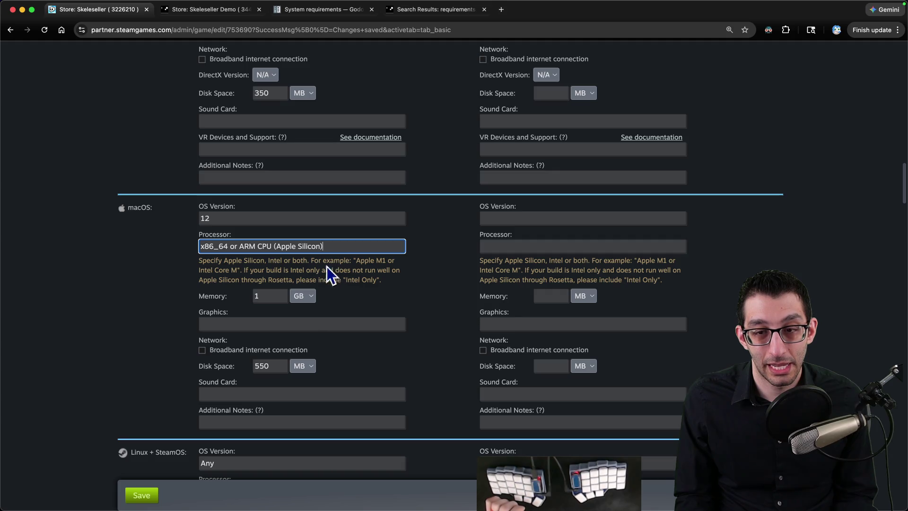
pyautogui.tripleClick(353, 243)
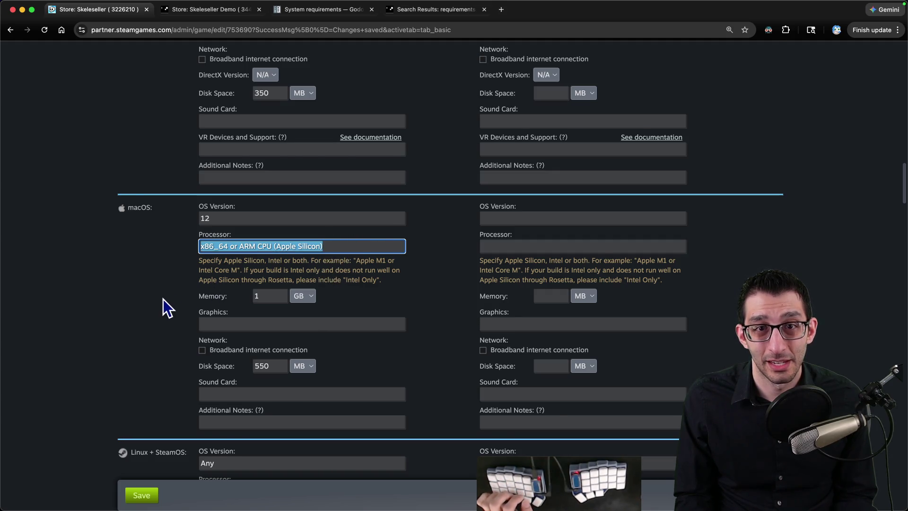
pyautogui.scroll(10, 162, 300)
pyautogui.press('super+3')
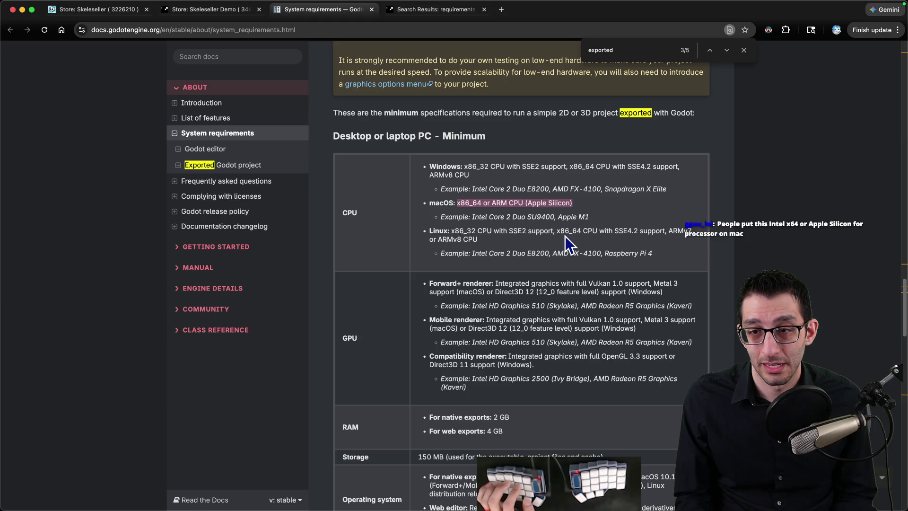
# Copy Godot's Linux minimum CPU line and paste it into the Skeleseller Linux Processor field
pyautogui.moveTo(451, 231); pyautogui.dragTo(467, 238)
pyautogui.press('super+c')
pyautogui.press('super+2')
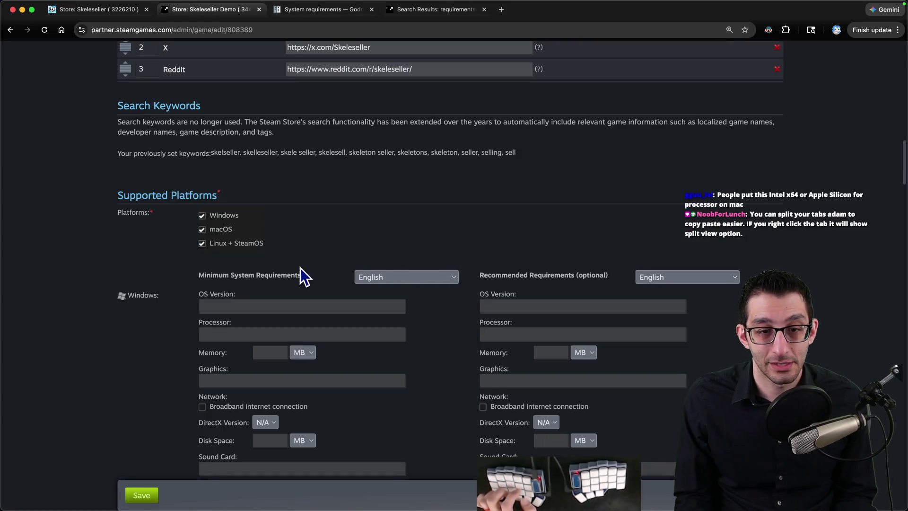
pyautogui.scroll(-8, 302, 267)
pyautogui.scroll(-4, 292, 267)
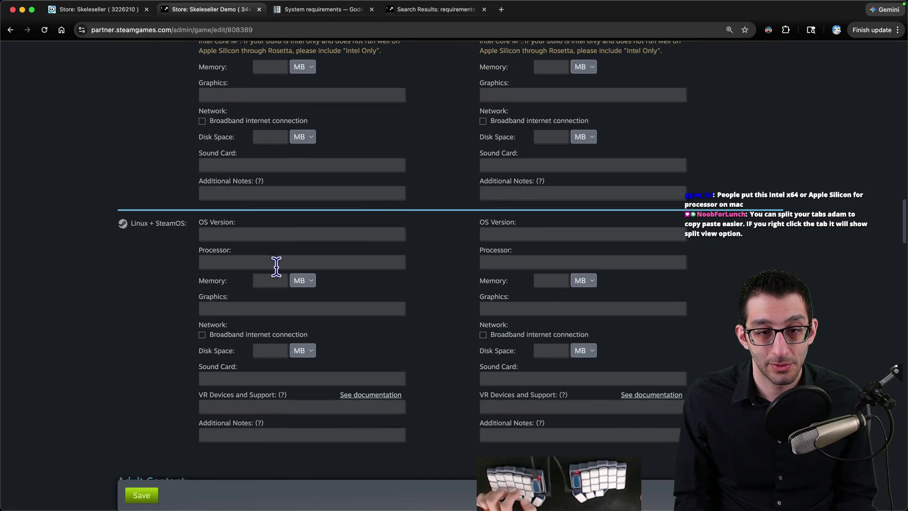
pyautogui.press('super+1')
pyautogui.scroll(-5, 259, 274)
pyautogui.click(244, 288)
pyautogui.press('super+v')
# Add an outdented TODO bullet reading 'Make sure to do this for the demo'
pyautogui.press('super+2')
pyautogui.press('super+3')
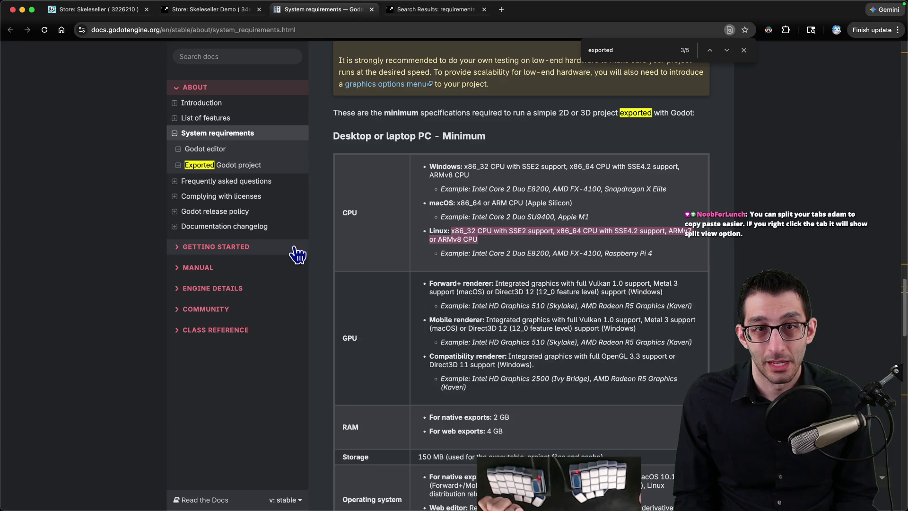
pyautogui.press('super+1')
pyautogui.scroll(1, 290, 250)
pyautogui.press('super+4')
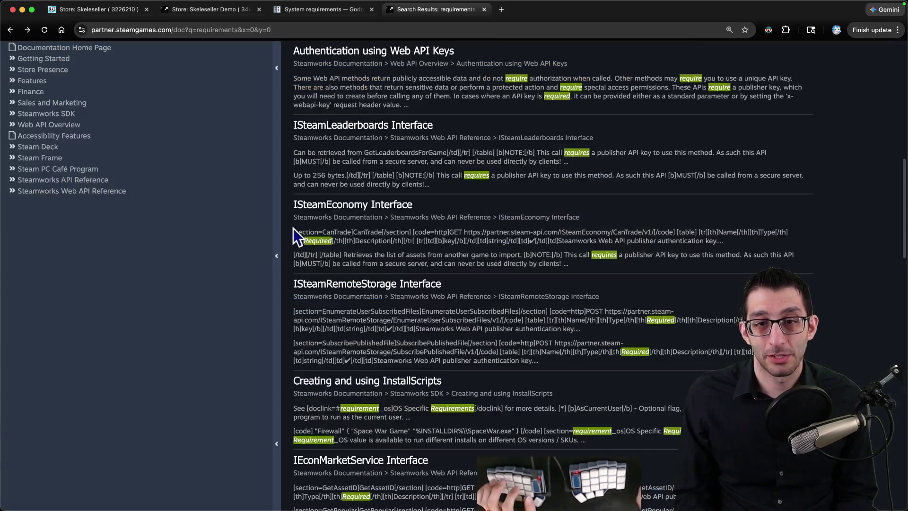
pyautogui.press('super+grave')
pyautogui.press('Return')
pyautogui.hotkey('shift', 'Tab')
pyautogui.write('Make sure to do this for the demo')
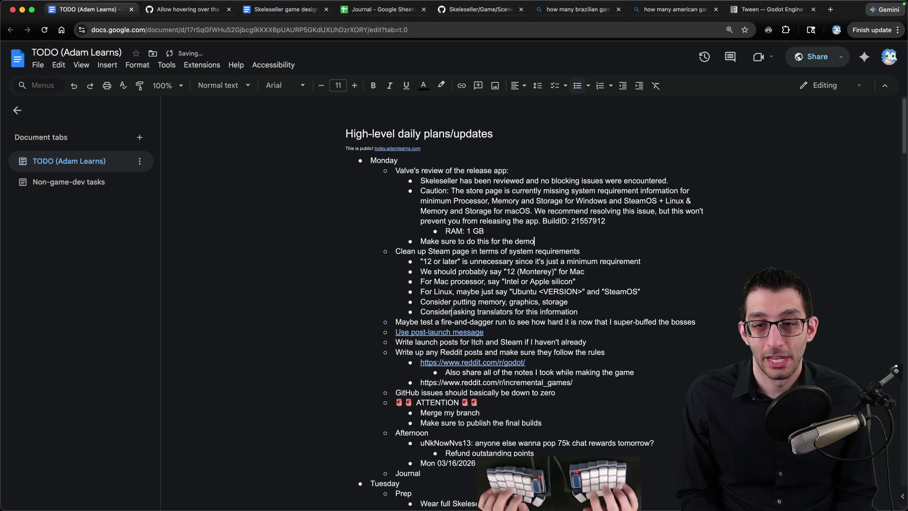
# Reread Valve's caution in the TODO notes, highlighting the missing macOS Memory and Storage and release-not-blocked sentence
pyautogui.moveTo(485, 191); pyautogui.dragTo(625, 223)
pyautogui.click(584, 229)
pyautogui.moveTo(453, 202)
pyautogui.mouseDown()
pyautogui.moveTo(668, 204)
pyautogui.moveTo(436, 213)
pyautogui.mouseUp()
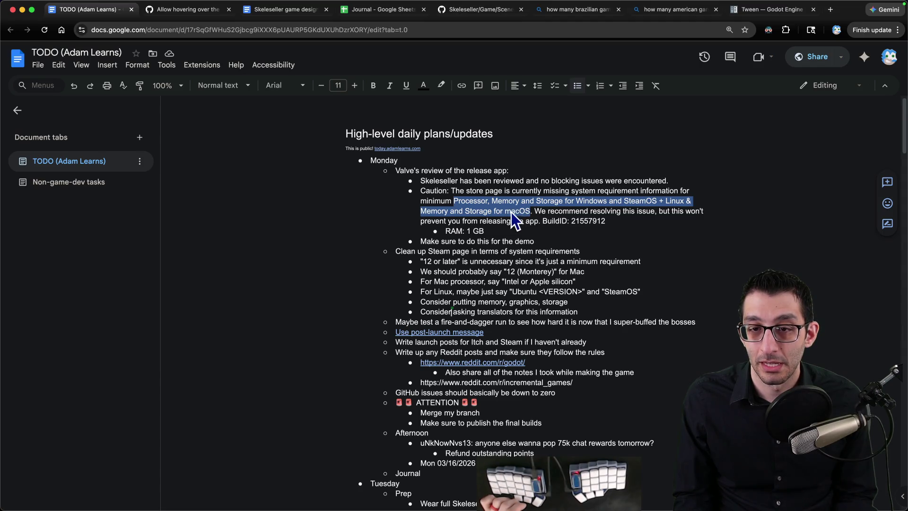
pyautogui.click(485, 216)
pyautogui.moveTo(442, 214); pyautogui.dragTo(534, 212)
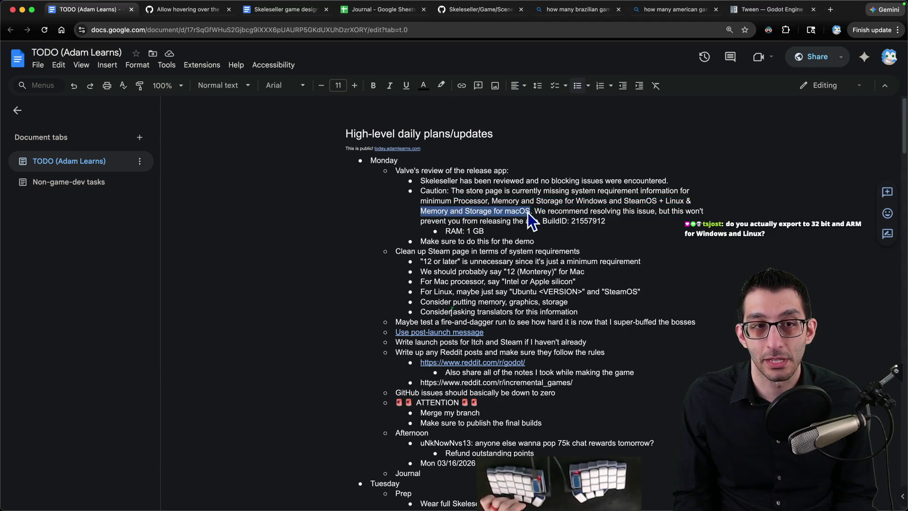
pyautogui.hotkey('ctrl', 'Tab')
pyautogui.hotkey('ctrl', 'shift', 'Tab')
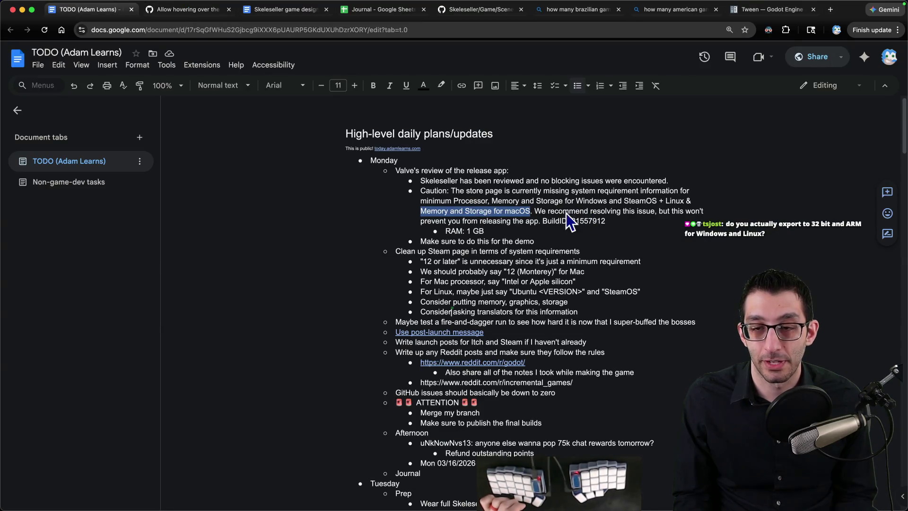
pyautogui.moveTo(546, 212)
pyautogui.mouseDown()
pyautogui.moveTo(647, 216)
pyautogui.moveTo(463, 222)
pyautogui.moveTo(532, 224)
pyautogui.mouseUp()
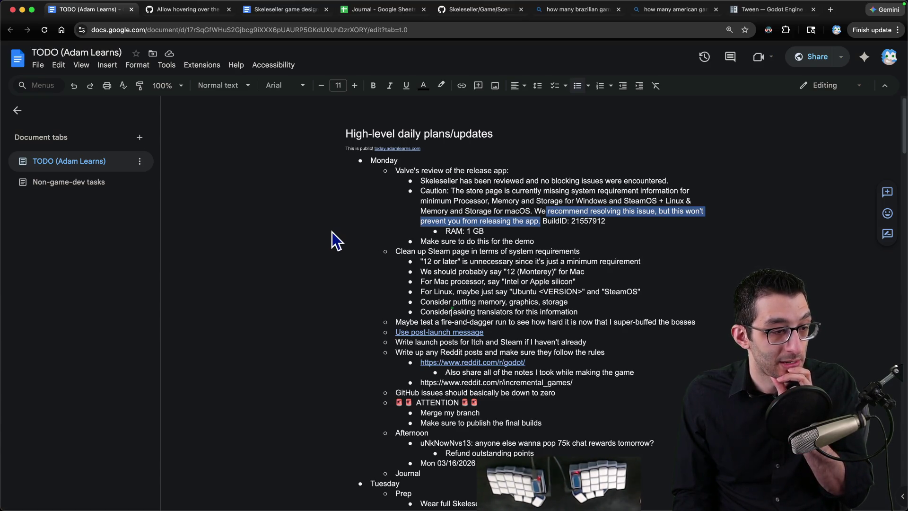
# Cycle past the sales-guesses spreadsheet and locations document back to the Skeleseller store-admin page
pyautogui.press('super+grave')
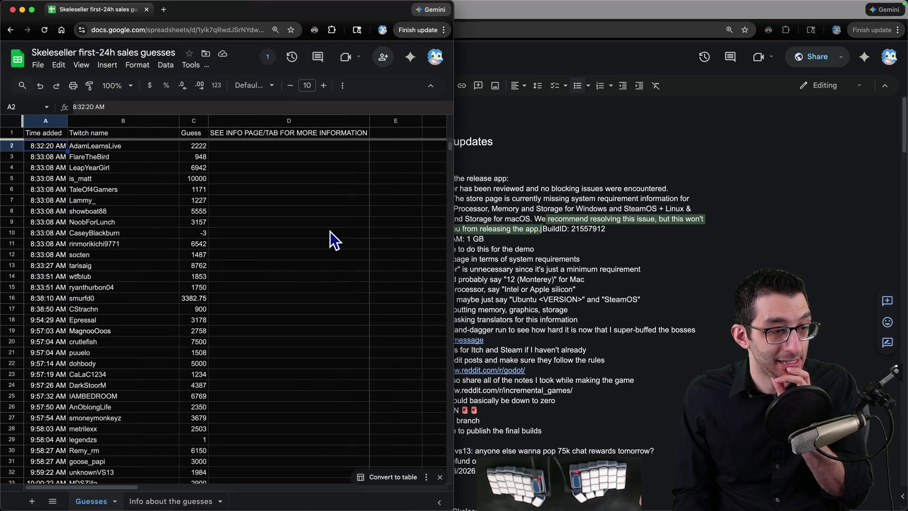
pyautogui.press('super+grave')
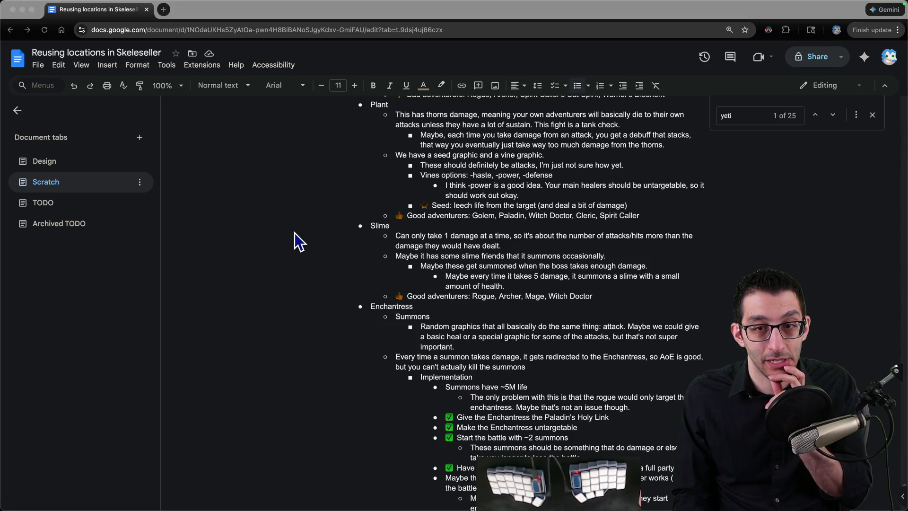
pyautogui.press('super+grave')
pyautogui.press('super+1')
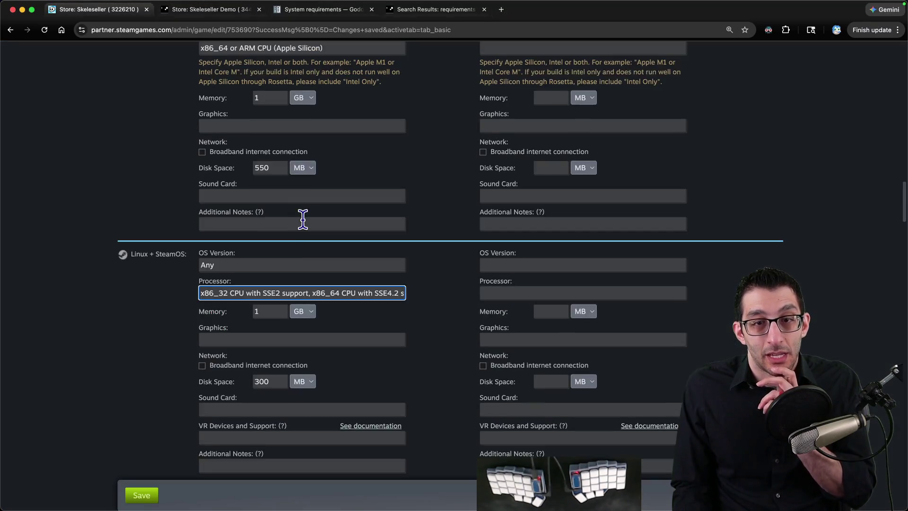
# Scroll through Skeleseller's Windows, macOS and Linux minimum requirement fields
pyautogui.scroll(5, 385, 259)
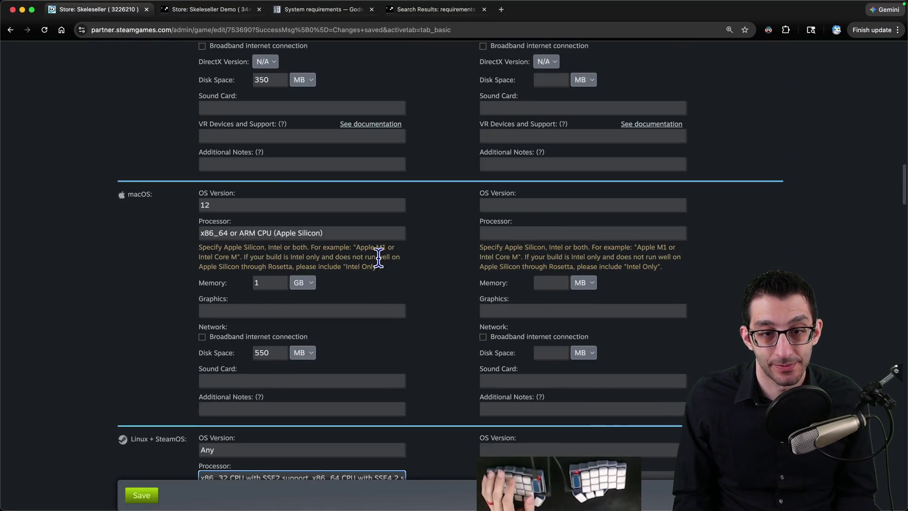
pyautogui.scroll(1, 378, 255)
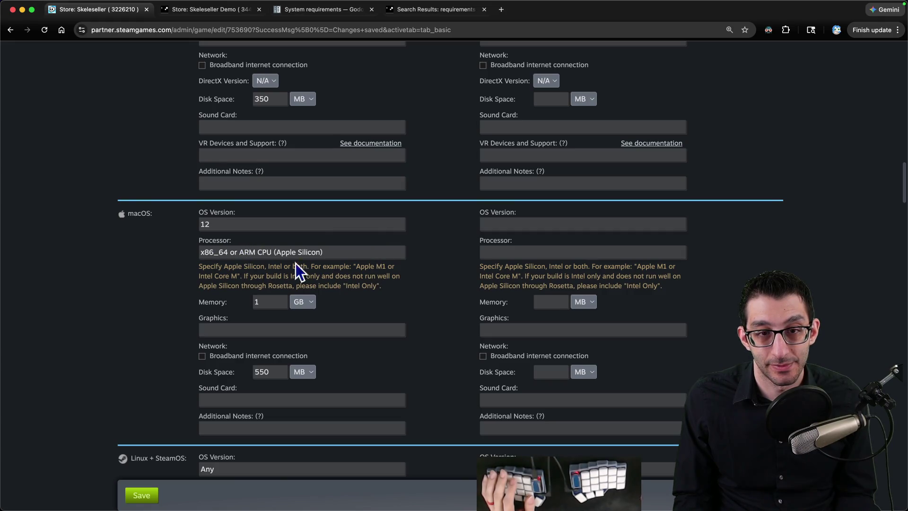
pyautogui.scroll(3, 279, 257)
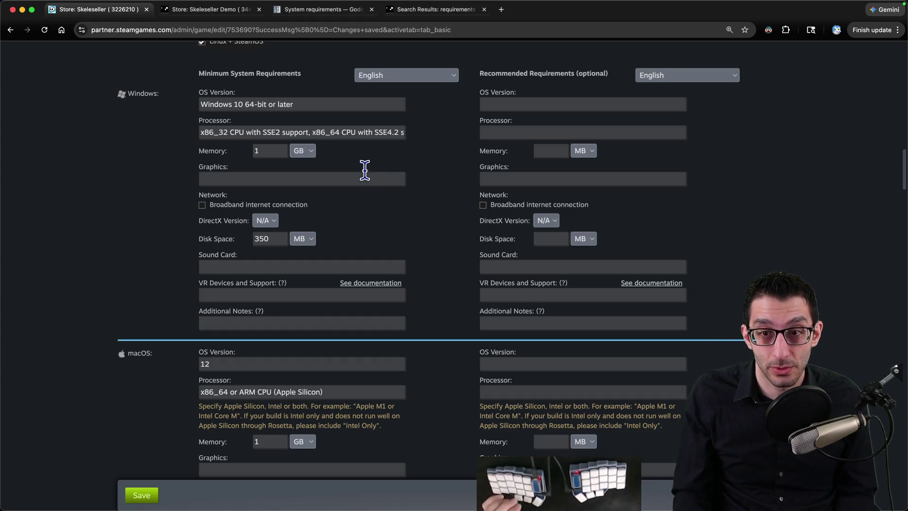
pyautogui.scroll(-1, 358, 175)
pyautogui.scroll(-1, 358, 176)
pyautogui.scroll(2, 359, 181)
pyautogui.scroll(-10, 358, 181)
# Open the Skeleseller Demo store-admin page in its own window beside the main store page
pyautogui.press('super+3')
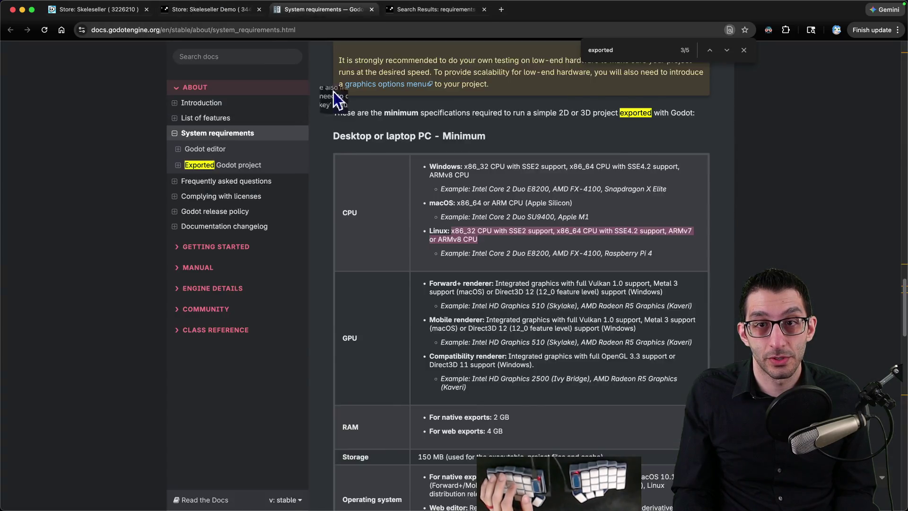
pyautogui.press('super+4')
pyautogui.click(229, 18)
# Detach the Demo page into its own window and copy over the main game's Windows OS version and processor
pyautogui.moveTo(229, 18); pyautogui.dragTo(291, 152)
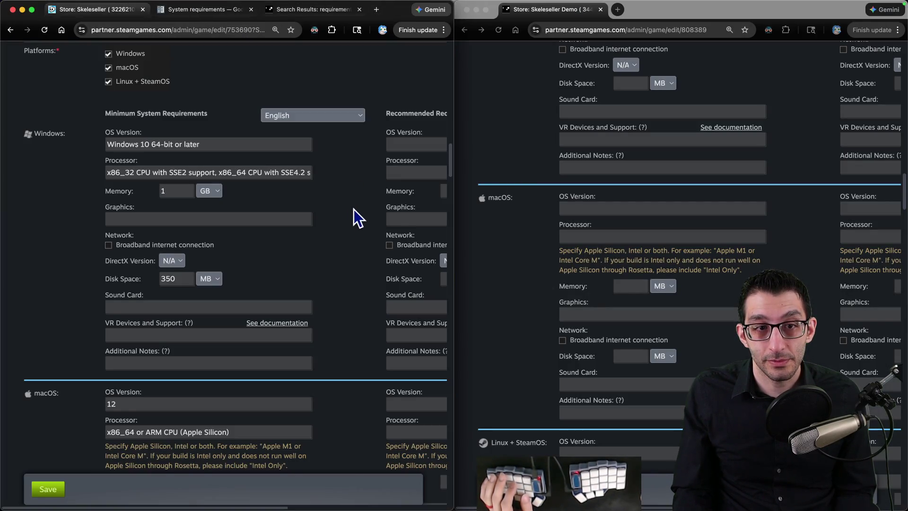
pyautogui.click(505, 197)
pyautogui.scroll(10, 505, 198)
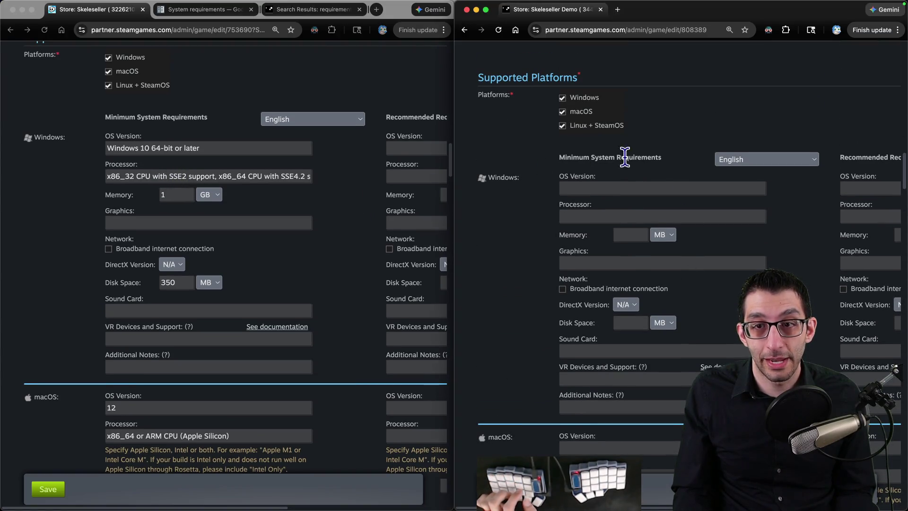
pyautogui.click(234, 149)
pyautogui.tripleClick(234, 150)
pyautogui.press('super+c')
pyautogui.click(615, 189)
pyautogui.press('super+v')
pyautogui.click(231, 175)
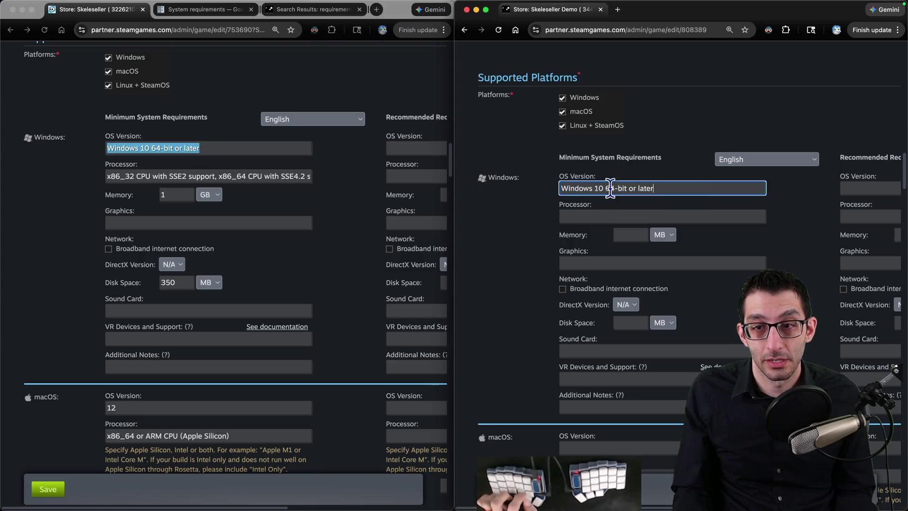
pyautogui.tripleClick(231, 174)
pyautogui.press('super+c')
pyautogui.click(611, 220)
pyautogui.press('super+v')
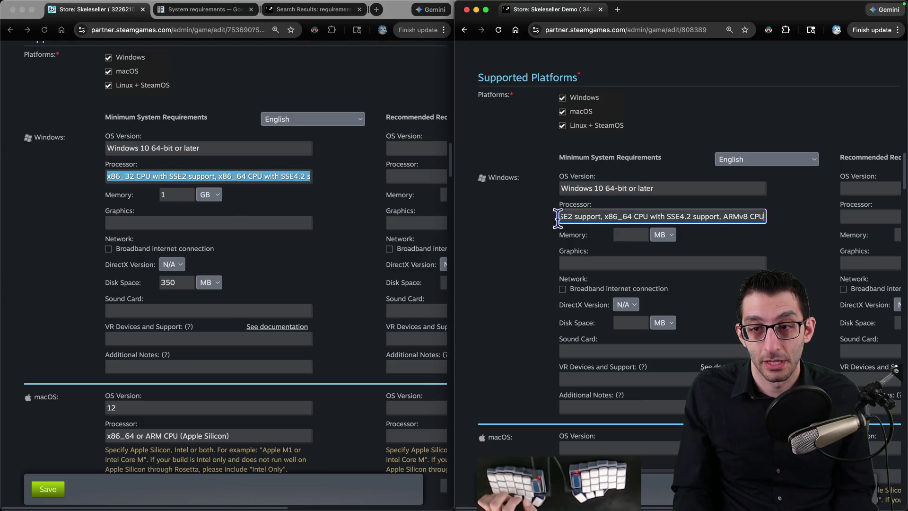
# Set the Demo's Windows minimum memory to 1 GB and disk space to 350 MB
pyautogui.scroll(-3, 552, 225)
pyautogui.scroll(-3, 327, 223)
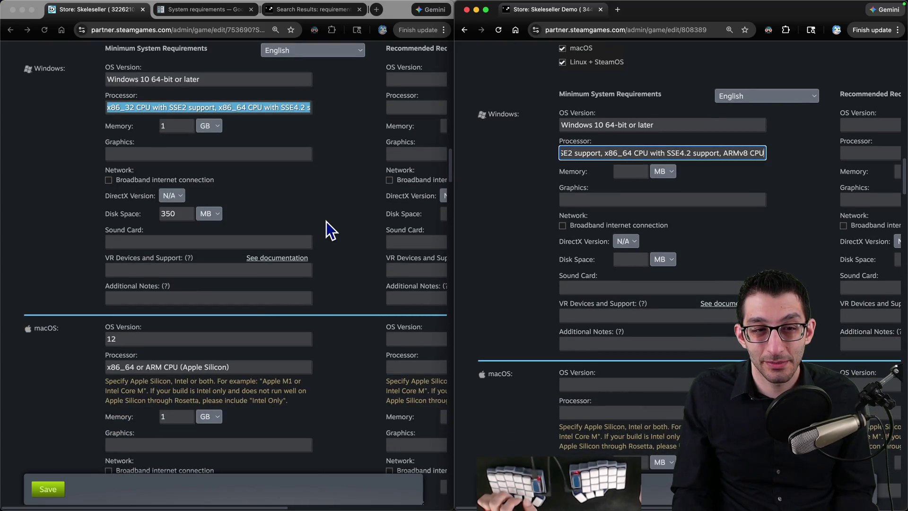
pyautogui.click(635, 173)
pyautogui.write('1')
pyautogui.click(662, 171)
pyautogui.click(662, 184)
pyautogui.click(634, 259)
pyautogui.write('350')
# Fill the Demo's macOS minimums: OS version 12, the main game's processor, 1 GB memory, 550 MB disk
pyautogui.scroll(-8, 522, 236)
pyautogui.scroll(-3, 292, 237)
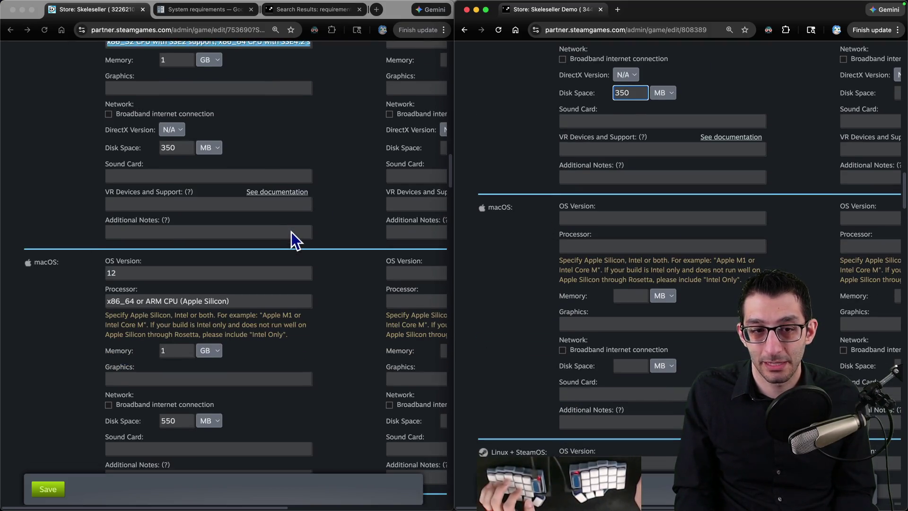
pyautogui.scroll(-1, 292, 239)
pyautogui.doubleClick(195, 254)
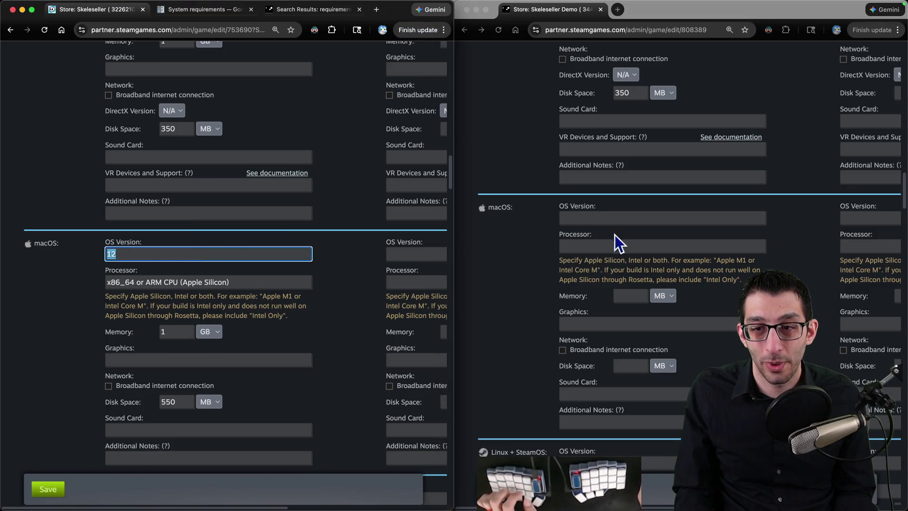
pyautogui.click(616, 219)
pyautogui.press('super+v')
pyautogui.tripleClick(279, 282)
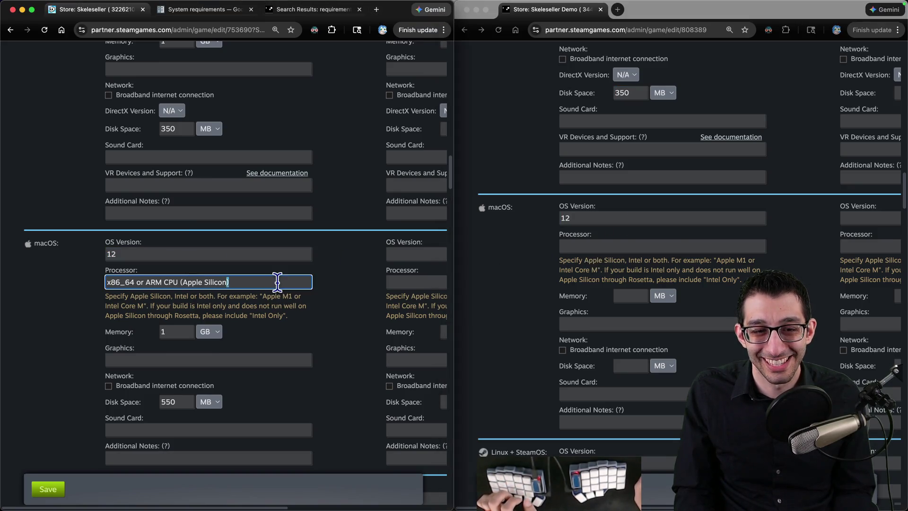
pyautogui.click(610, 246)
pyautogui.press('super+v')
pyautogui.click(629, 296)
pyautogui.write('1')
pyautogui.click(661, 294)
pyautogui.scroll(-3, 690, 309)
pyautogui.click(632, 296)
pyautogui.write('550')
# Copy the main game's Linux OS version 'Any' and x86 processor requirement into the Demo form
pyautogui.scroll(-4, 640, 296)
pyautogui.scroll(-6, 344, 211)
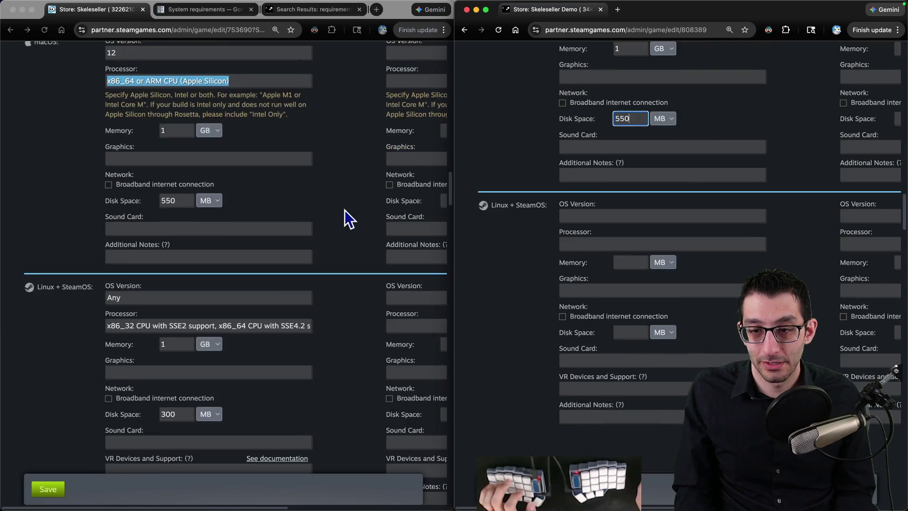
pyautogui.tripleClick(188, 208)
pyautogui.press('super+c')
pyautogui.click(619, 220)
pyautogui.press('super+v')
pyautogui.moveTo(188, 232); pyautogui.dragTo(211, 233)
pyautogui.tripleClick(211, 233)
pyautogui.press('super+c')
pyautogui.click(573, 244)
pyautogui.press('super+v')
# Set the Demo's Linux memory to 1 GB and disk space to 300 MB, then review the form
pyautogui.press('Tab')
pyautogui.write('1')
pyautogui.click(671, 262)
pyautogui.click(669, 279)
pyautogui.click(642, 332)
pyautogui.write('300')
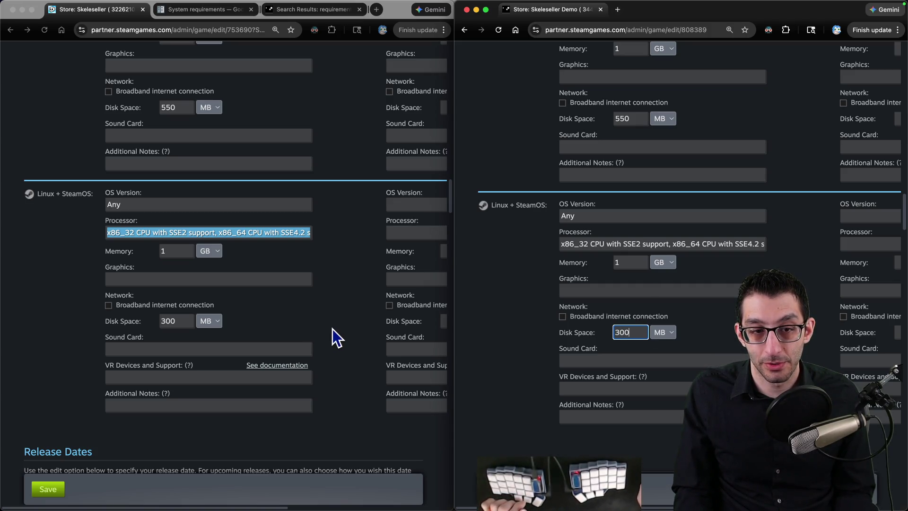
pyautogui.scroll(10, 332, 330)
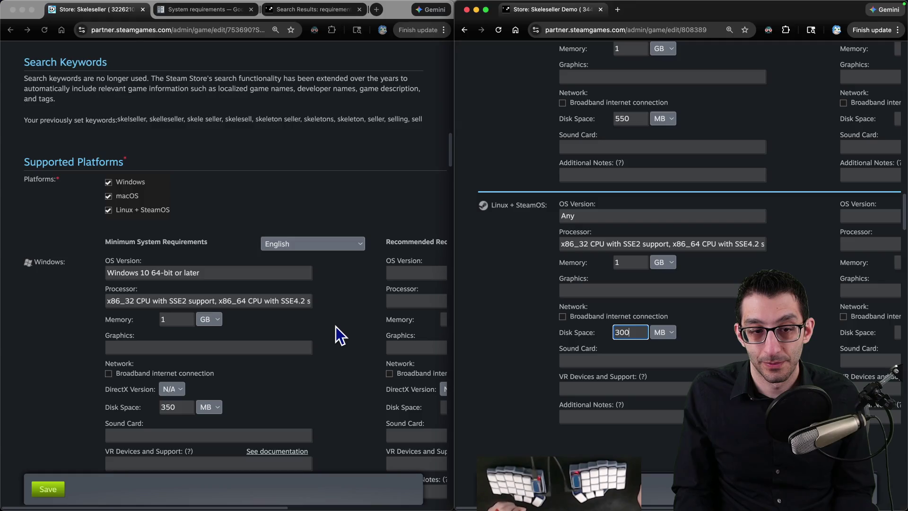
pyautogui.scroll(-4, 335, 326)
pyautogui.scroll(-15, 336, 327)
pyautogui.scroll(10, 374, 324)
pyautogui.scroll(4, 374, 321)
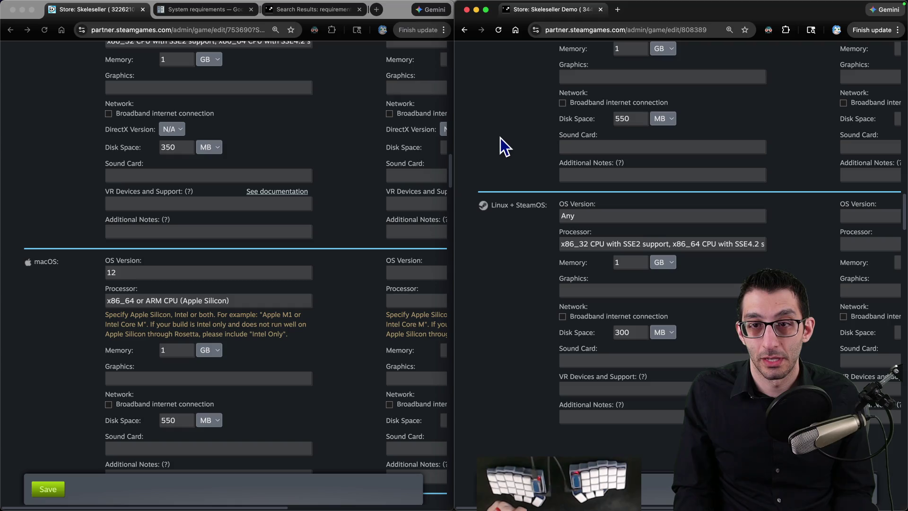
# Open a private browser window, enter 'steam' and load the Skeleseller Steam store page
pyautogui.press('super+grave')
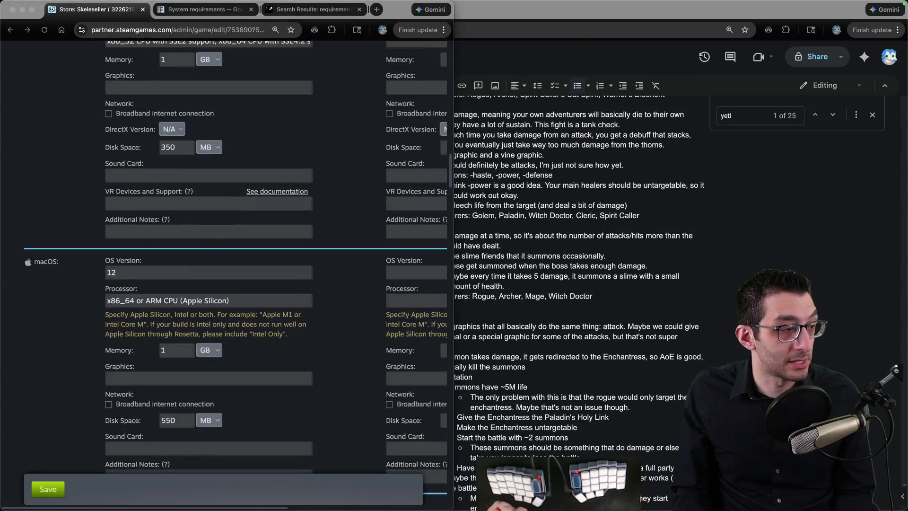
pyautogui.press('super+grave')
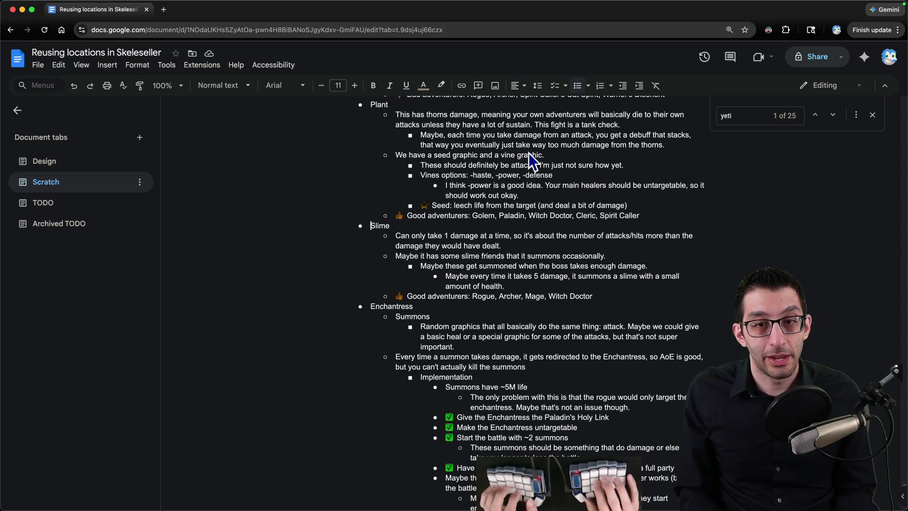
pyautogui.press('super+shift+n')
pyautogui.write('steam')
pyautogui.press('super+w')
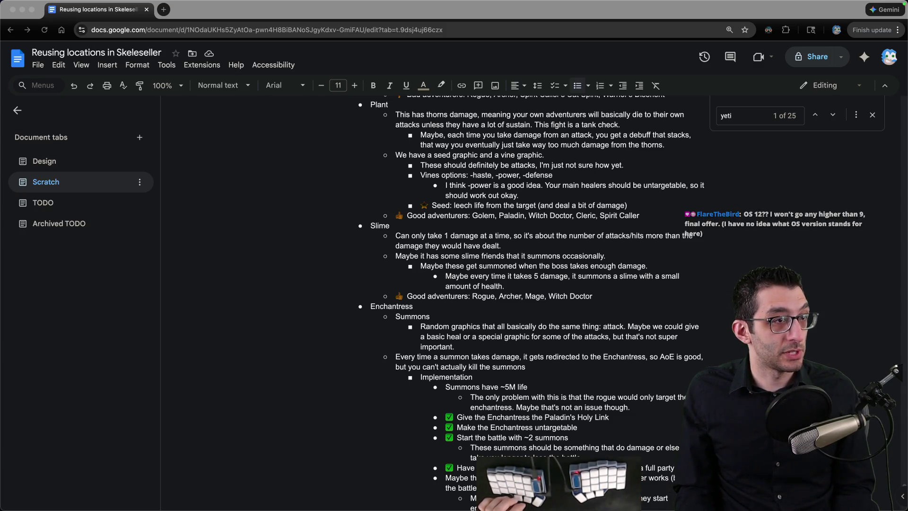
pyautogui.press('super+shift+n')
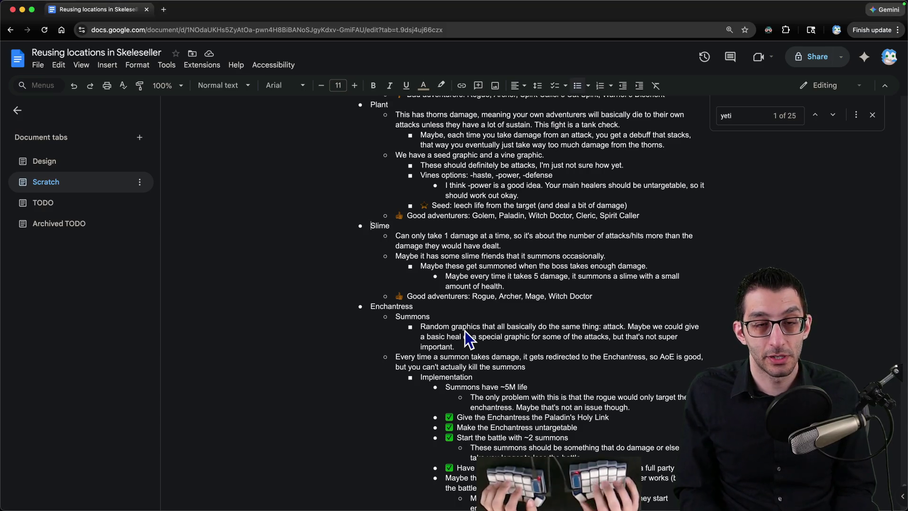
pyautogui.write('steam')
pyautogui.press('Return')
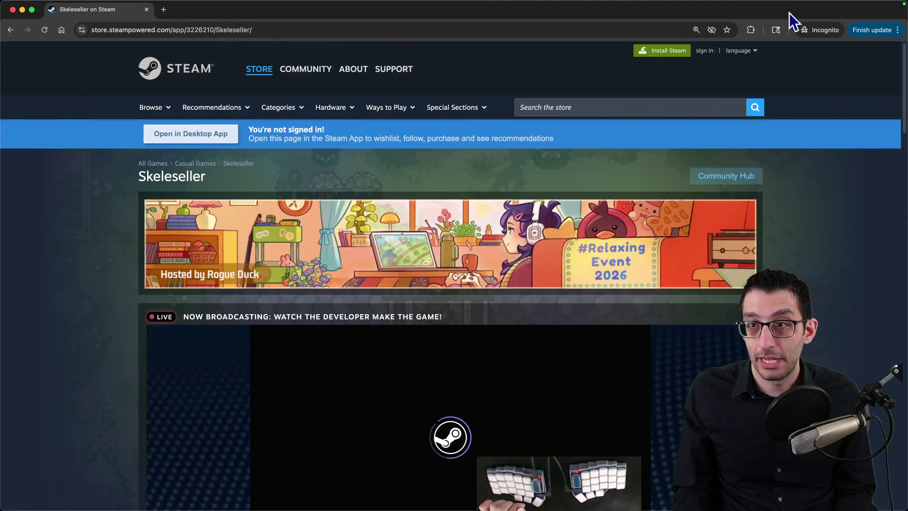
# Switch the Skeleseller store page's language to Français
pyautogui.click(738, 50)
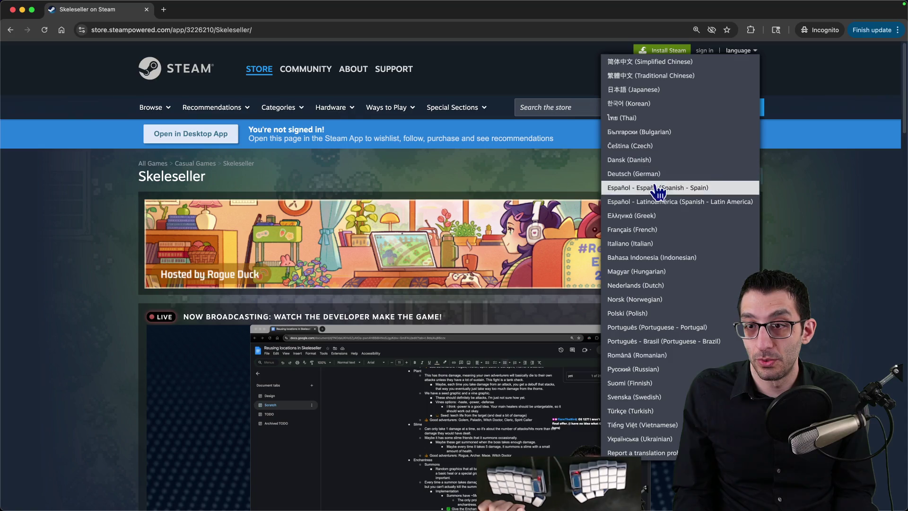
pyautogui.click(651, 232)
pyautogui.scroll(-20, 400, 184)
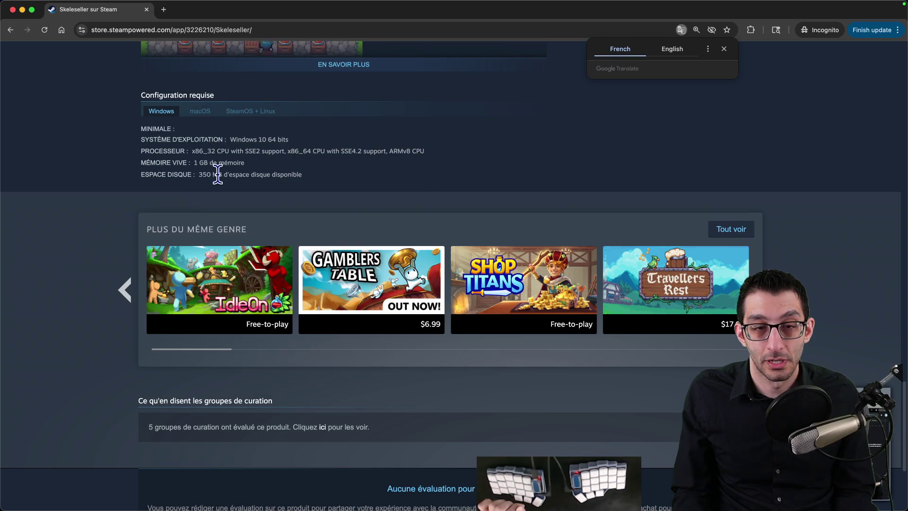
# Select the French processor requirement text under Configuration requise to check its wording
pyautogui.moveTo(192, 151); pyautogui.dragTo(429, 151)
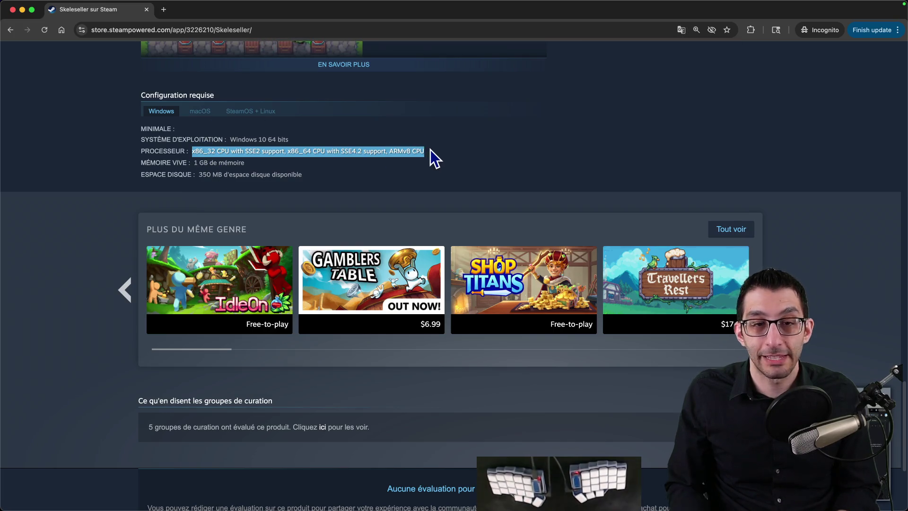
pyautogui.moveTo(192, 151); pyautogui.dragTo(424, 150)
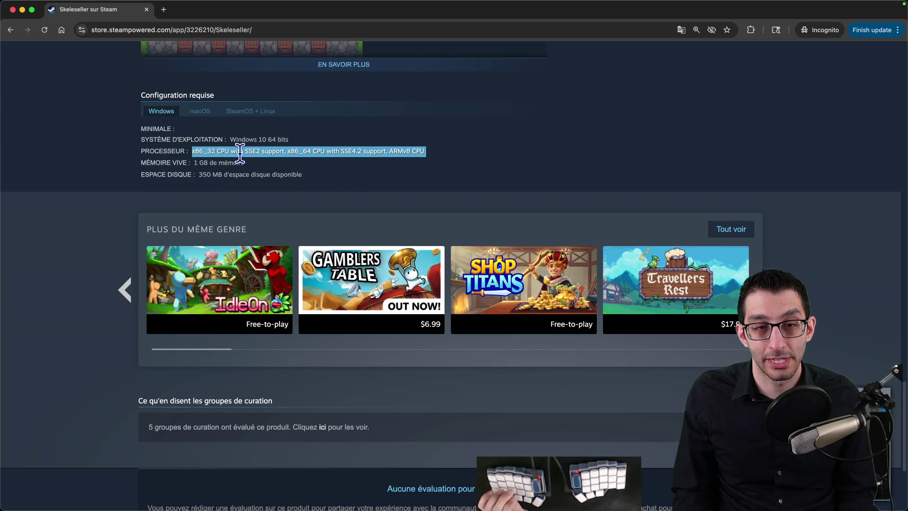
pyautogui.moveTo(192, 151); pyautogui.dragTo(417, 147)
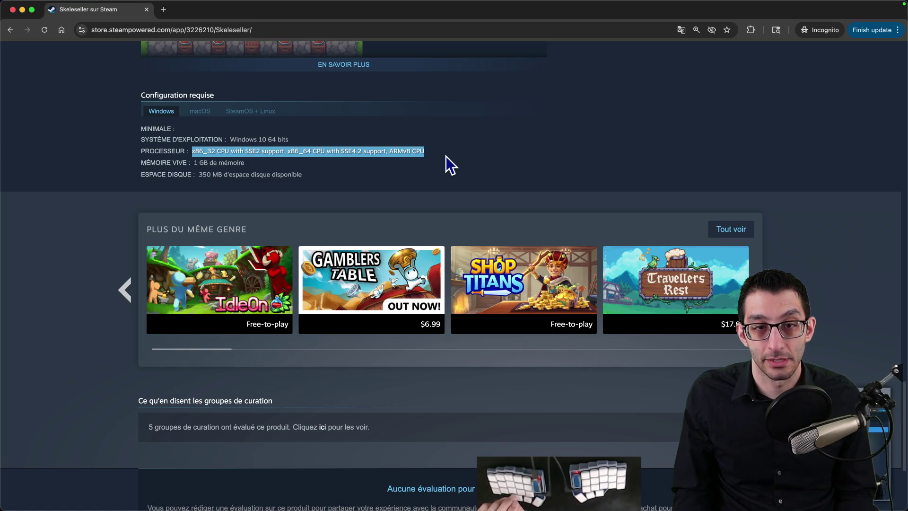
pyautogui.click(428, 148)
pyautogui.press('super+Tab')
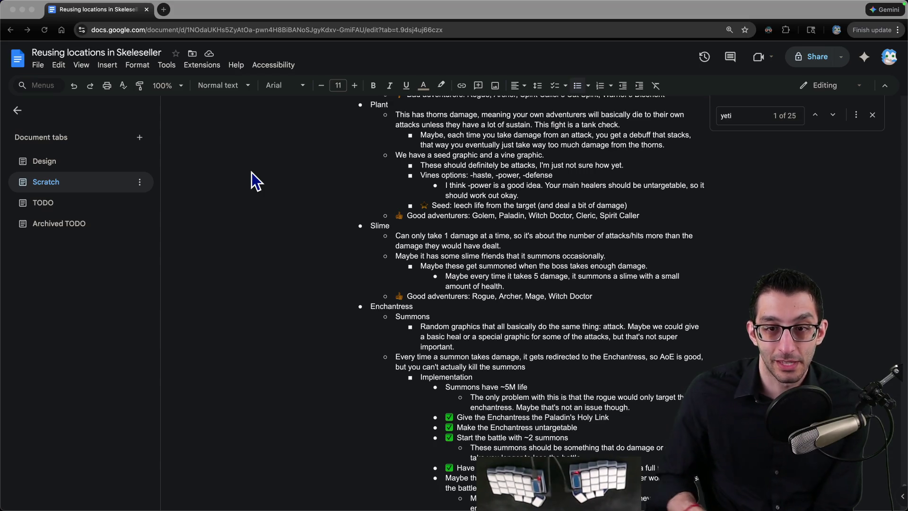
# Delete the finished Valve review notes under Monday in the TODO document
pyautogui.scroll(15, 251, 172)
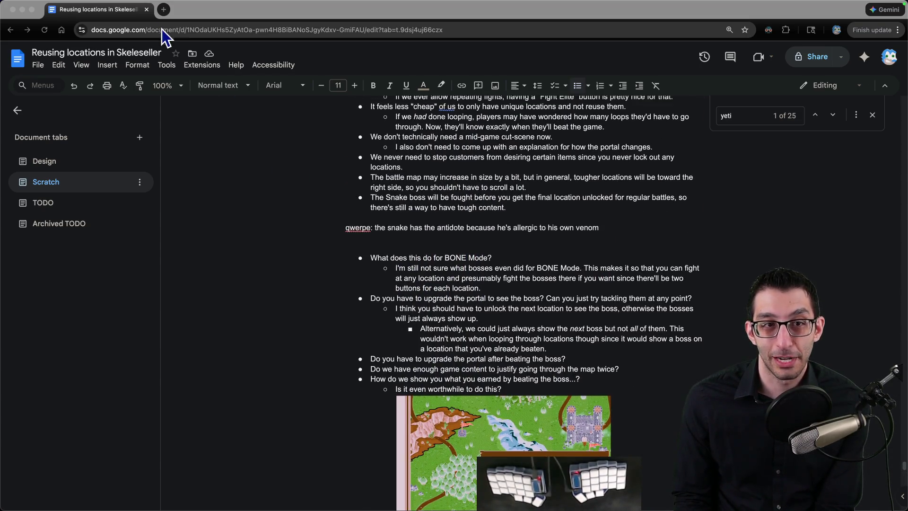
pyautogui.press('super+grave')
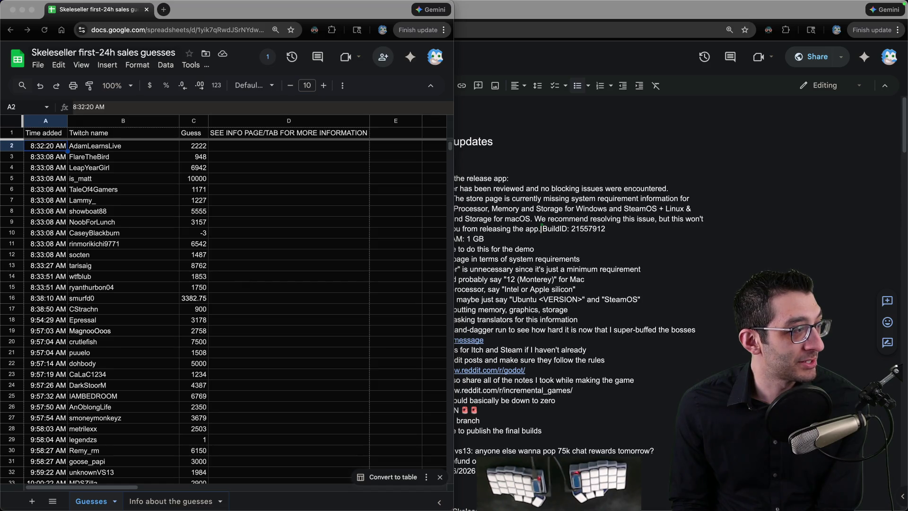
pyautogui.click(617, 203)
pyautogui.moveTo(480, 248); pyautogui.dragTo(481, 180)
pyautogui.press('BackSpace')
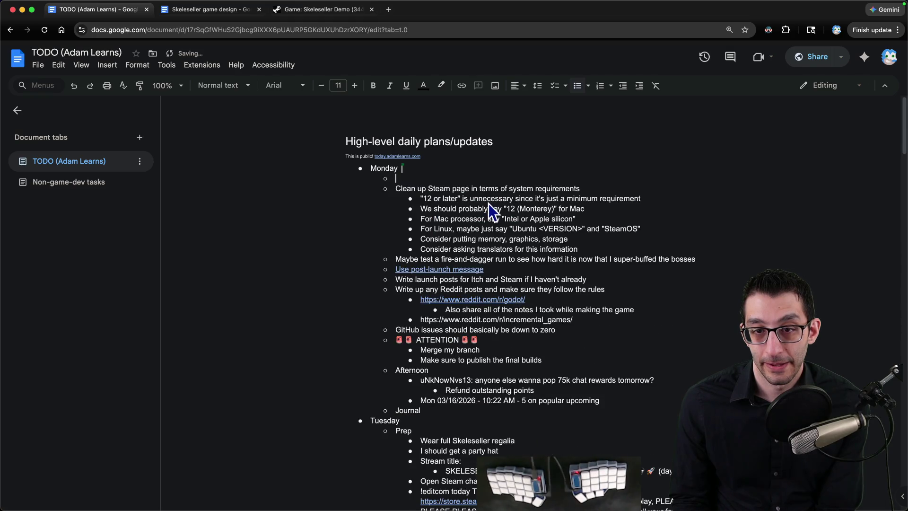
pyautogui.press('Delete')
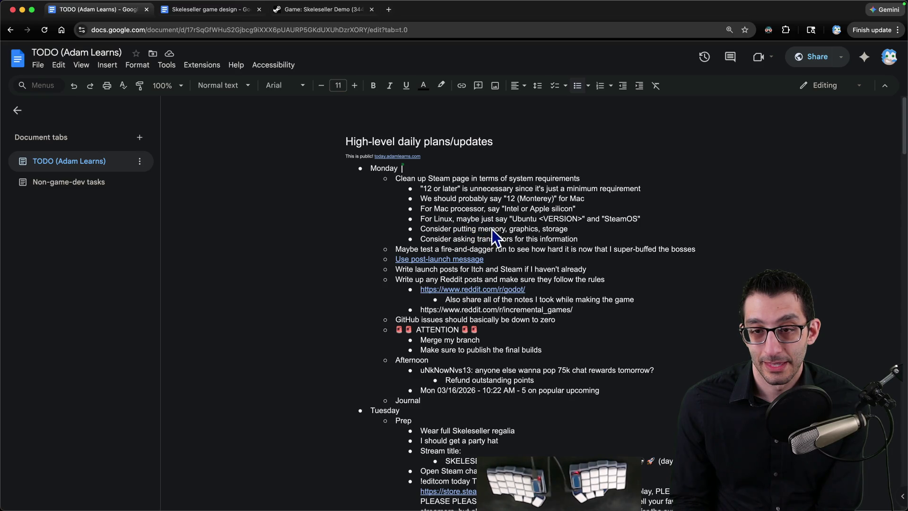
# Delete the Steam system-requirements task and its sub-bullets, leaving the fire-and-dagger playtest line first
pyautogui.moveTo(585, 238)
pyautogui.mouseDown()
pyautogui.moveTo(414, 205)
pyautogui.moveTo(369, 182)
pyautogui.mouseUp()
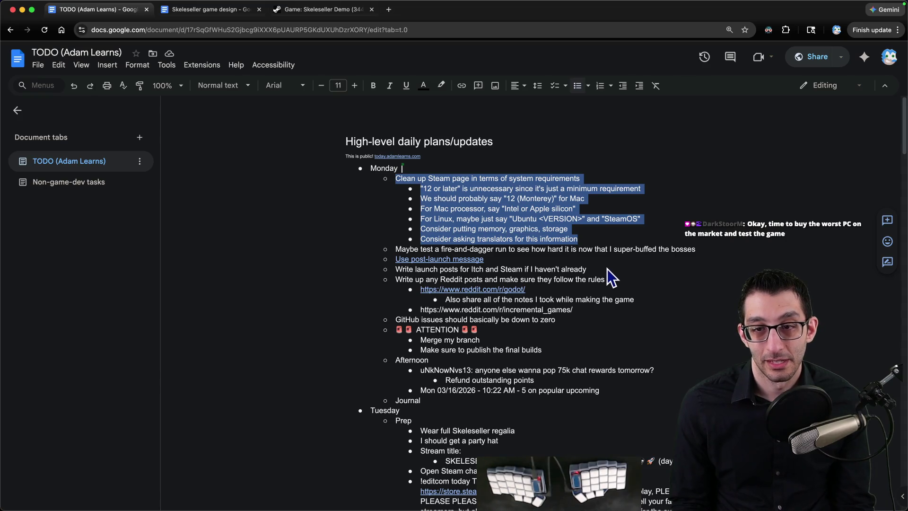
pyautogui.press('BackSpace')
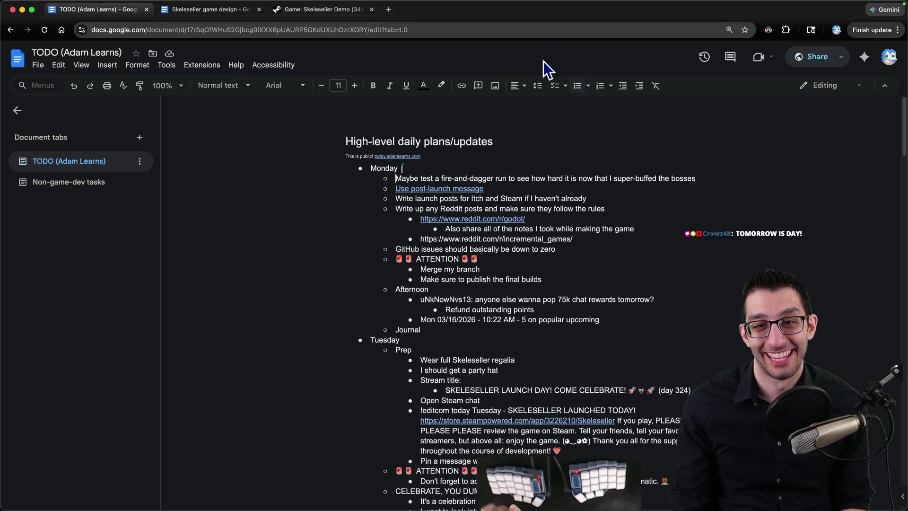
pyautogui.tripleClick(493, 178)
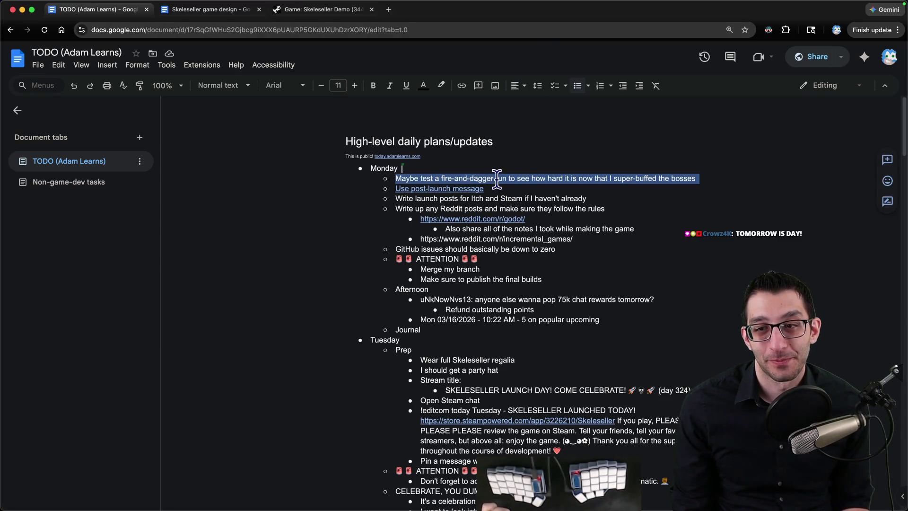
pyautogui.press('super+Tab')
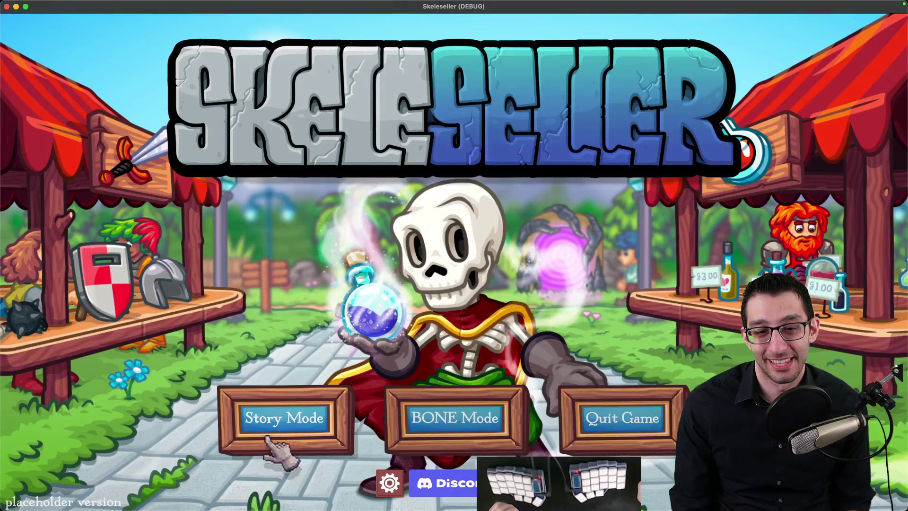
# Continue the saved Story Mode game and grant 20,000 debug gold
pyautogui.click(293, 426)
pyautogui.click(407, 282)
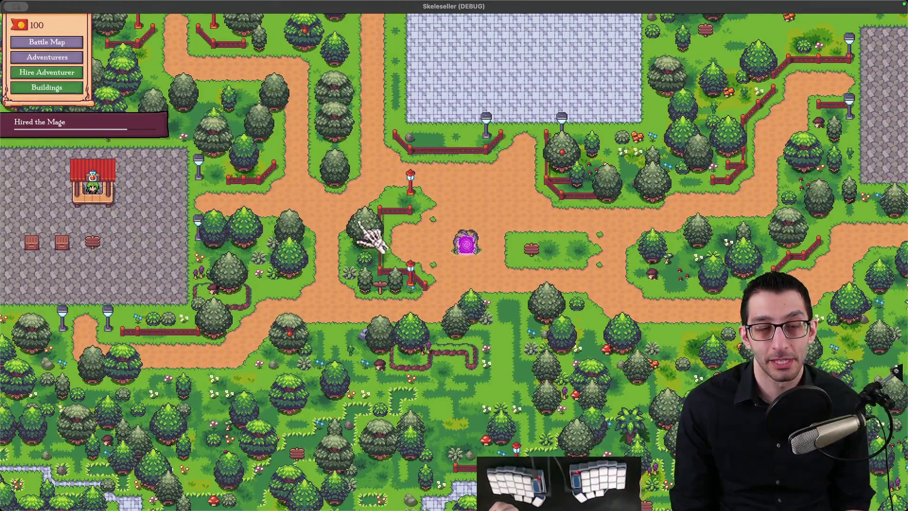
pyautogui.click(41, 29)
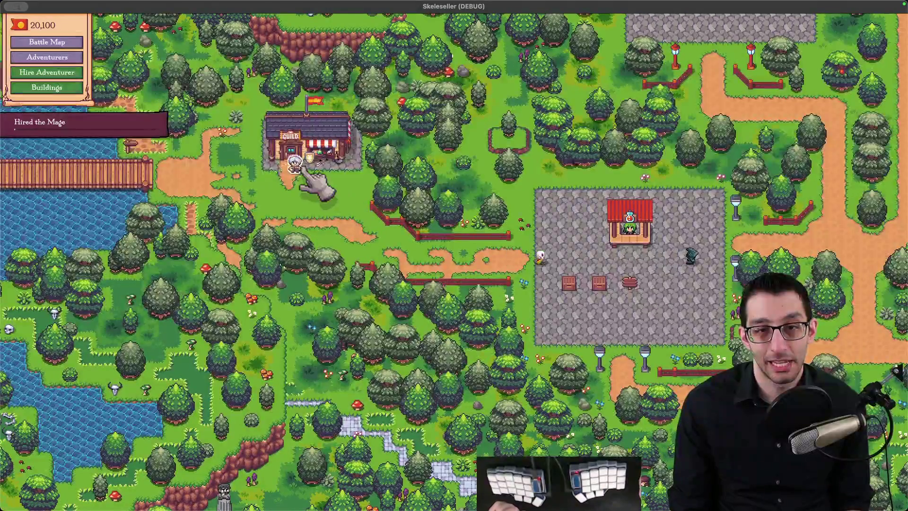
# Hire the Rogue for 30 gold and buy the Auto-battling and Working Adventurers town perks
pyautogui.click(316, 165)
pyautogui.click(321, 258)
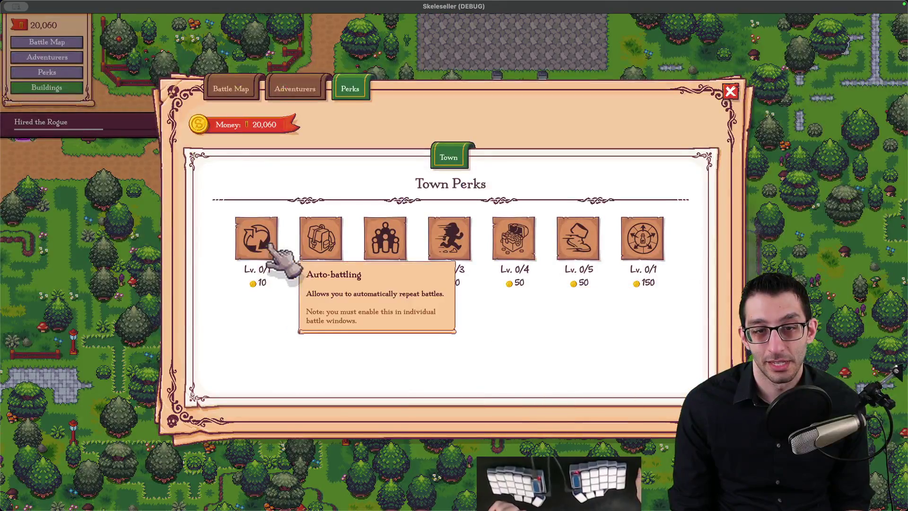
pyautogui.click(272, 246)
pyautogui.click(329, 246)
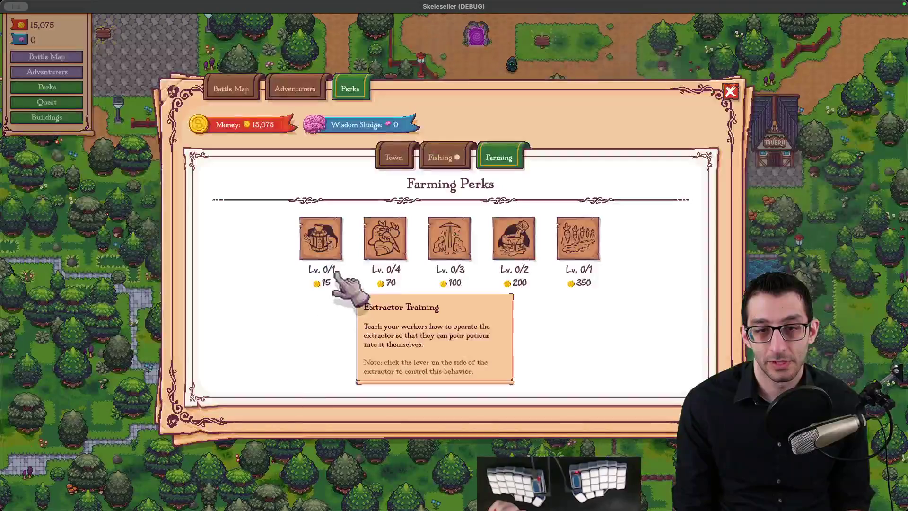
# Buy the Extractor Training, Crop Variety, Fill Water and remaining Fishing perks
pyautogui.click(335, 270)
pyautogui.click(396, 251)
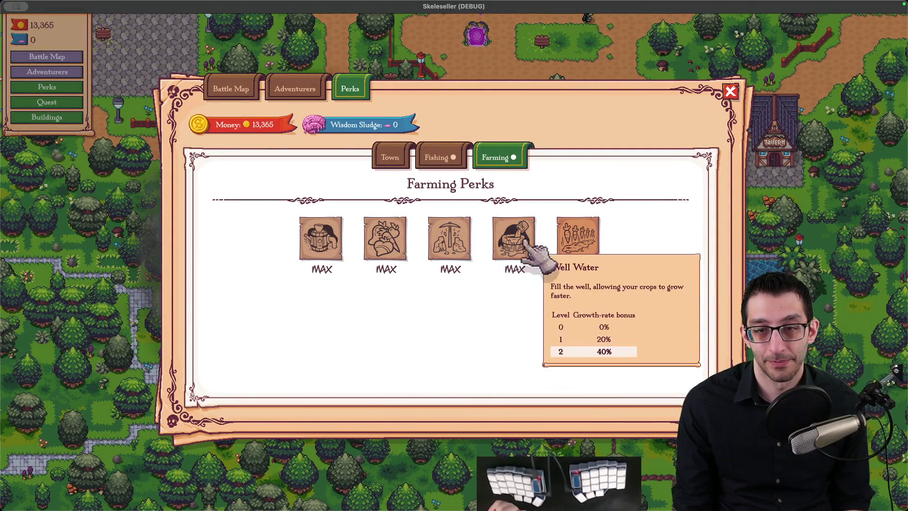
pyautogui.click(511, 242)
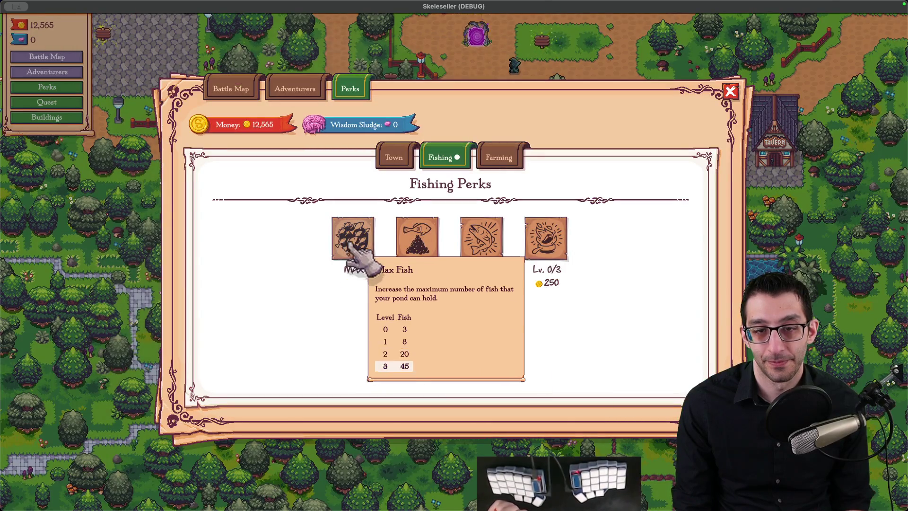
pyautogui.click(549, 248)
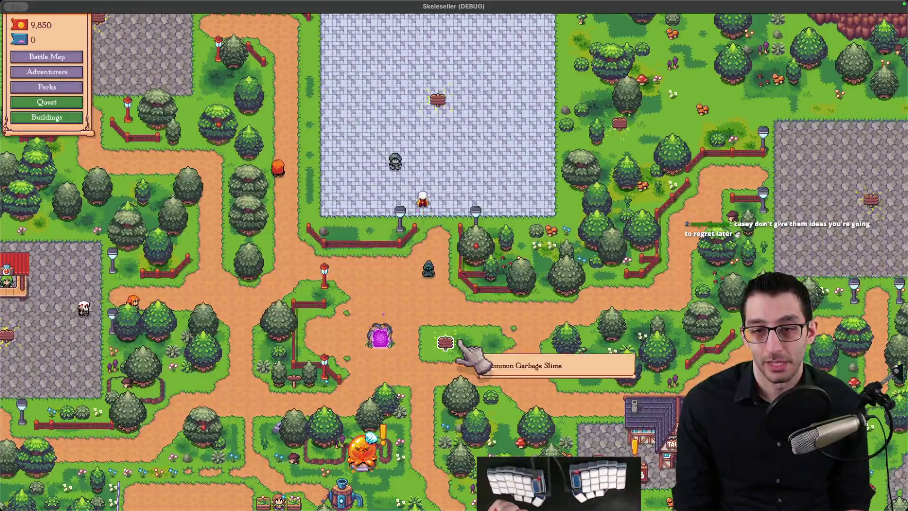
# Summon the Garbage Slime and max out its Increased Appetite and remaining perks
pyautogui.click(460, 345)
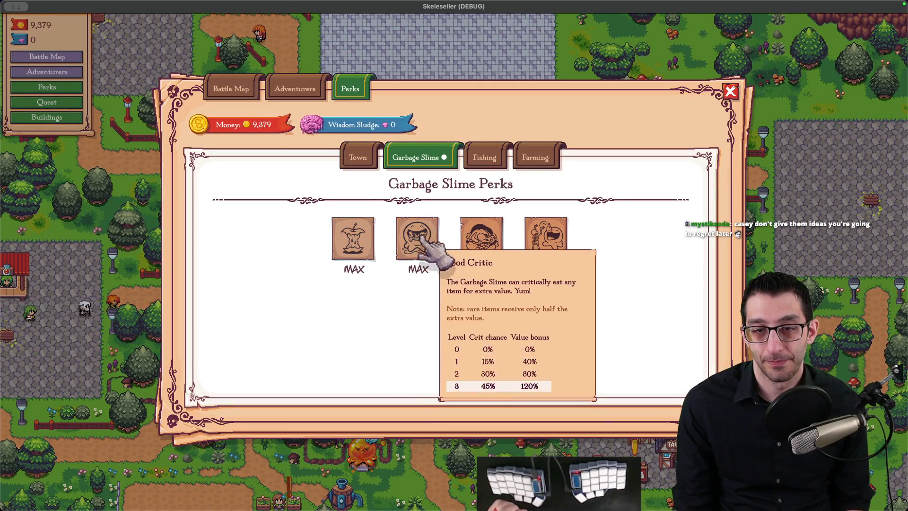
pyautogui.click(480, 238)
pyautogui.click(545, 239)
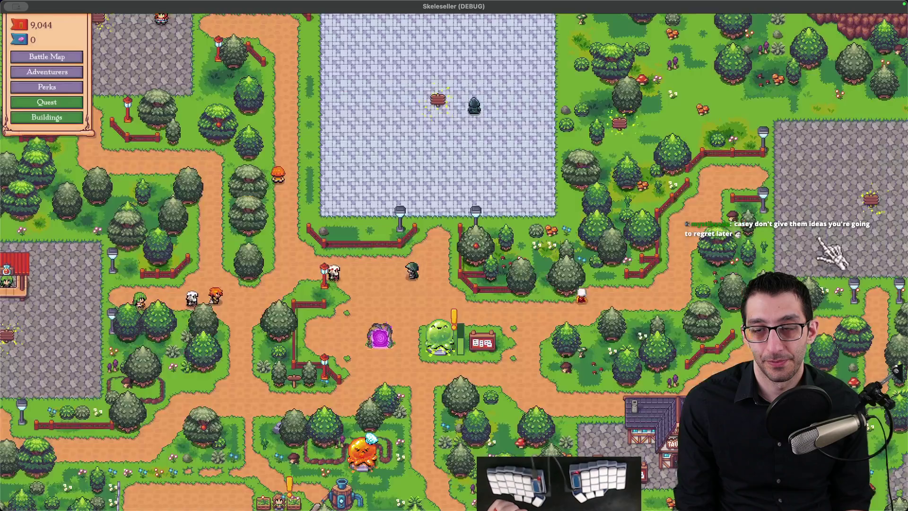
# Build the Enchanter and max its perks, including More Mana, Entropic Magic and Shopping Spree Potency
pyautogui.click(625, 130)
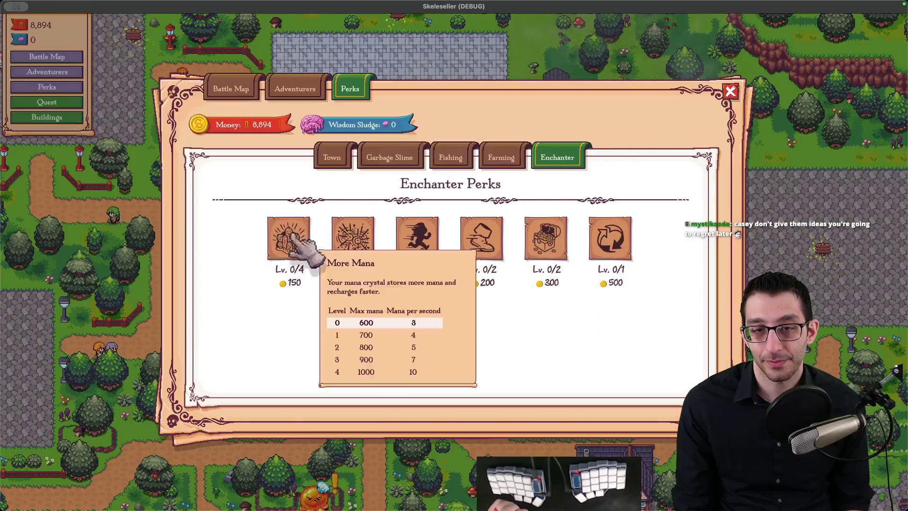
pyautogui.click(290, 237)
pyautogui.click(289, 237)
pyautogui.click(289, 237)
pyautogui.click(290, 237)
pyautogui.click(354, 239)
pyautogui.click(353, 239)
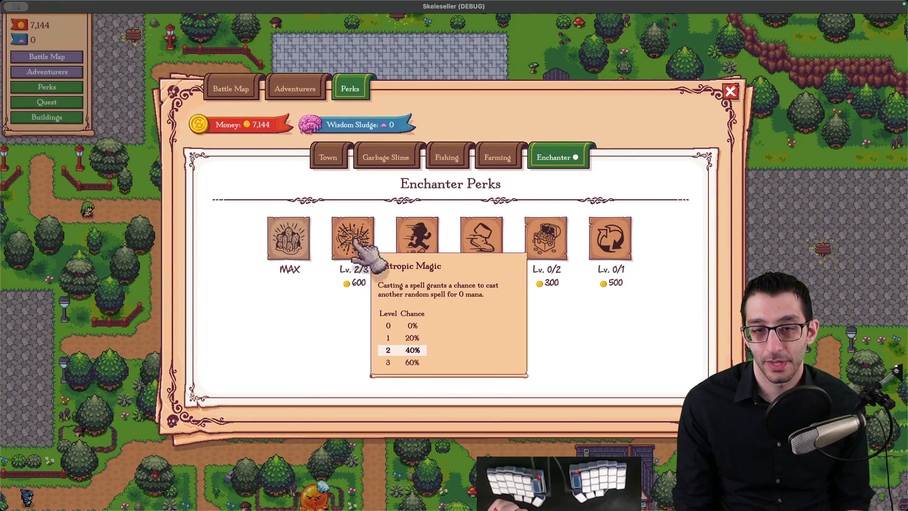
pyautogui.click(419, 242)
pyautogui.click(483, 244)
pyautogui.click(548, 243)
pyautogui.click(611, 242)
pyautogui.press('Escape')
# Build a Warehouse on the empty lot
pyautogui.click(436, 260)
pyautogui.click(274, 229)
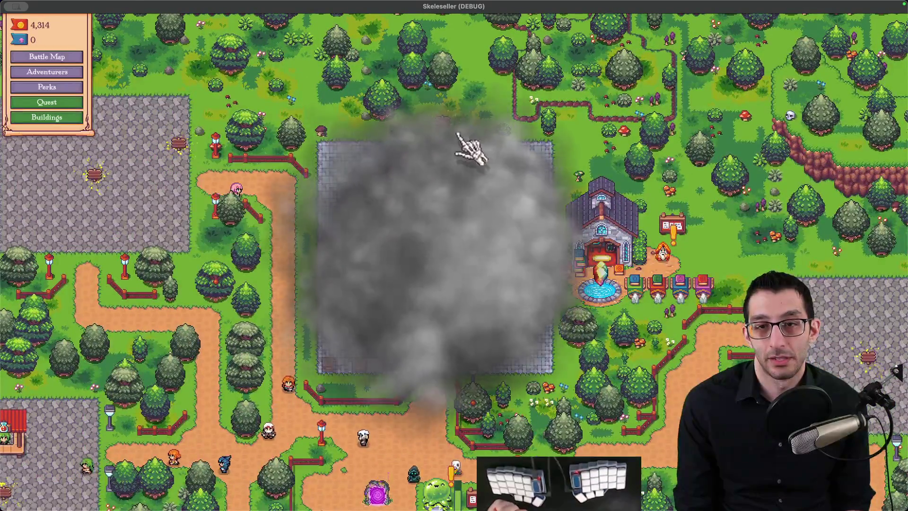
pyautogui.click(176, 146)
pyautogui.click(274, 209)
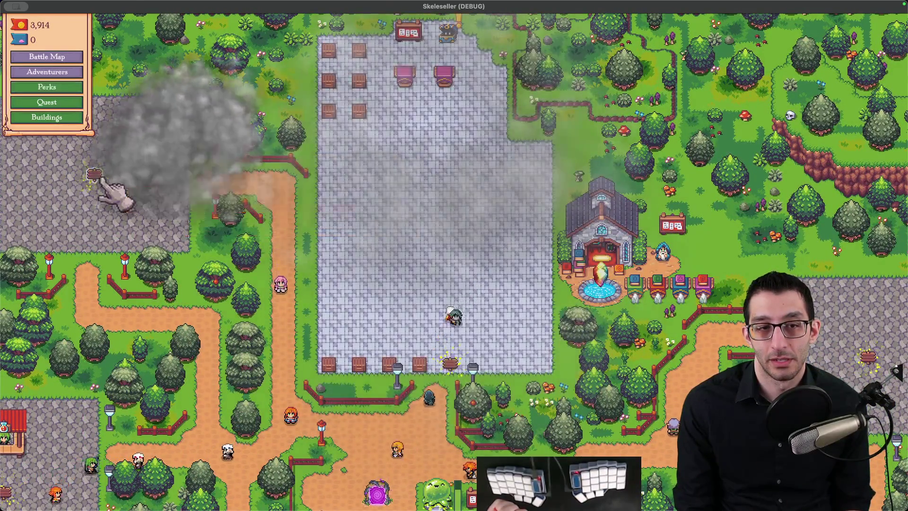
# Upgrade the first three Treasure perks and grant 20,000 more debug gold
pyautogui.press('p')
pyautogui.click(321, 239)
pyautogui.click(257, 239)
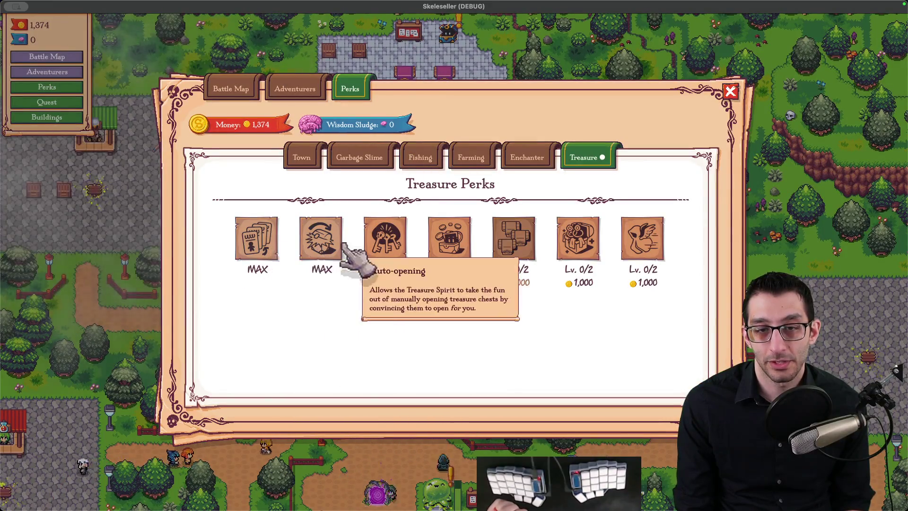
pyautogui.click(384, 241)
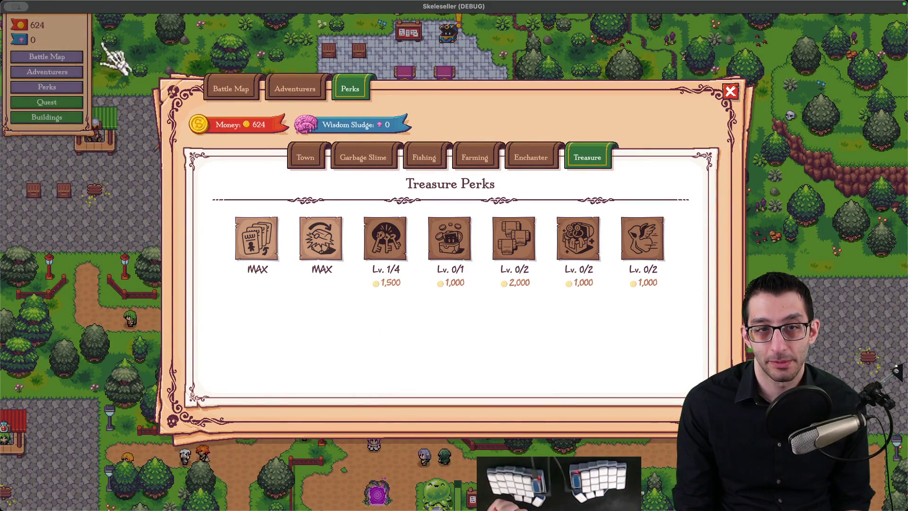
pyautogui.press('m')
# Max out Special Keys, Lots of Loot and the remaining Treasure perks, adding 10,000 debug gold
pyautogui.click(385, 239)
pyautogui.click(399, 240)
pyautogui.click(400, 241)
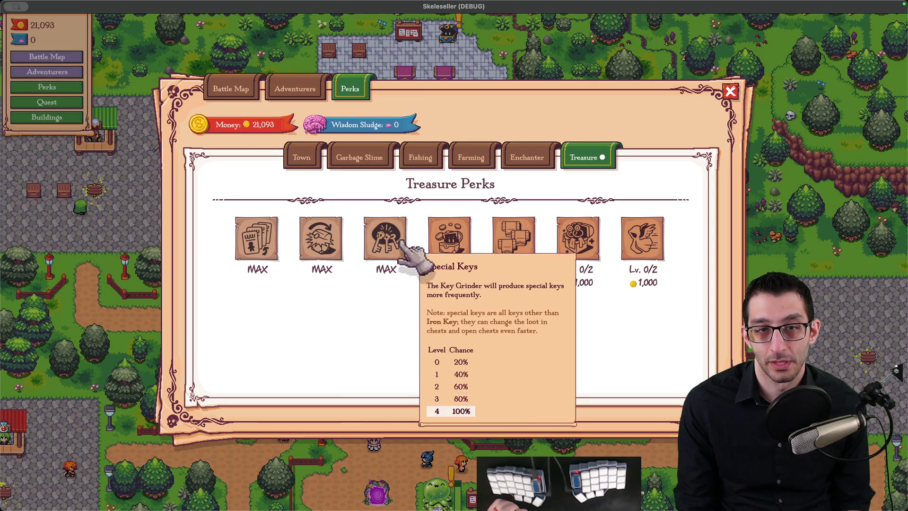
pyautogui.click(450, 241)
pyautogui.click(449, 241)
pyautogui.click(514, 243)
pyautogui.click(515, 243)
pyautogui.click(579, 246)
pyautogui.click(579, 246)
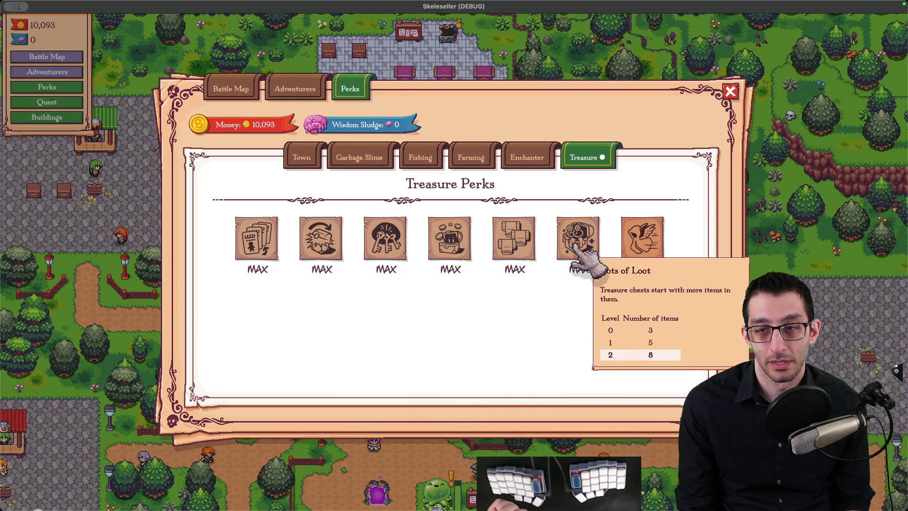
pyautogui.click(642, 246)
pyautogui.click(642, 246)
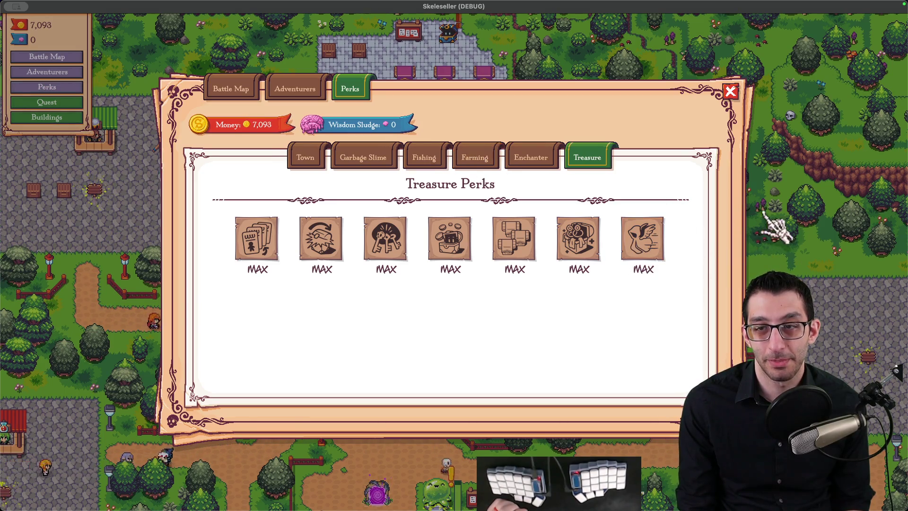
pyautogui.press('m')
pyautogui.press('Escape')
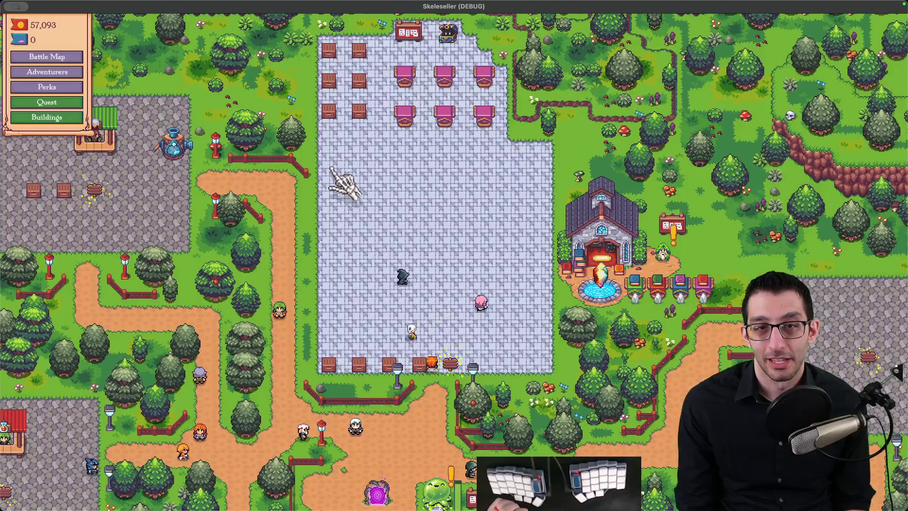
pyautogui.click(412, 78)
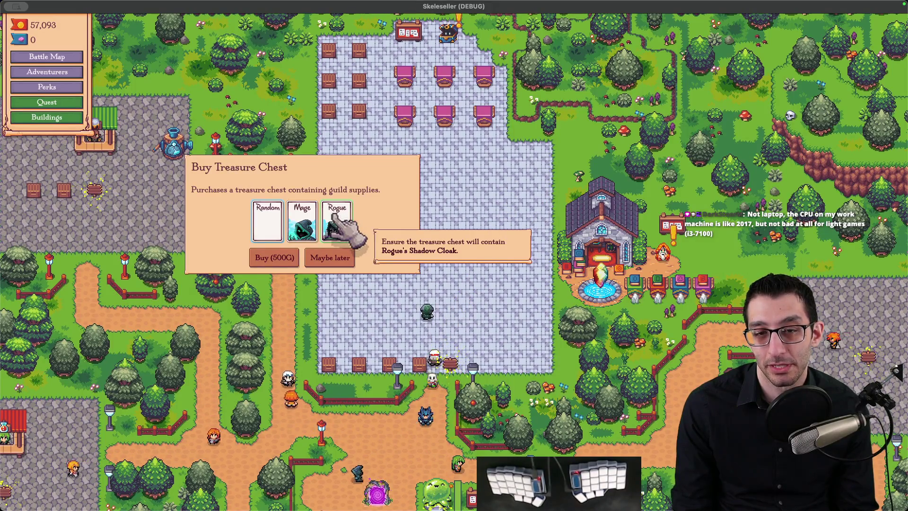
# Buy six 500G treasure chests to fill every plaza slot, then grant 10,000 Wisdom Sludge
pyautogui.click(299, 245)
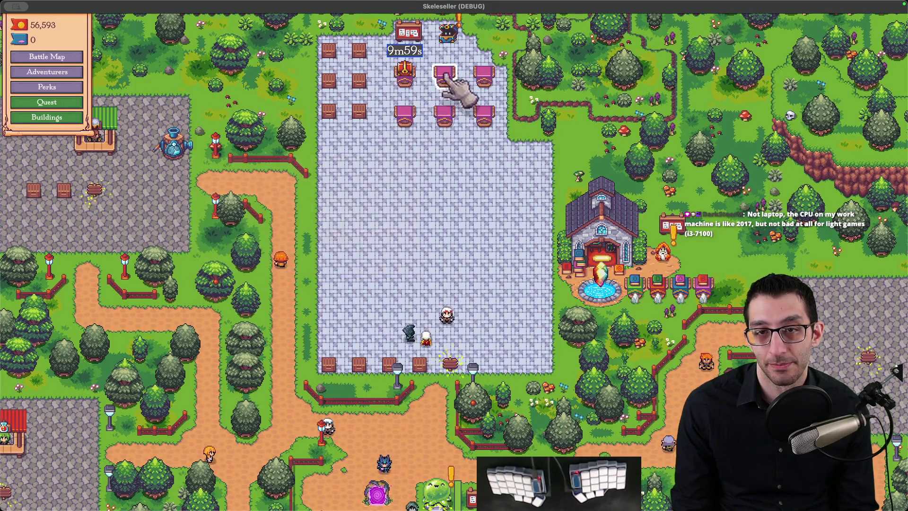
pyautogui.click(303, 241)
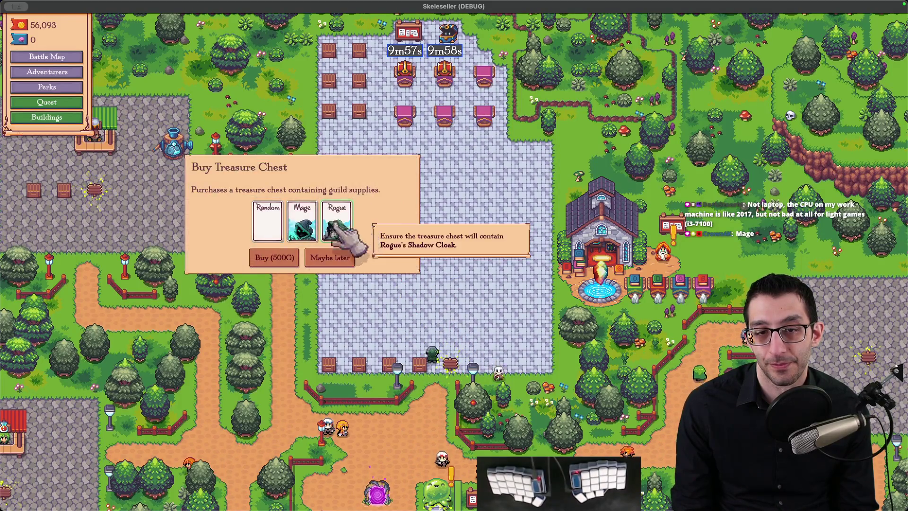
pyautogui.click(337, 223)
pyautogui.click(303, 236)
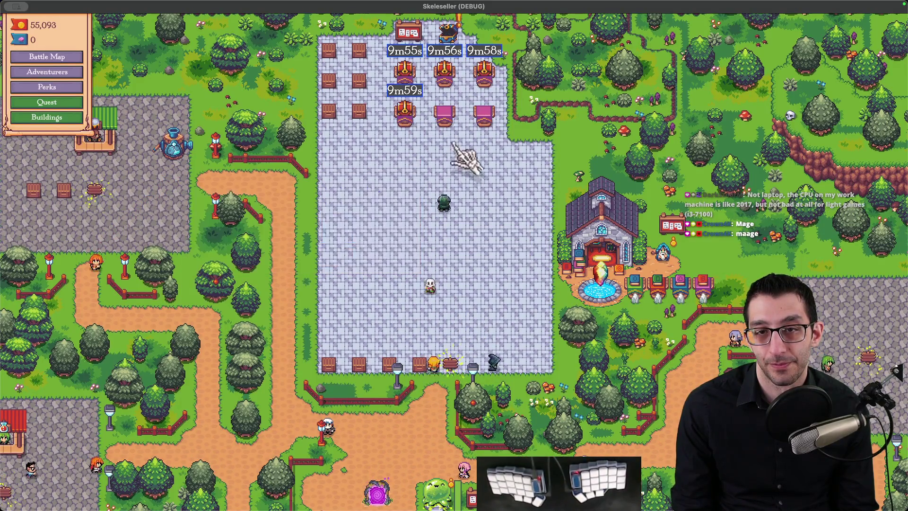
pyautogui.click(298, 257)
pyautogui.click(476, 128)
pyautogui.click(284, 258)
pyautogui.scroll(-3, 463, 212)
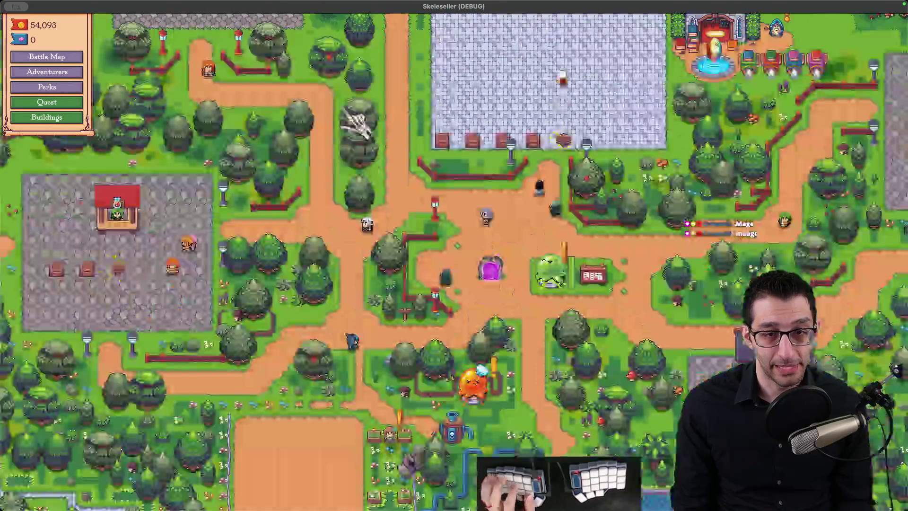
pyautogui.click(47, 71)
# Save the game, then level the Mage up to level 9 with Wisdom Sludge
pyautogui.press('Escape')
pyautogui.press('Escape')
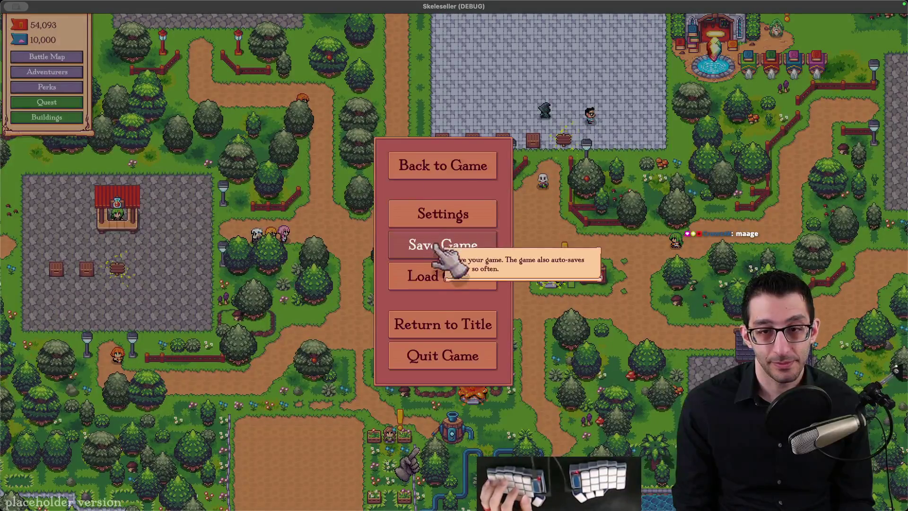
pyautogui.click(449, 241)
pyautogui.press('a')
pyautogui.click(314, 243)
pyautogui.click(316, 243)
pyautogui.click(319, 243)
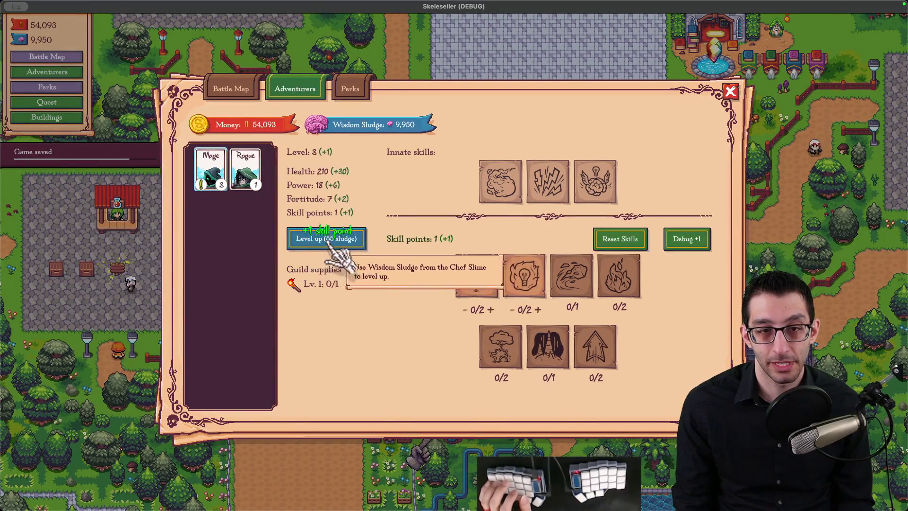
pyautogui.click(321, 243)
pyautogui.click(324, 244)
pyautogui.click(327, 244)
pyautogui.click(329, 244)
pyautogui.click(329, 245)
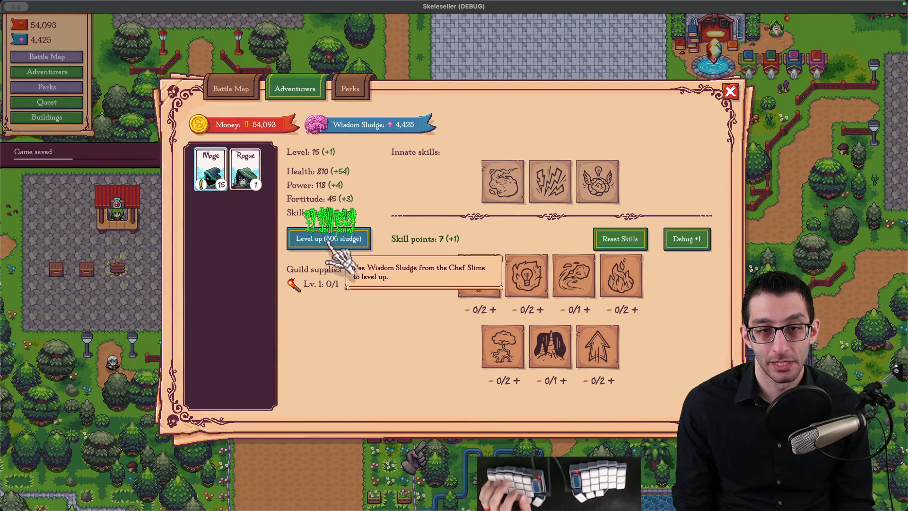
# Keep levelling the Mage up to the maximum level 20
pyautogui.click(329, 241)
pyautogui.click(328, 240)
pyautogui.click(327, 240)
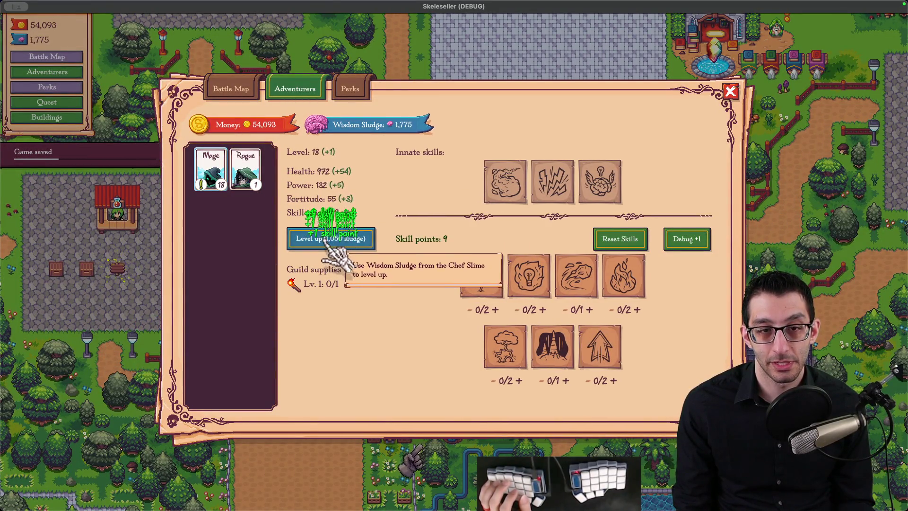
pyautogui.click(333, 124)
pyautogui.click(350, 239)
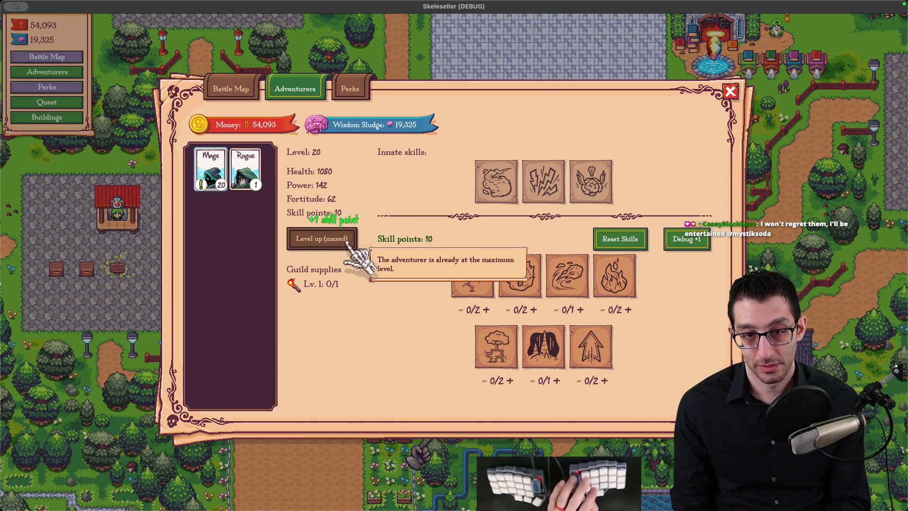
# Level the Rogue up to the maximum level 20
pyautogui.click(245, 170)
pyautogui.click(315, 241)
pyautogui.click(316, 240)
pyautogui.click(320, 240)
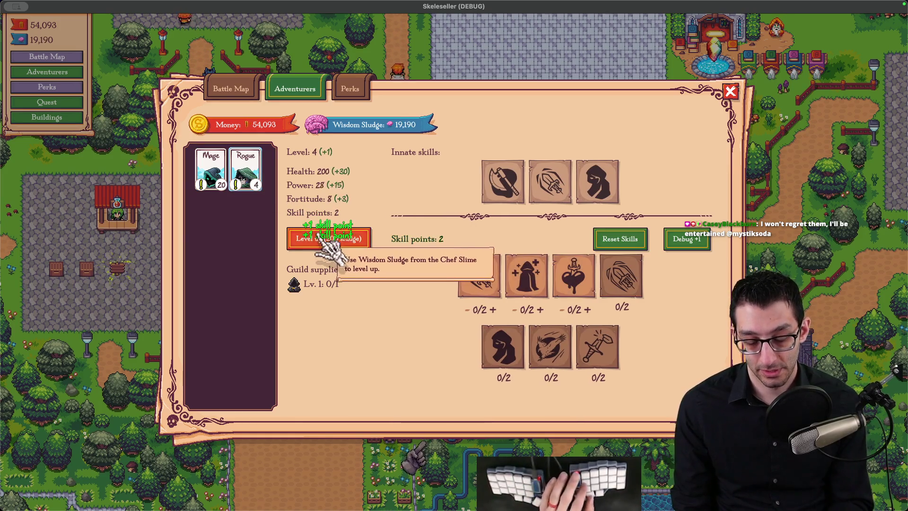
pyautogui.click(322, 240)
pyautogui.click(325, 241)
pyautogui.click(320, 240)
pyautogui.click(321, 240)
pyautogui.click(322, 241)
pyautogui.click(323, 241)
pyautogui.click(323, 241)
pyautogui.click(324, 241)
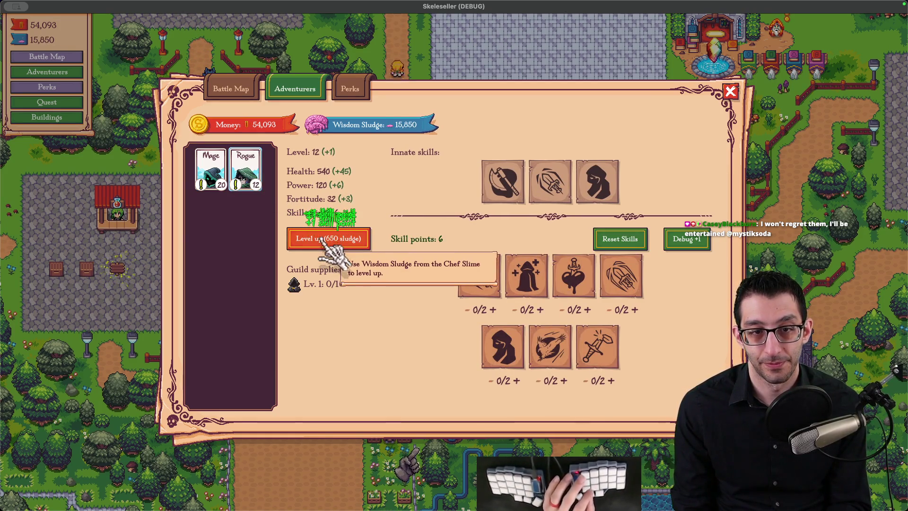
pyautogui.click(326, 240)
pyautogui.click(327, 240)
pyautogui.click(326, 240)
pyautogui.click(326, 240)
pyautogui.click(326, 240)
pyautogui.click(326, 240)
pyautogui.click(326, 240)
# Spend the Mage's skill points: Storm Intensity to 2/2, plus the lightbulb and arrow abilities
pyautogui.click(213, 173)
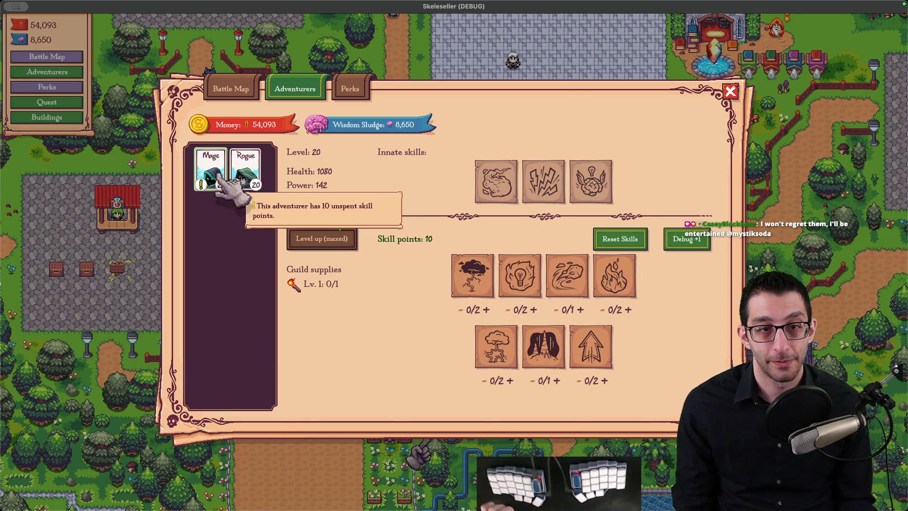
pyautogui.click(488, 278)
pyautogui.click(489, 279)
pyautogui.click(520, 282)
pyautogui.click(590, 347)
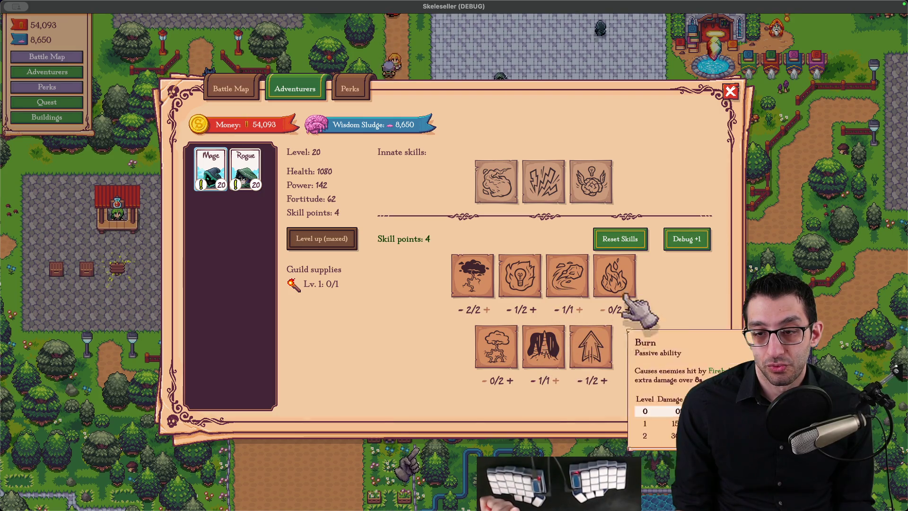
# Spend the Rogue's skill points on Quicker Strike 2/2 and two more abilities
pyautogui.click(246, 161)
pyautogui.click(473, 276)
pyautogui.click(520, 276)
pyautogui.click(567, 277)
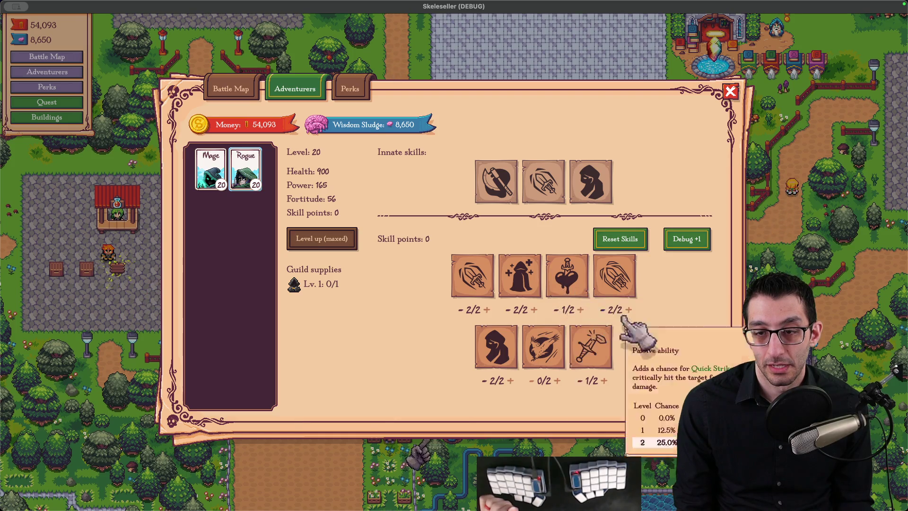
pyautogui.press('Escape')
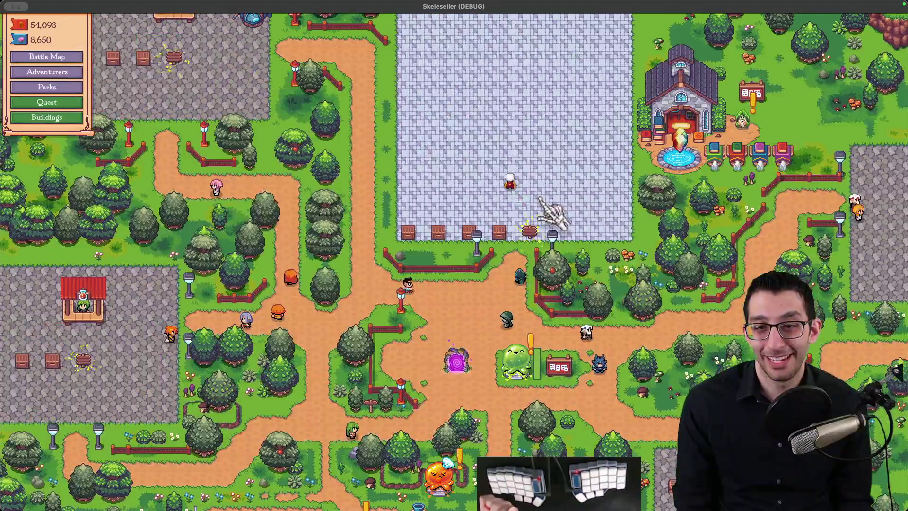
# Add the Mage and Rogue to the battle party and start battling
pyautogui.press('b')
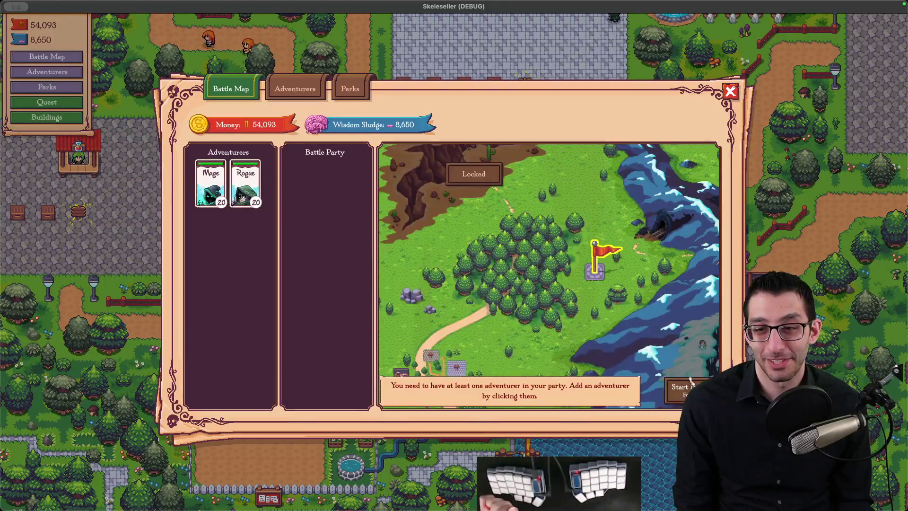
pyautogui.click(213, 189)
pyautogui.click(218, 194)
pyautogui.click(680, 388)
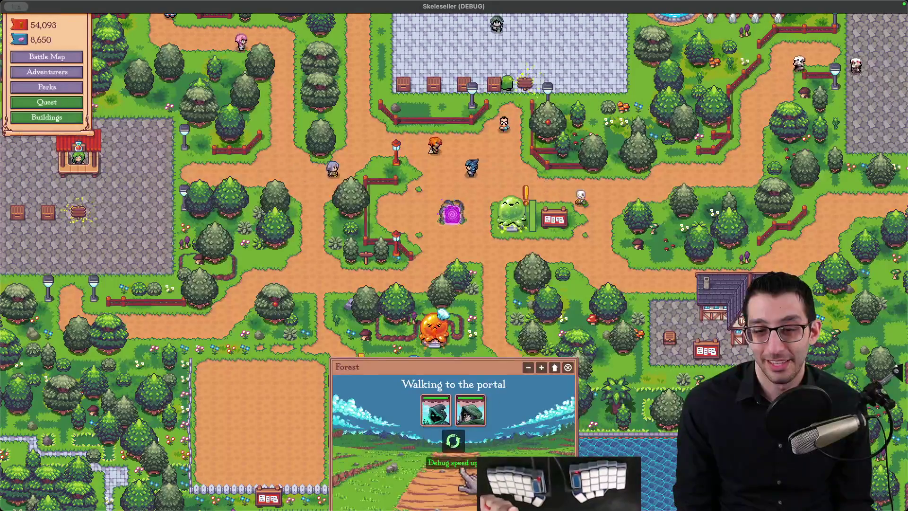
# Fight the Ogre elite at the Canyon in an enlarged battle view
pyautogui.press('b')
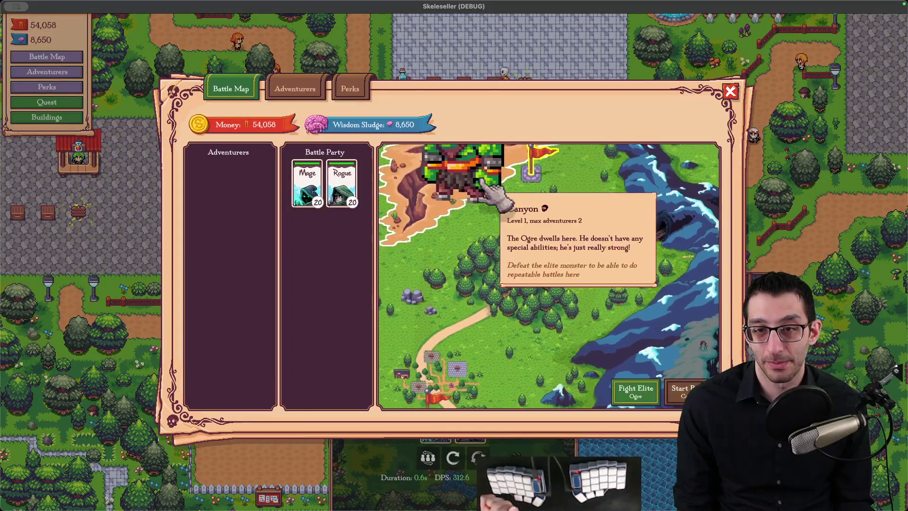
pyautogui.click(636, 392)
pyautogui.click(549, 368)
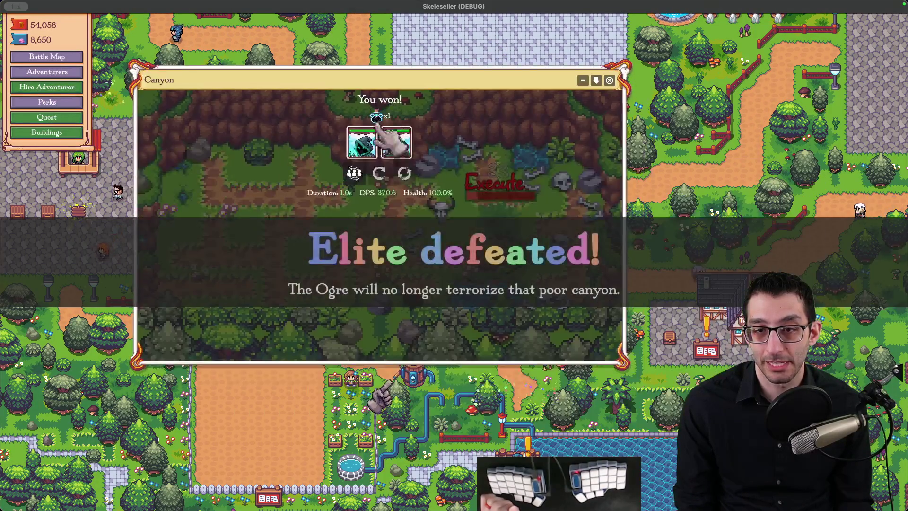
pyautogui.press('b')
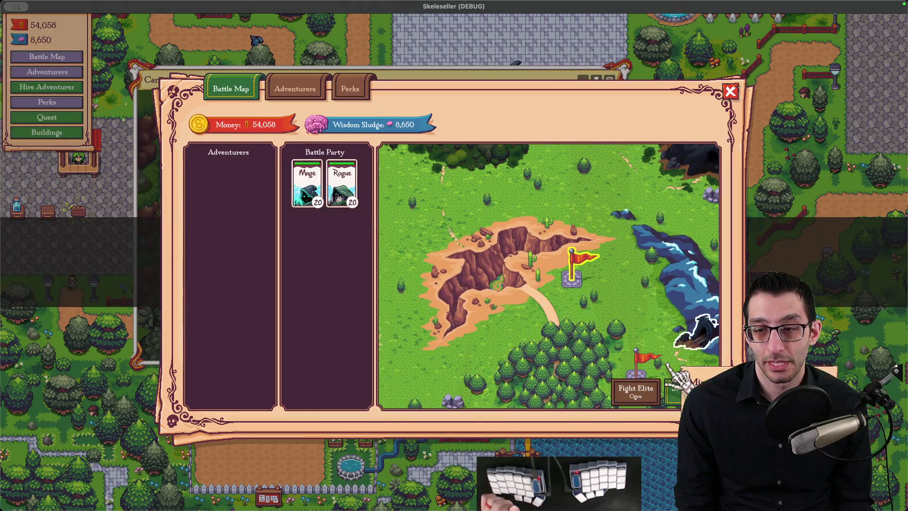
pyautogui.press('b')
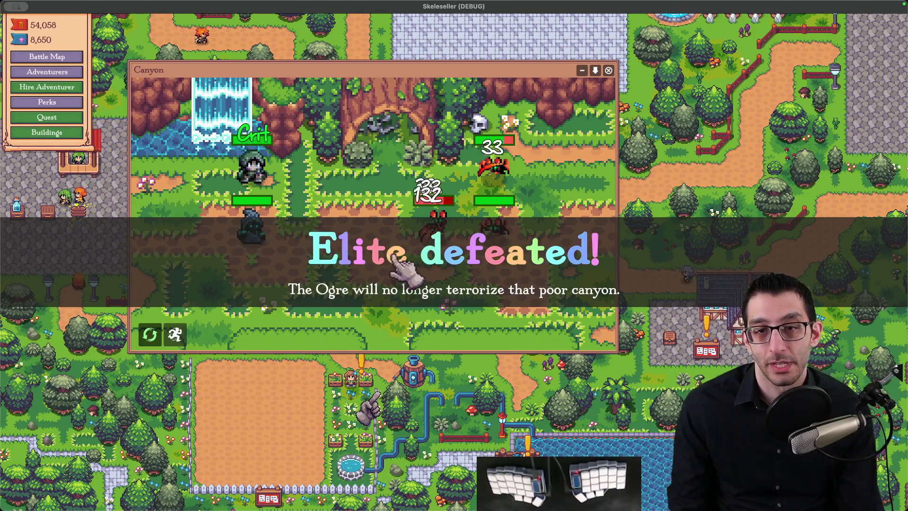
pyautogui.press('b')
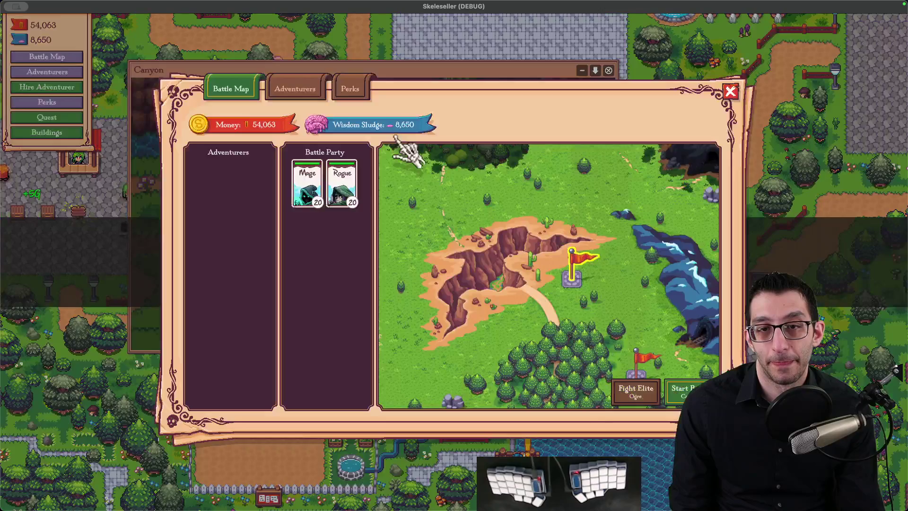
pyautogui.press('b')
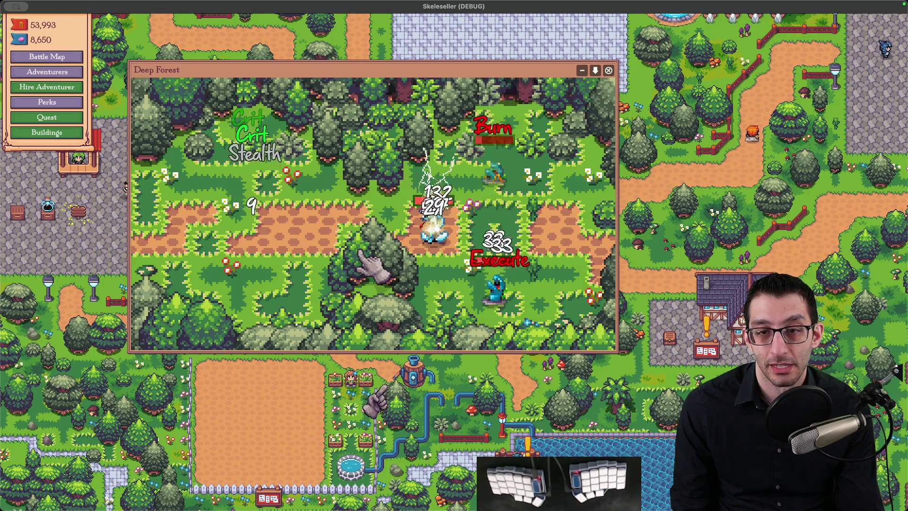
# Send the party against the Dragon elite at the Volcano and raise the game speed
pyautogui.press('b')
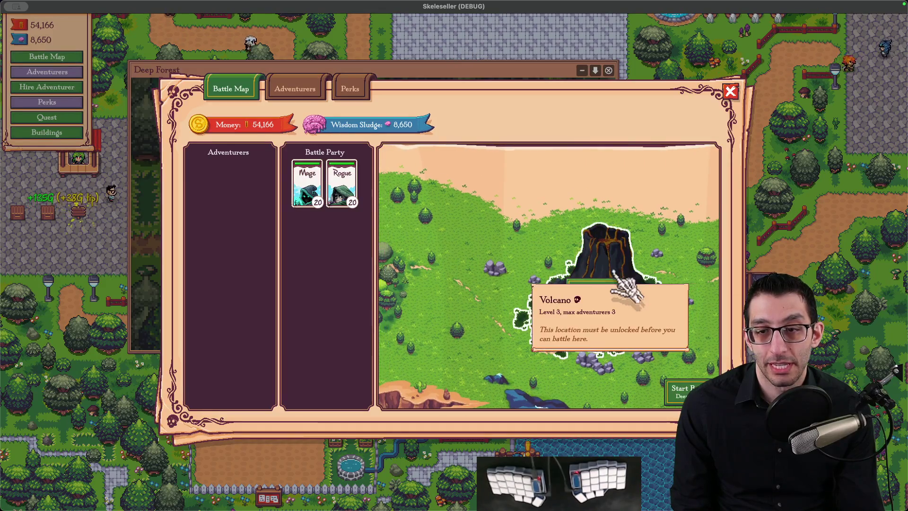
pyautogui.click(636, 392)
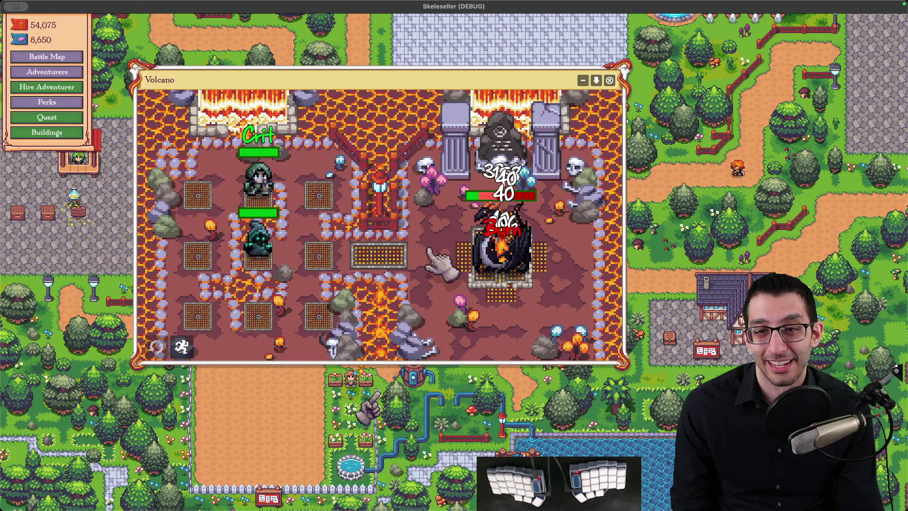
pyautogui.press('b')
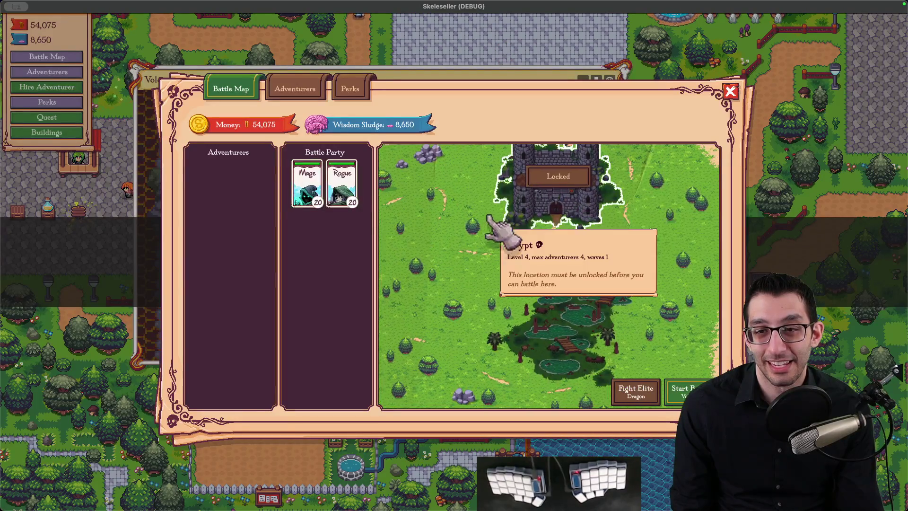
pyautogui.click(636, 390)
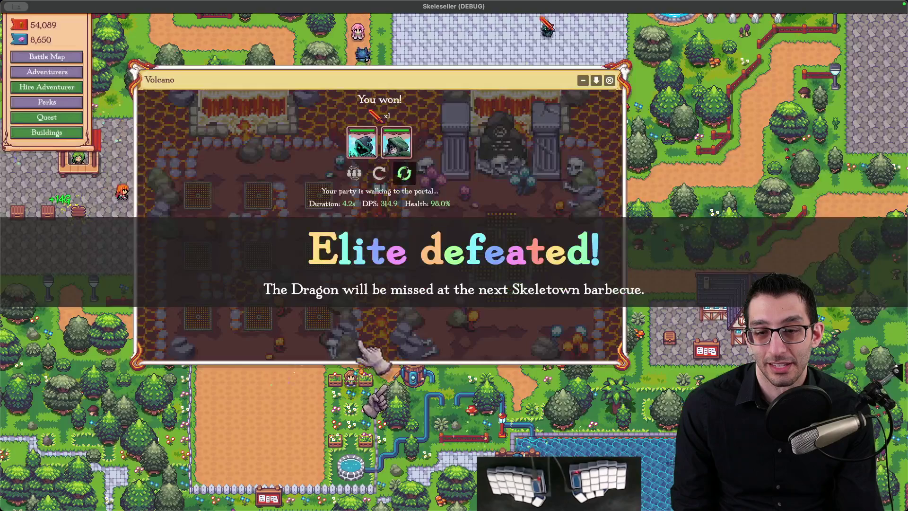
pyautogui.click(78, 148)
pyautogui.click(78, 148)
pyautogui.click(78, 147)
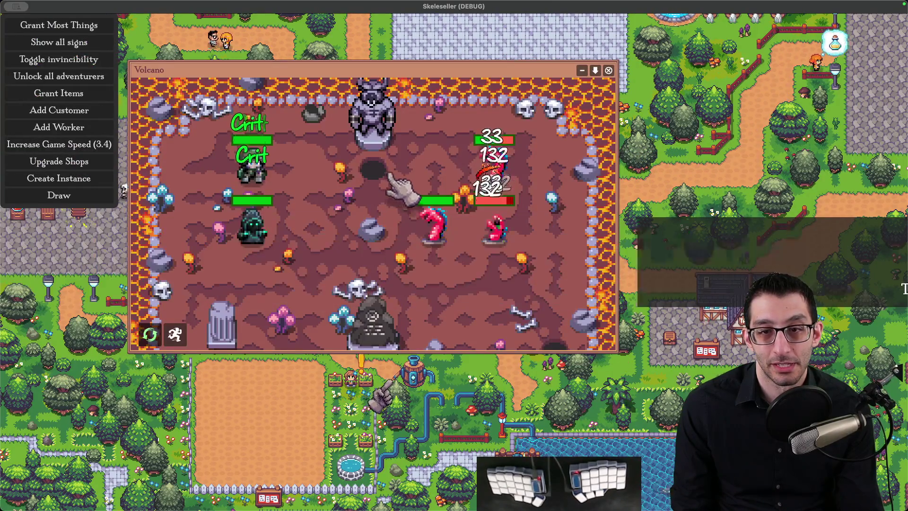
# Battle at the Crypt on repeat, then unlock the slime boss location
pyautogui.press('b')
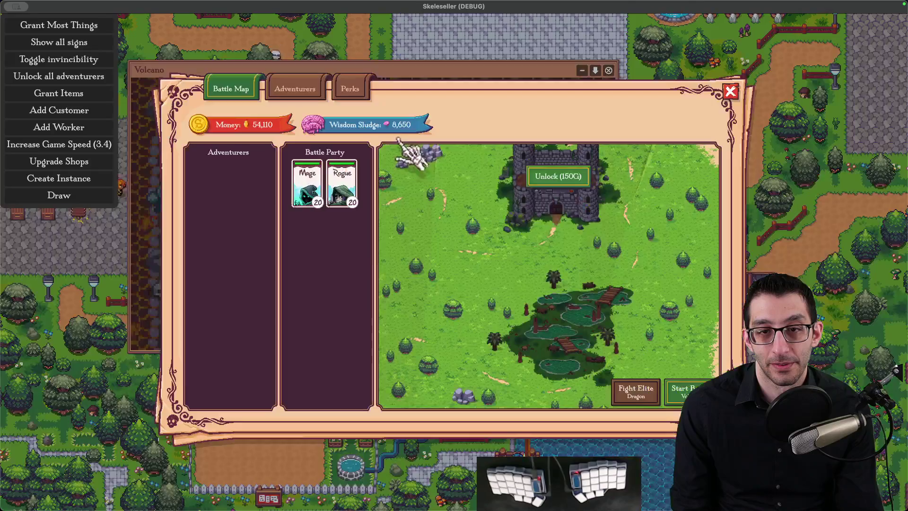
pyautogui.click(636, 394)
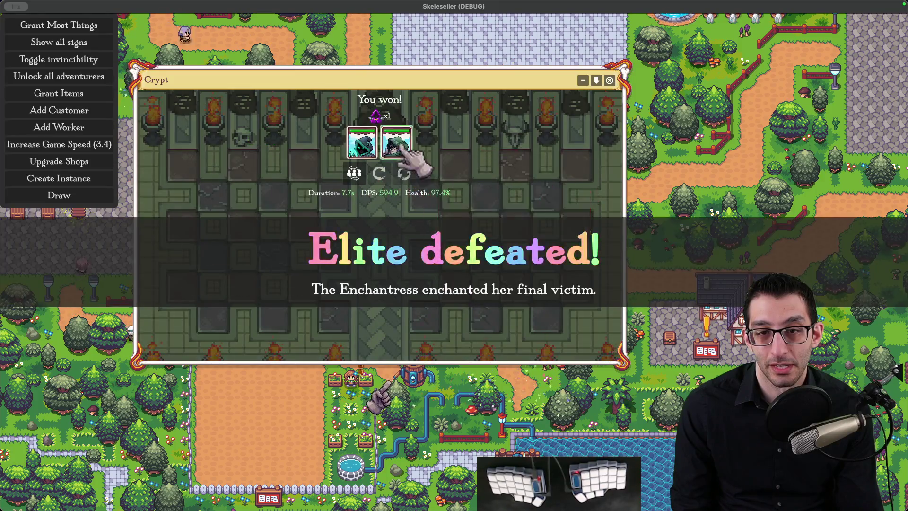
pyautogui.press('m')
pyautogui.click(636, 392)
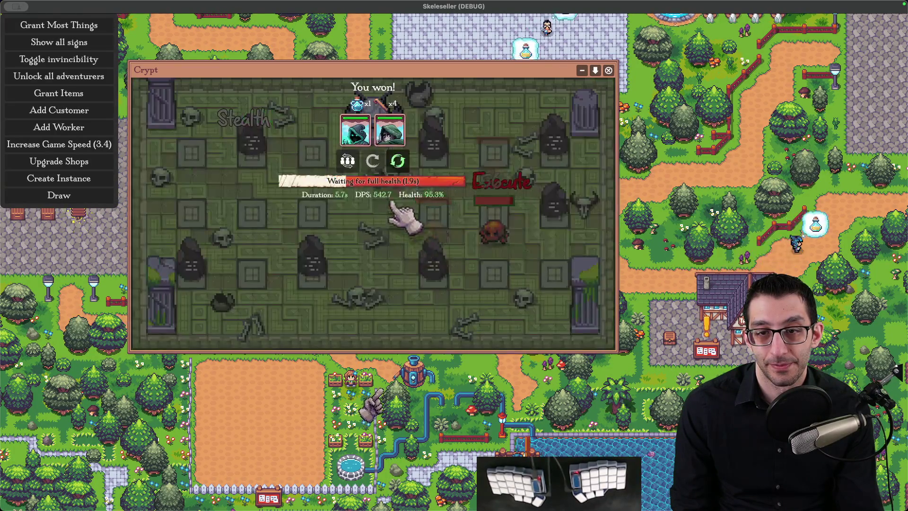
pyautogui.press('m')
pyautogui.click(643, 282)
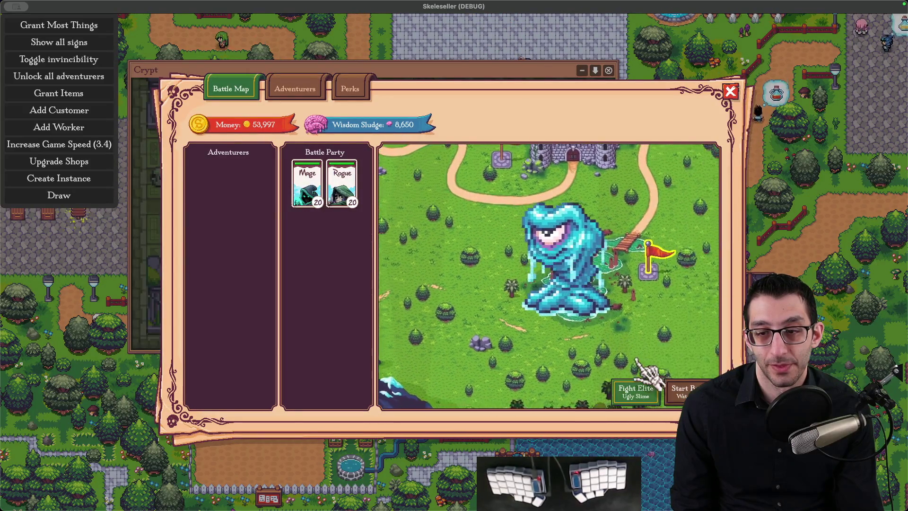
# Fight the Ugly Slime elite at the Waterways
pyautogui.click(643, 388)
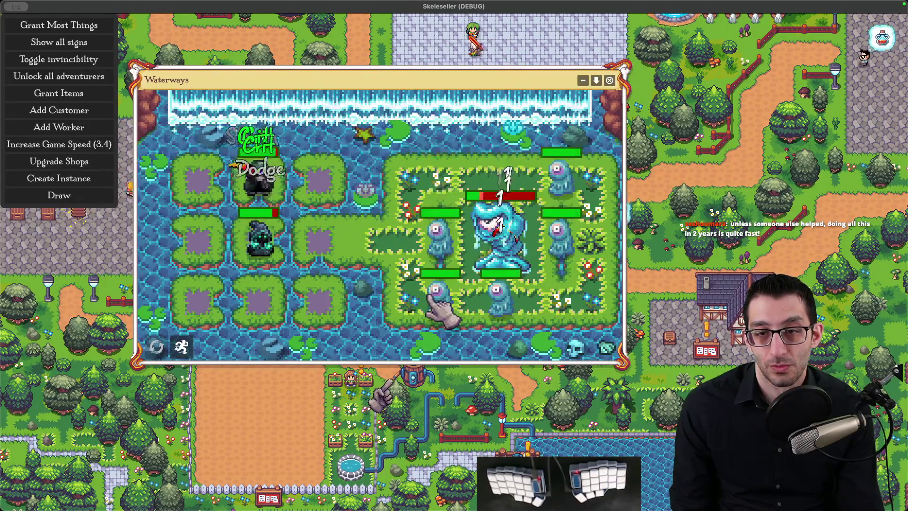
pyautogui.press('m')
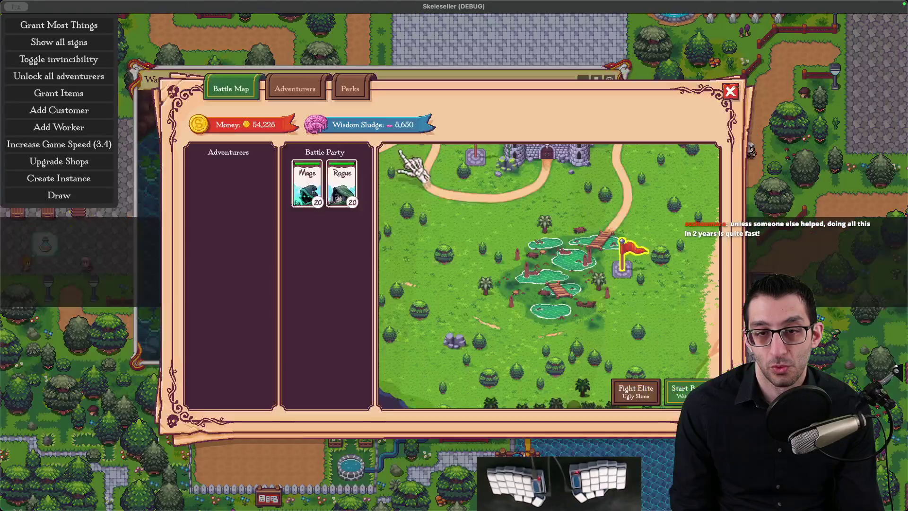
pyautogui.click(567, 288)
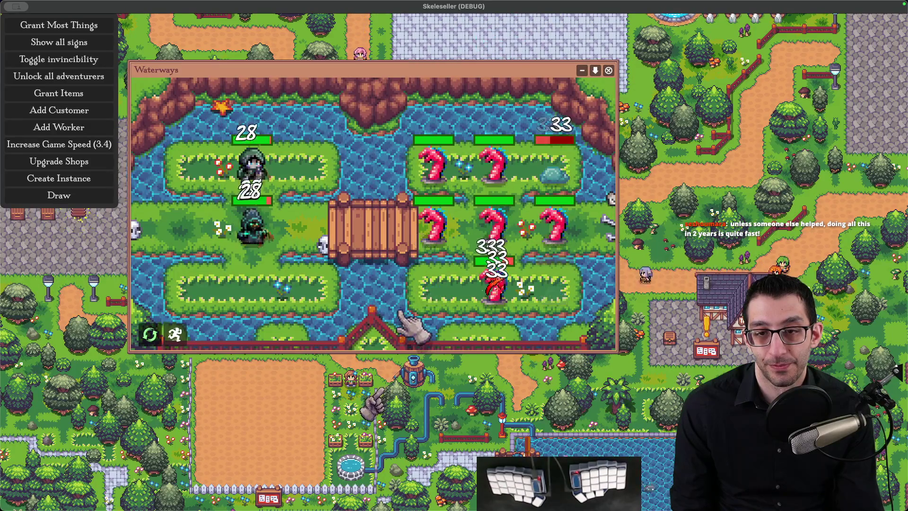
# Raise game speed to 8, unlock the lava area and start the Mines battle
pyautogui.click(85, 144)
pyautogui.click(85, 144)
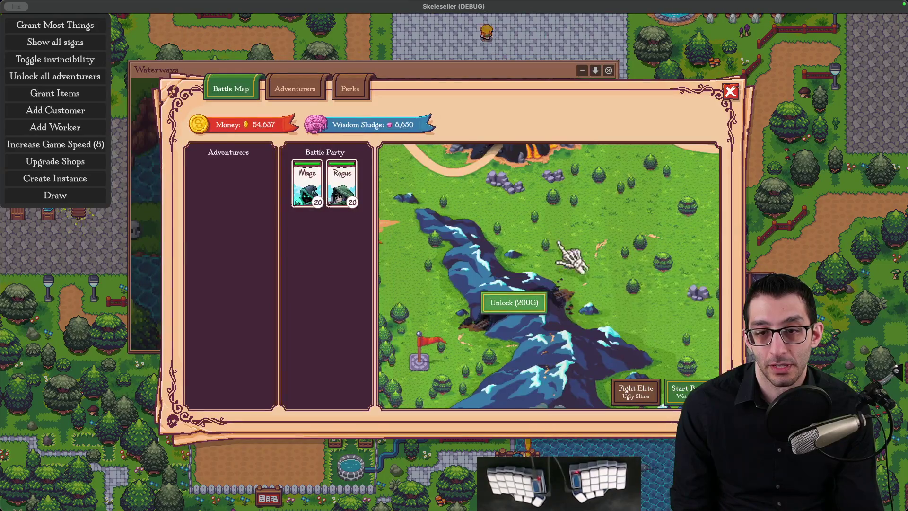
pyautogui.click(514, 302)
pyautogui.click(681, 390)
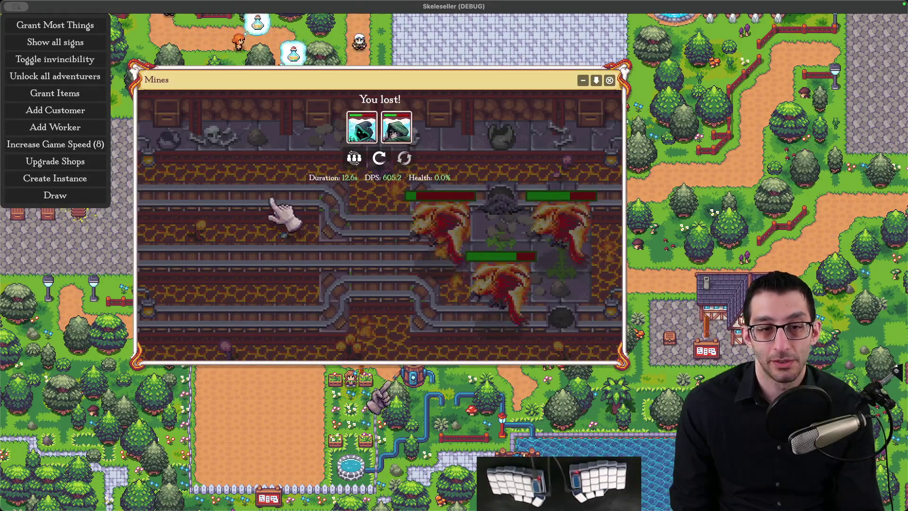
# Reset game speed to 1, check the battle map, then speed the game back up to 7.6
pyautogui.click(81, 162)
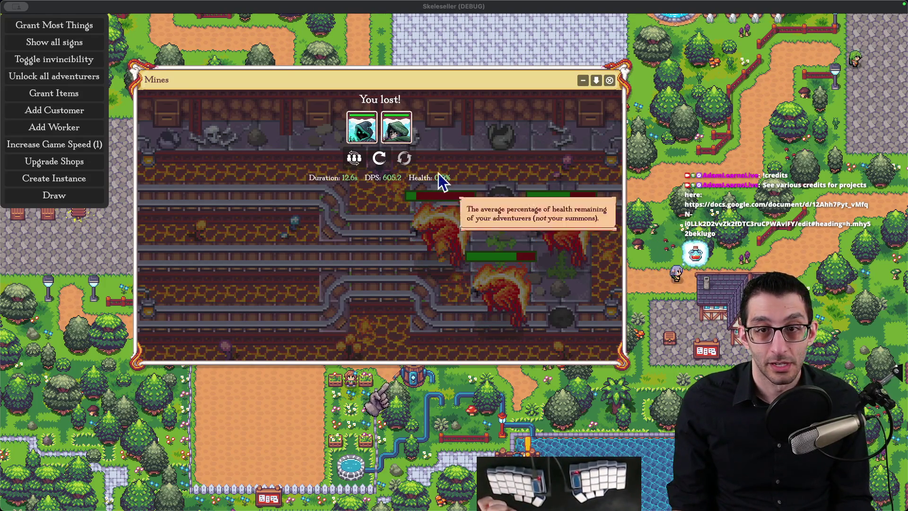
pyautogui.click(354, 158)
pyautogui.press('Escape')
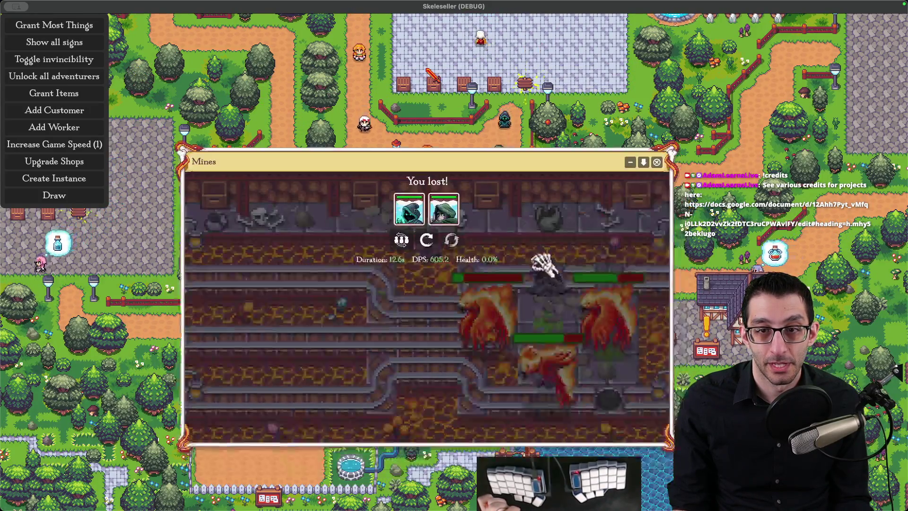
pyautogui.moveTo(439, 222)
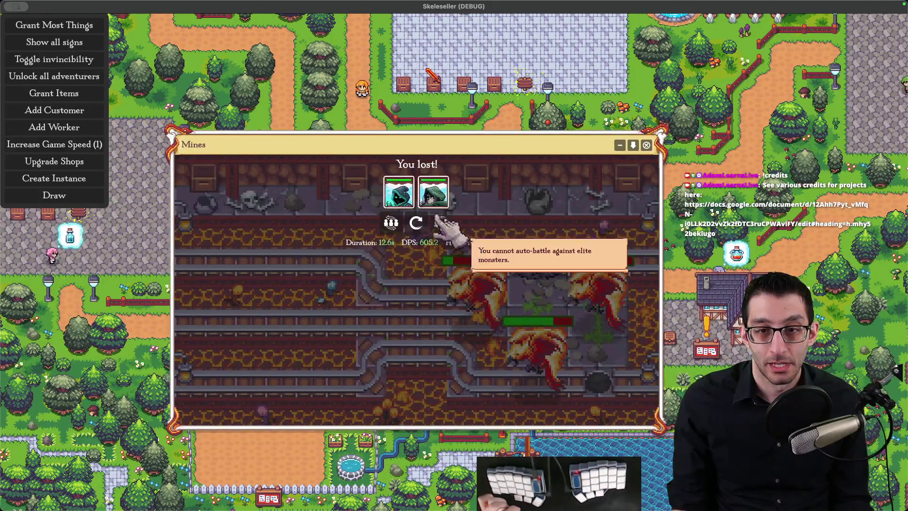
pyautogui.click(433, 206)
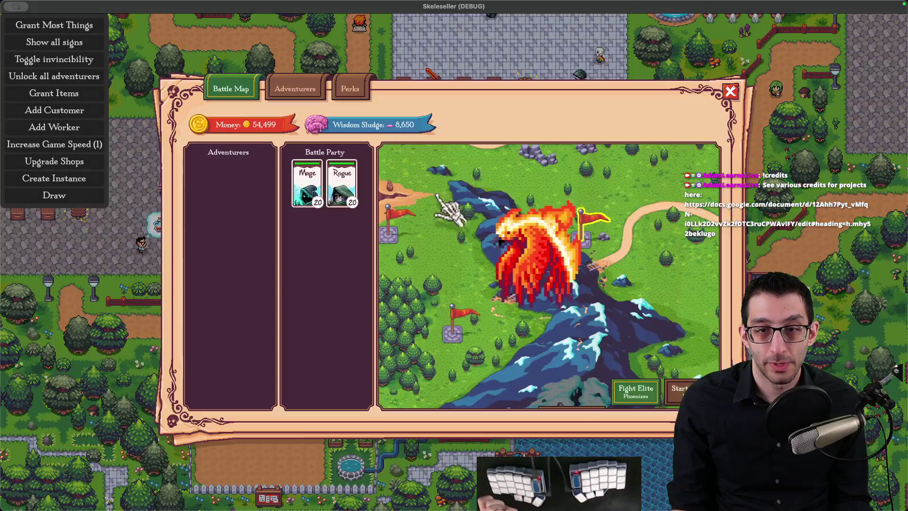
pyautogui.press('Escape')
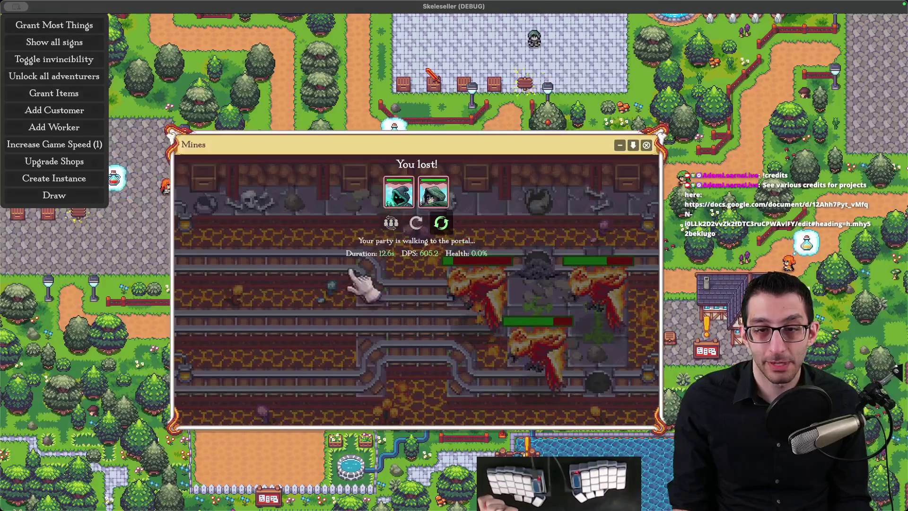
pyautogui.click(90, 145)
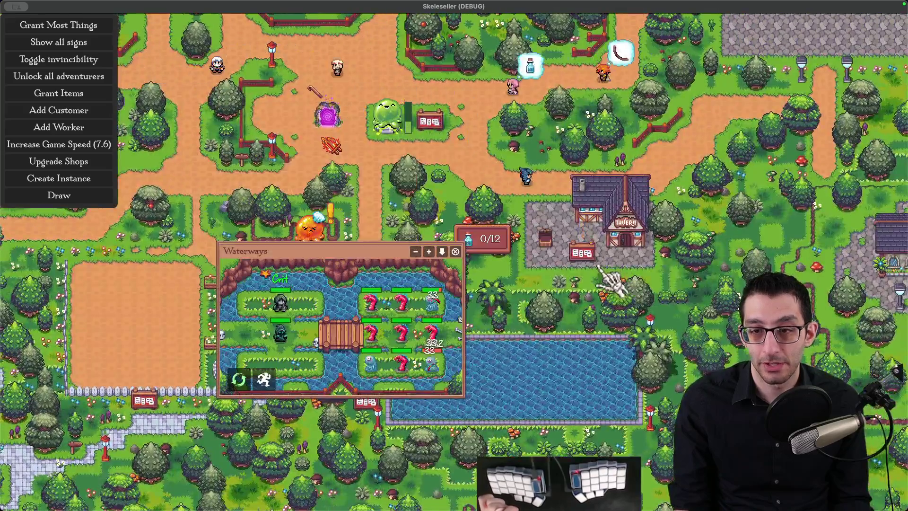
# Open the tavern's offered quest and pan around the town view
pyautogui.click(570, 255)
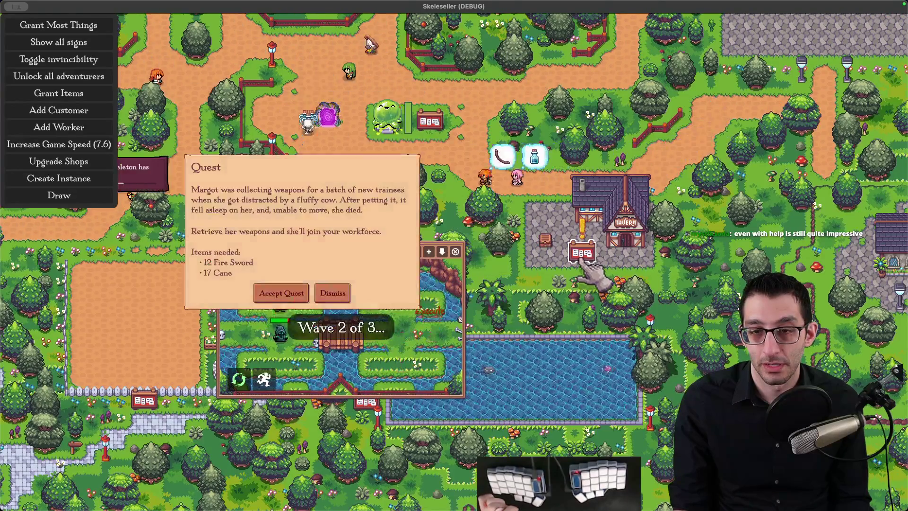
pyautogui.press('w')
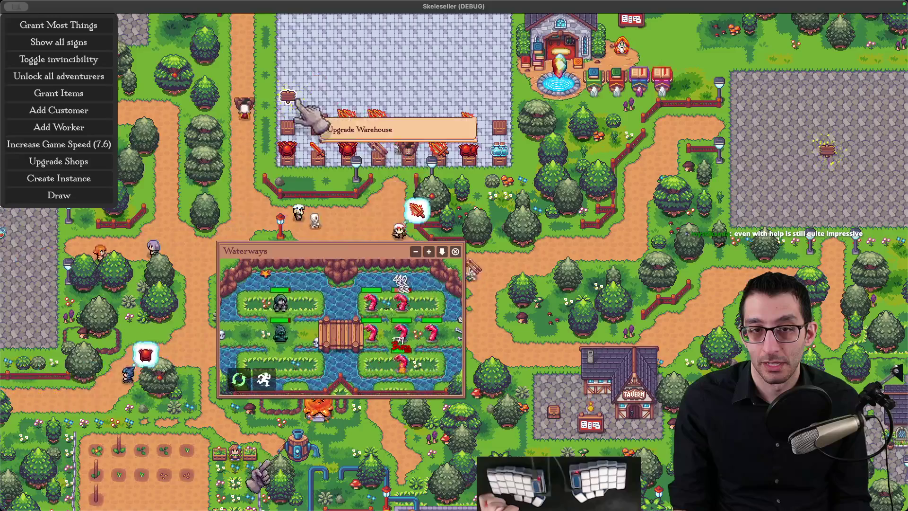
pyautogui.press('w')
pyautogui.press('a')
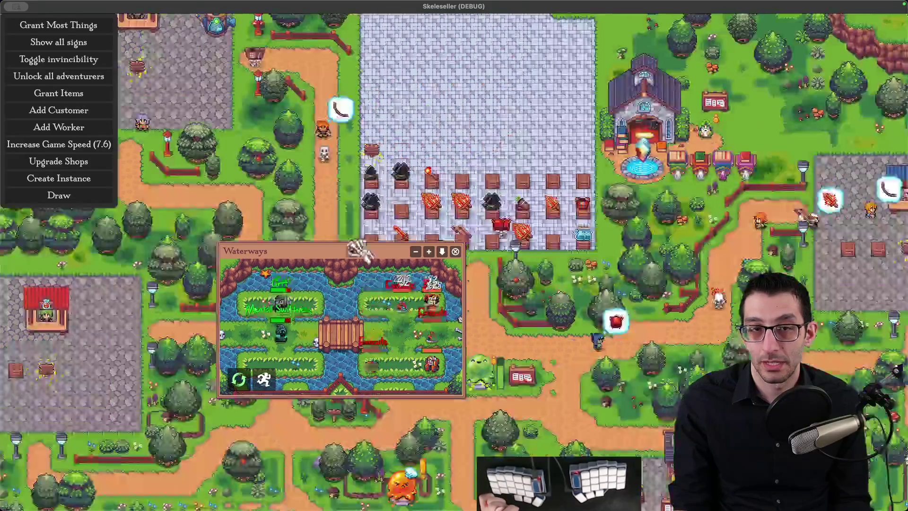
pyautogui.press('d')
pyautogui.press('s')
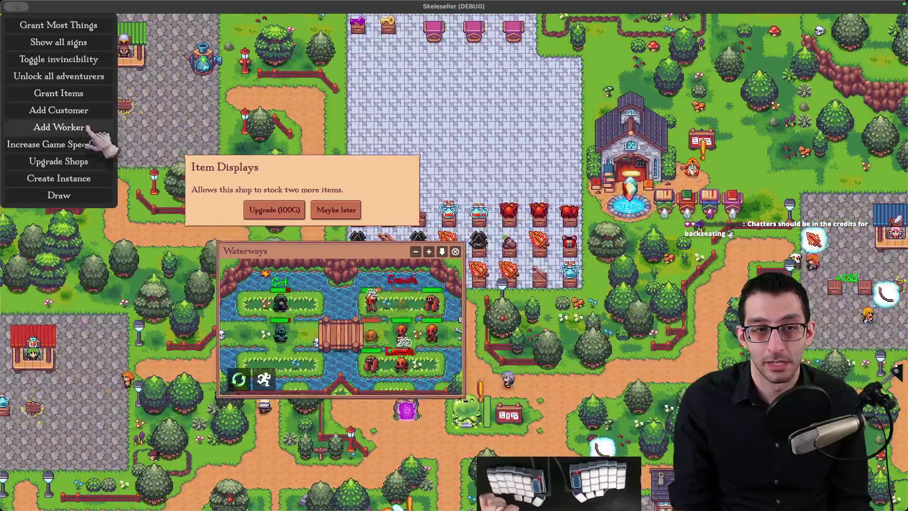
# Upgrade every shop's displays and add warehouse shelves five times
pyautogui.click(89, 163)
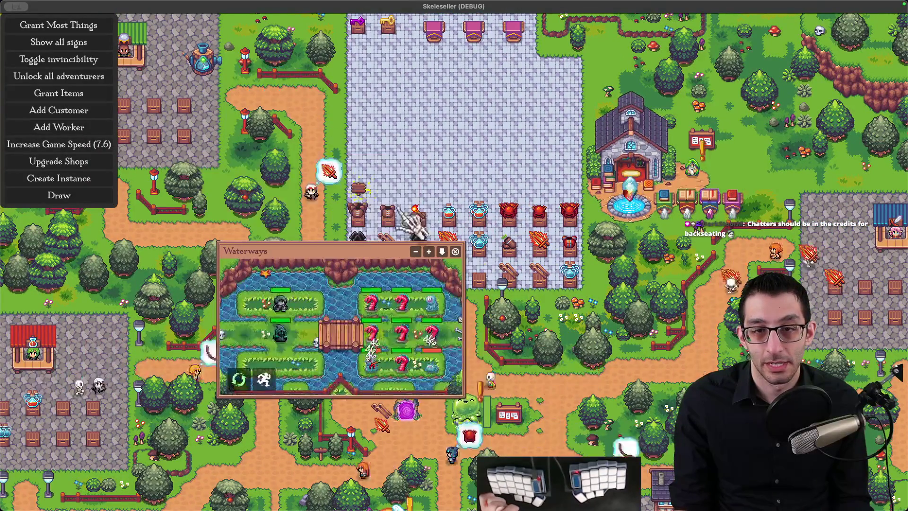
pyautogui.click(359, 159)
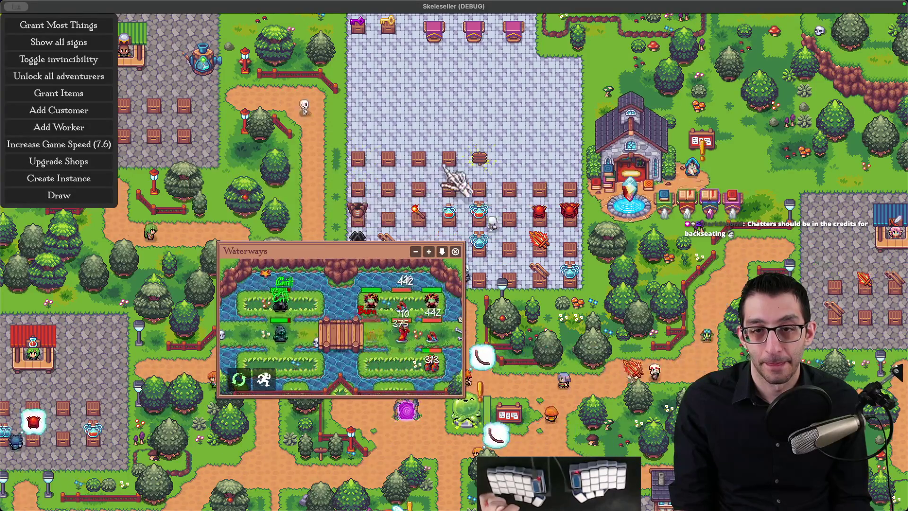
pyautogui.click(358, 128)
pyautogui.click(479, 128)
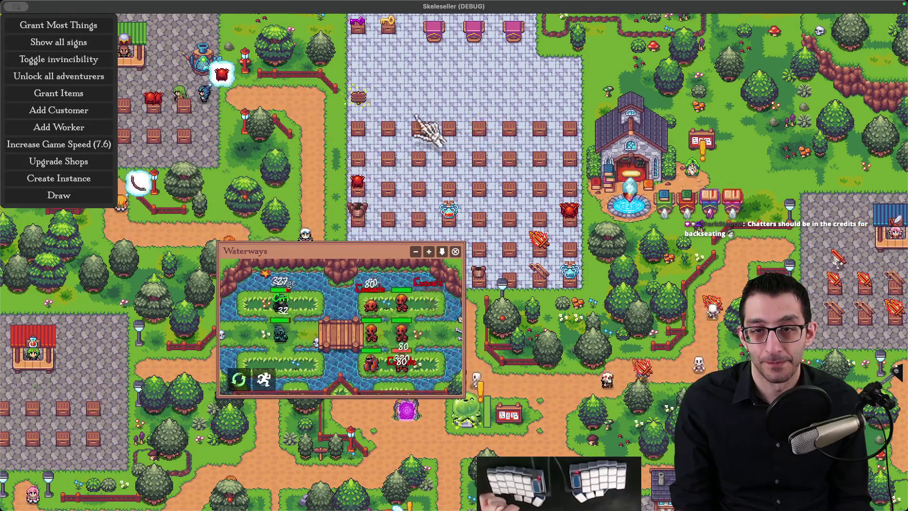
pyautogui.click(487, 123)
pyautogui.click(481, 91)
# Enable treasure chest auto-purchasing and shrink the game window beside the code editor
pyautogui.moveTo(480, 92); pyautogui.dragTo(270, 80)
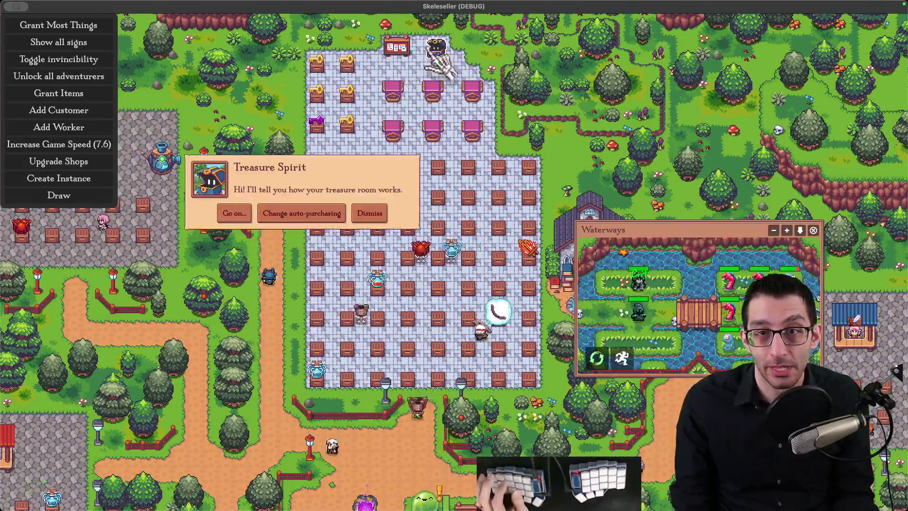
pyautogui.click(326, 213)
pyautogui.click(290, 229)
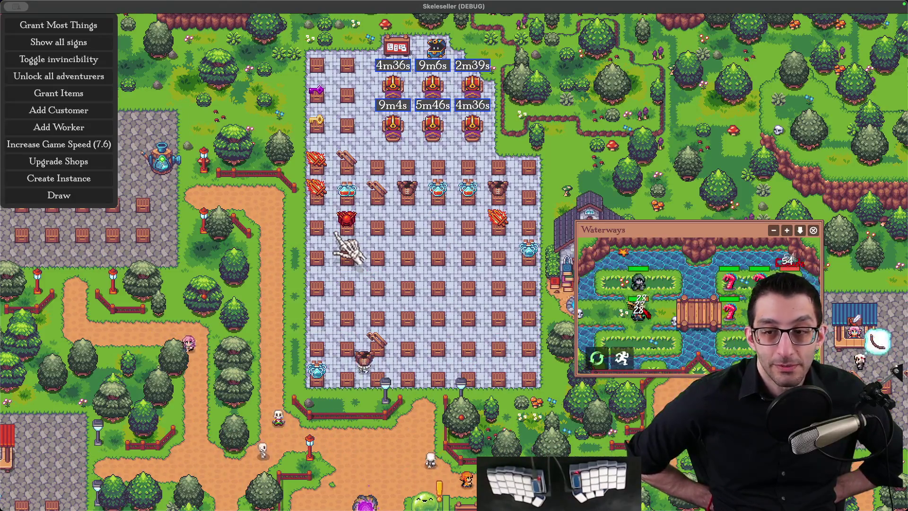
pyautogui.hotkey('ctrl', 'alt', 'Left')
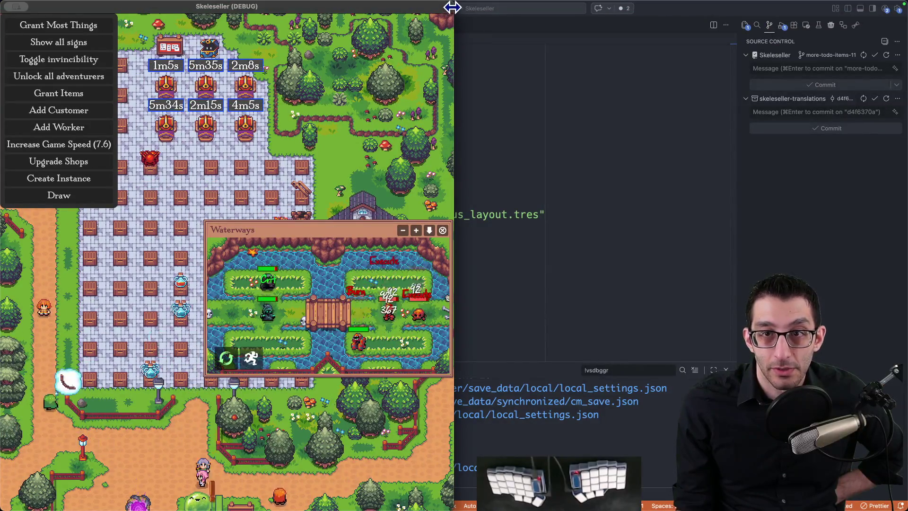
# Narrow the game window, then collapse the Waterways battle panel and move it aside
pyautogui.moveTo(452, 7)
pyautogui.mouseDown()
pyautogui.moveTo(428, 12)
pyautogui.moveTo(323, 139)
pyautogui.moveTo(247, 124)
pyautogui.moveTo(453, 65)
pyautogui.mouseUp()
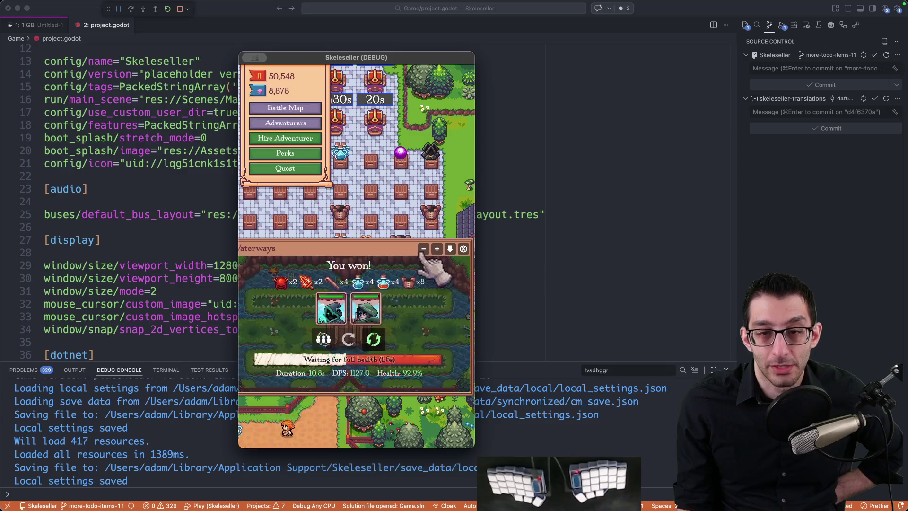
pyautogui.click(423, 249)
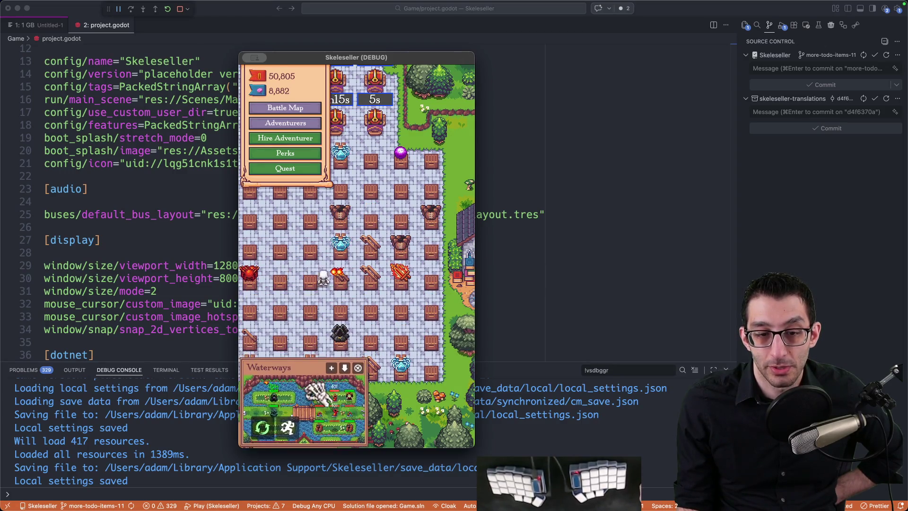
pyautogui.moveTo(331, 379); pyautogui.dragTo(409, 371)
# Decline the adventurer hiring offer, glance at the adventurers overview, and return to full screen
pyautogui.click(285, 138)
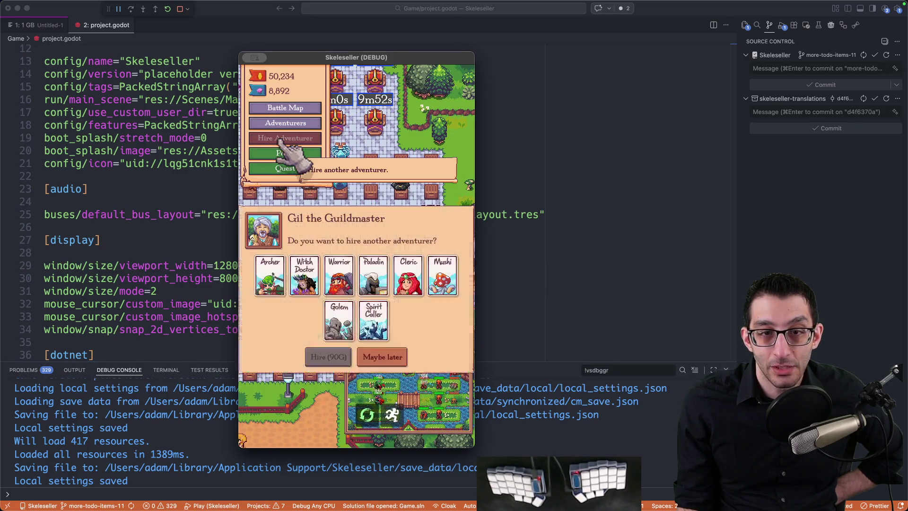
pyautogui.click(387, 357)
pyautogui.click(312, 124)
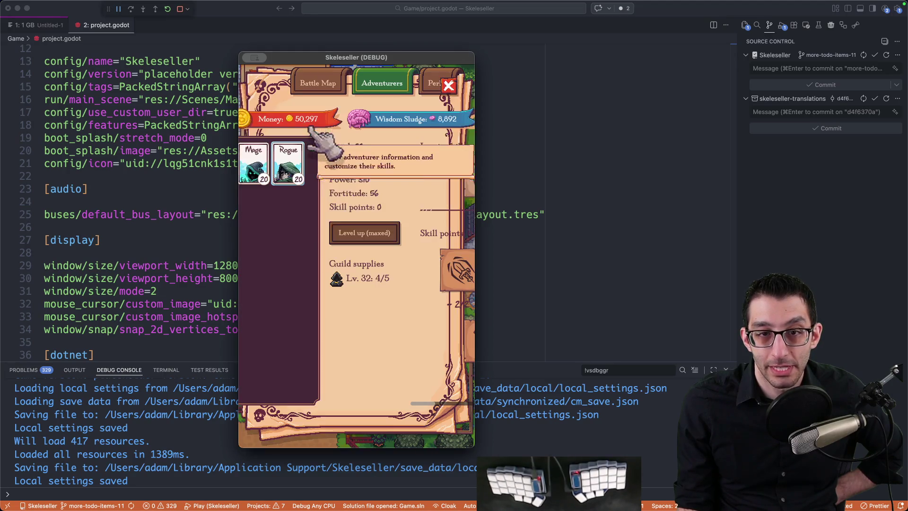
pyautogui.moveTo(468, 196)
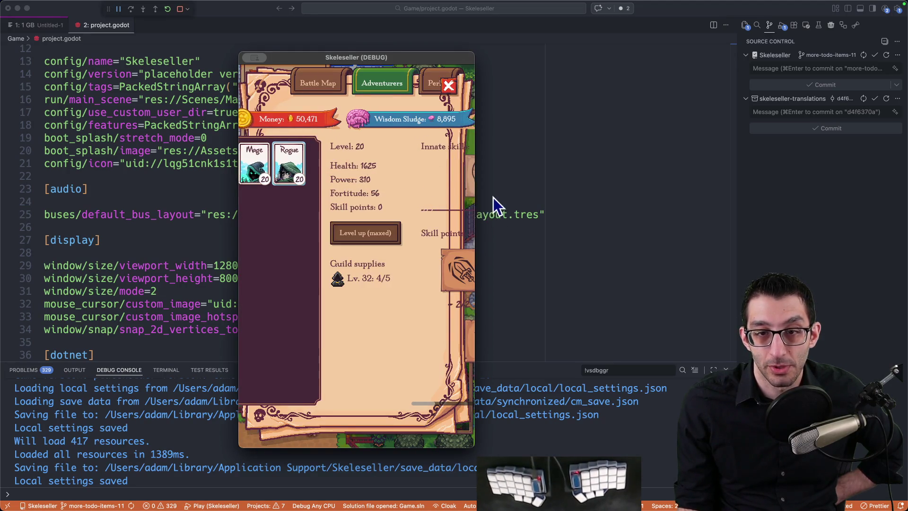
pyautogui.moveTo(480, 171); pyautogui.dragTo(573, 95)
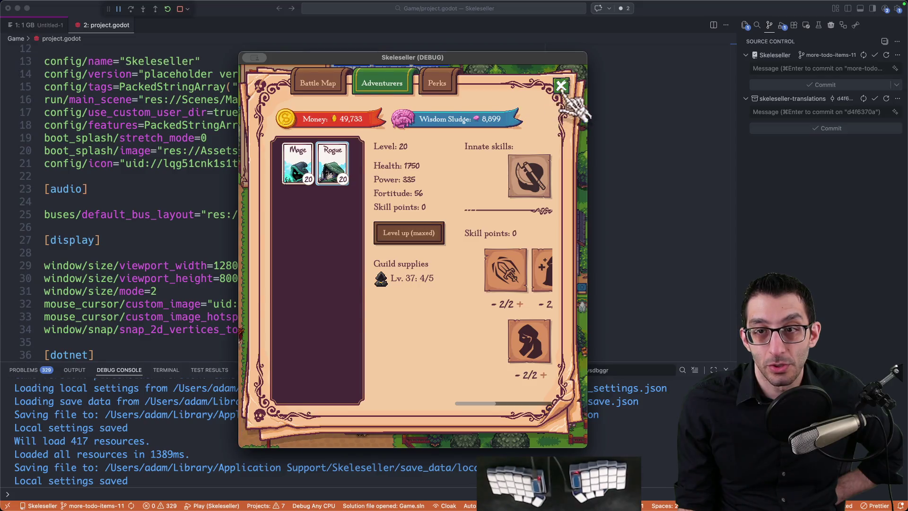
pyautogui.click(563, 86)
pyautogui.press('ctrl+super+f')
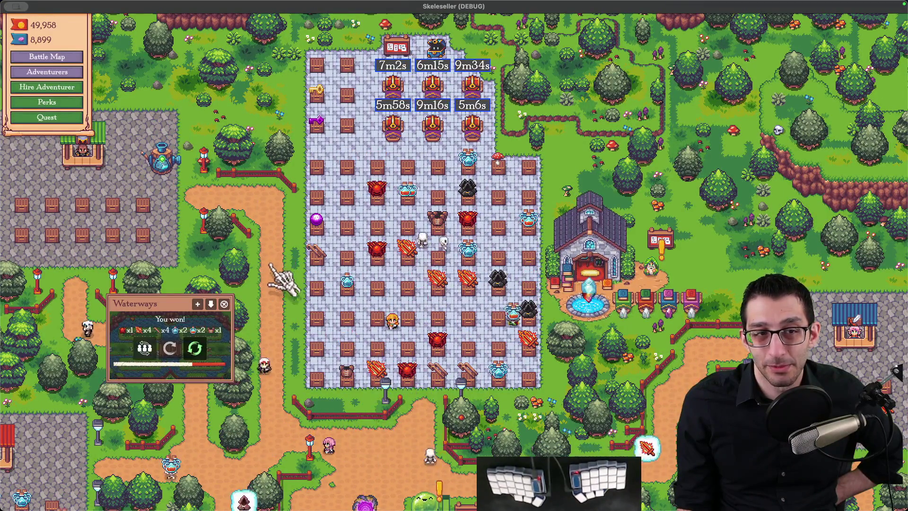
# Review the Mage and Rogue, then raise the Rogue's guild supplies to Lv. 55
pyautogui.scroll(-3, 289, 277)
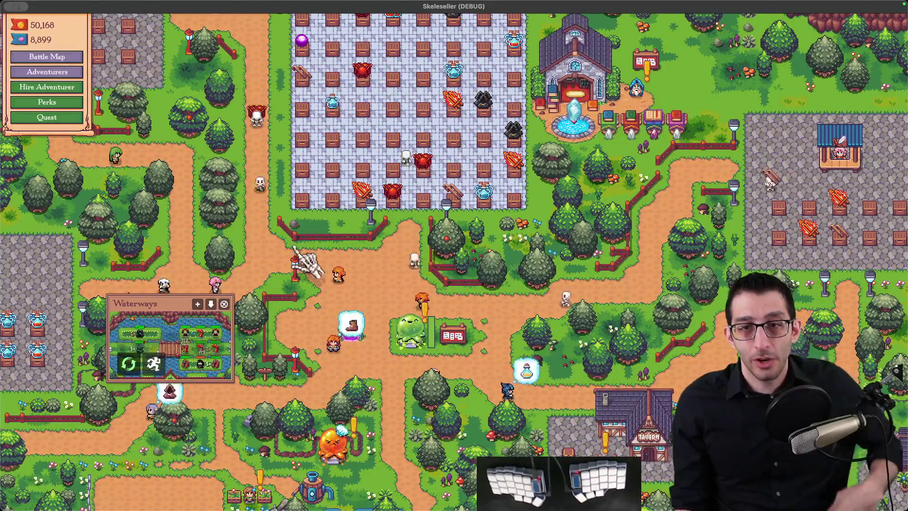
pyautogui.scroll(3, 304, 259)
pyautogui.click(338, 288)
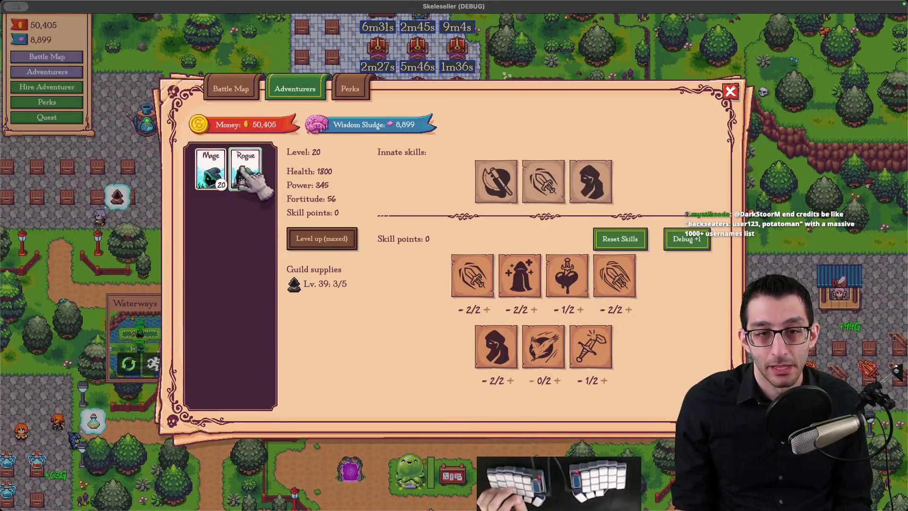
pyautogui.click(211, 169)
pyautogui.click(245, 169)
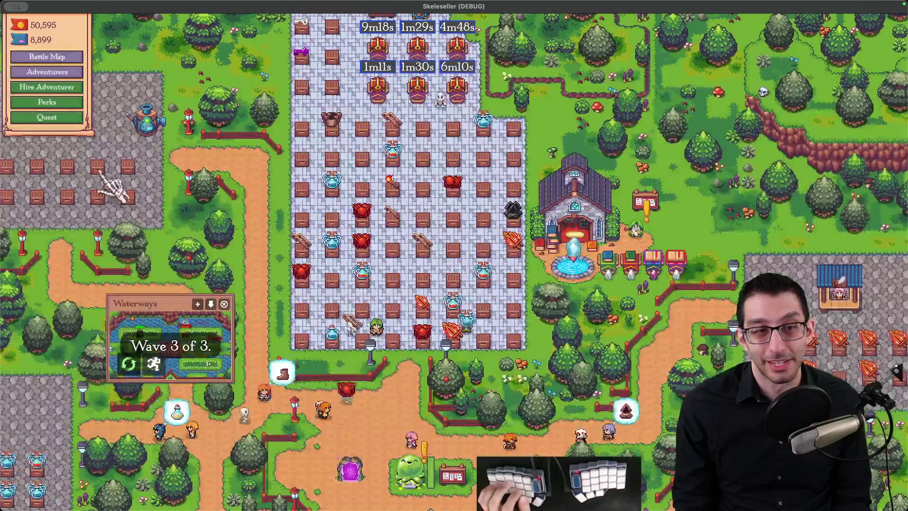
pyautogui.click(87, 127)
pyautogui.click(88, 127)
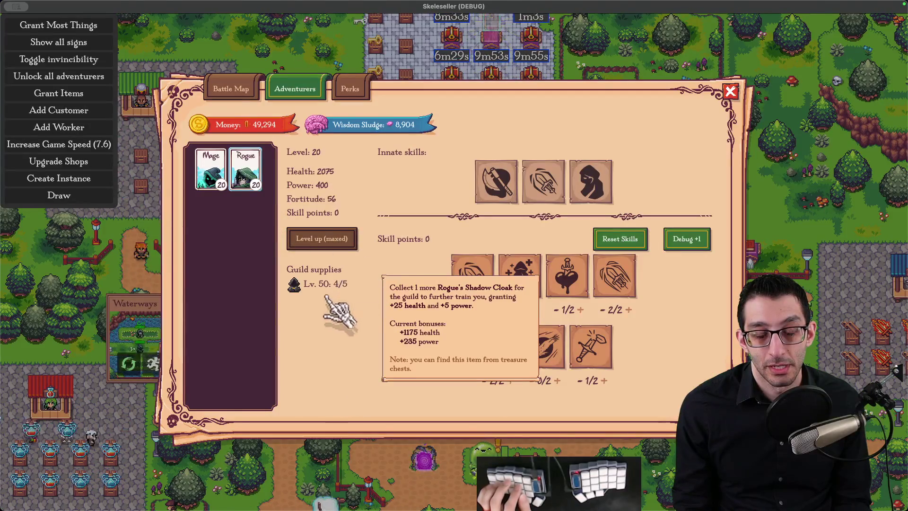
pyautogui.click(327, 293)
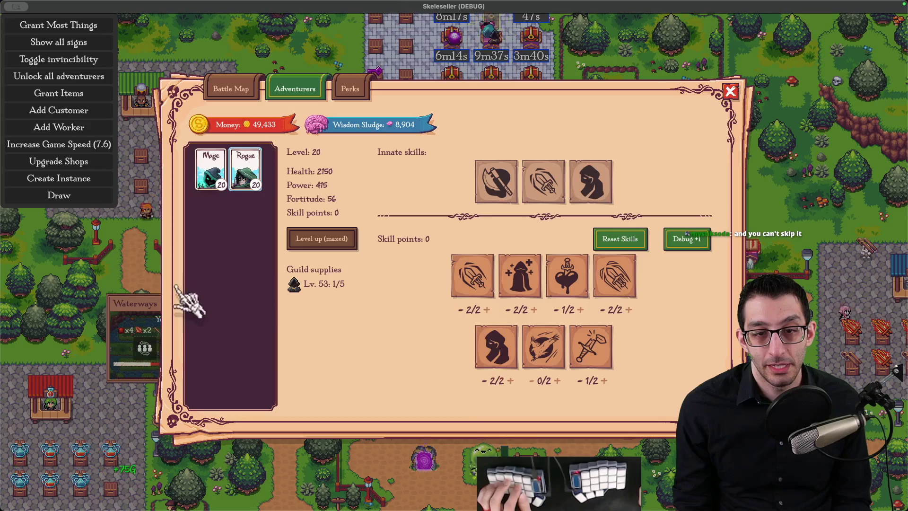
# Reset game speed to 1, centre and enlarge the Waterways battle window, and flee
pyautogui.rightClick(95, 144)
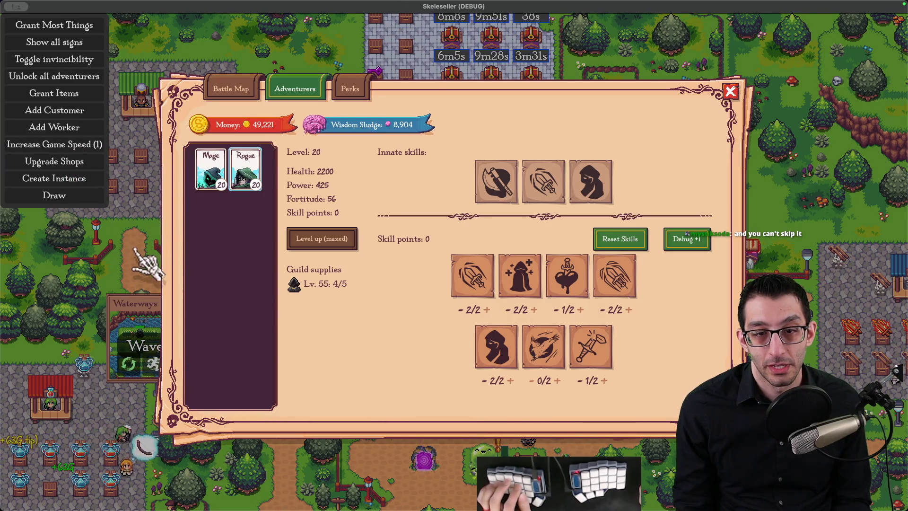
pyautogui.click(137, 250)
pyautogui.moveTo(135, 303); pyautogui.dragTo(289, 141)
pyautogui.click(357, 143)
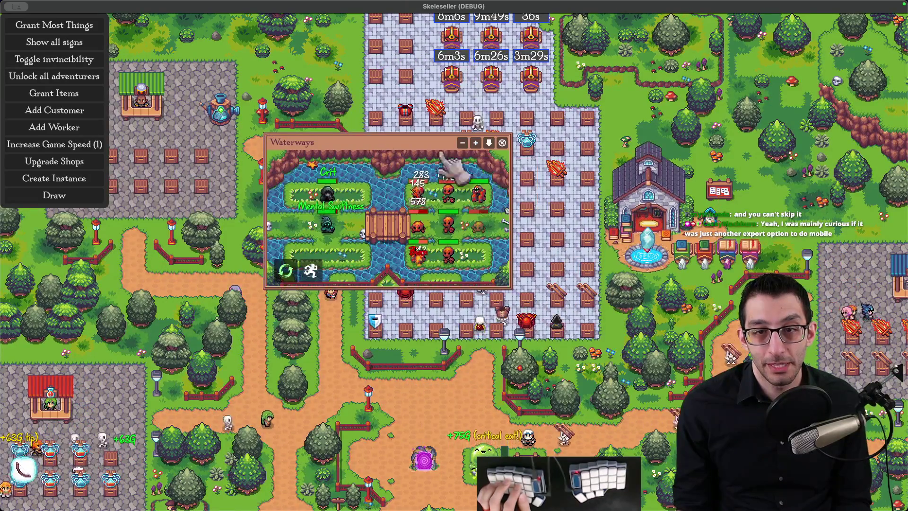
pyautogui.click(476, 142)
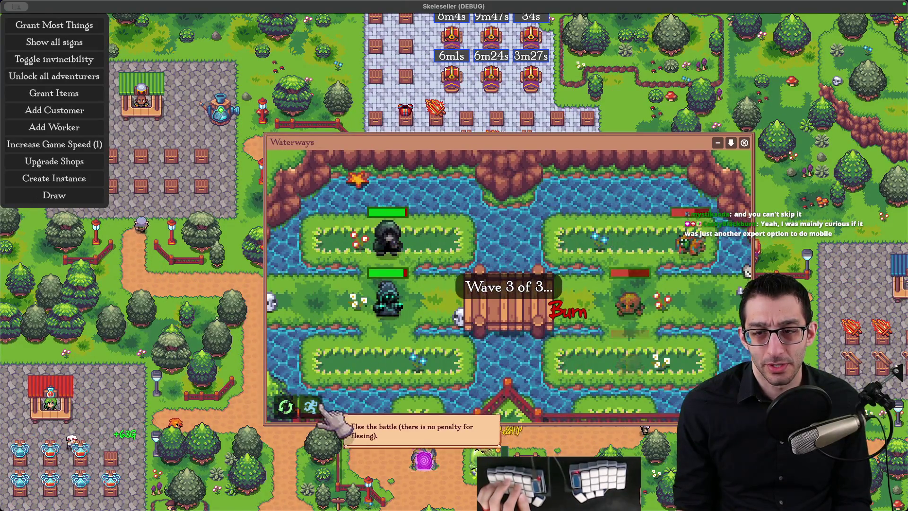
pyautogui.click(323, 408)
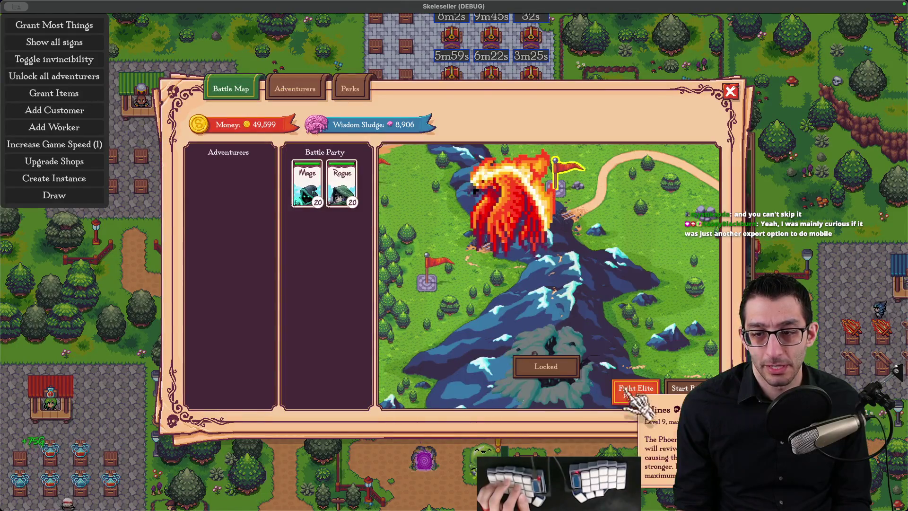
# Speed up the game three times and unlock the Yeti elite fight
pyautogui.press('Escape')
pyautogui.click(95, 144)
pyautogui.click(95, 144)
pyautogui.click(95, 144)
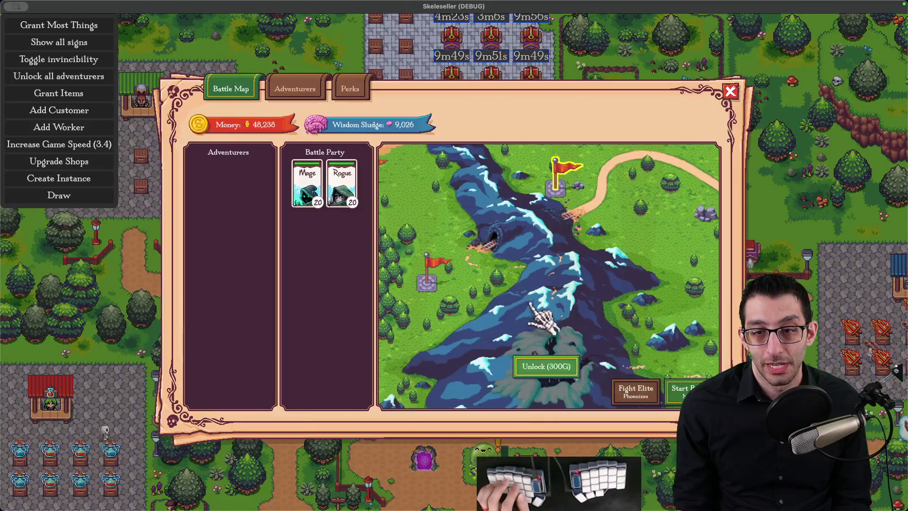
pyautogui.click(546, 365)
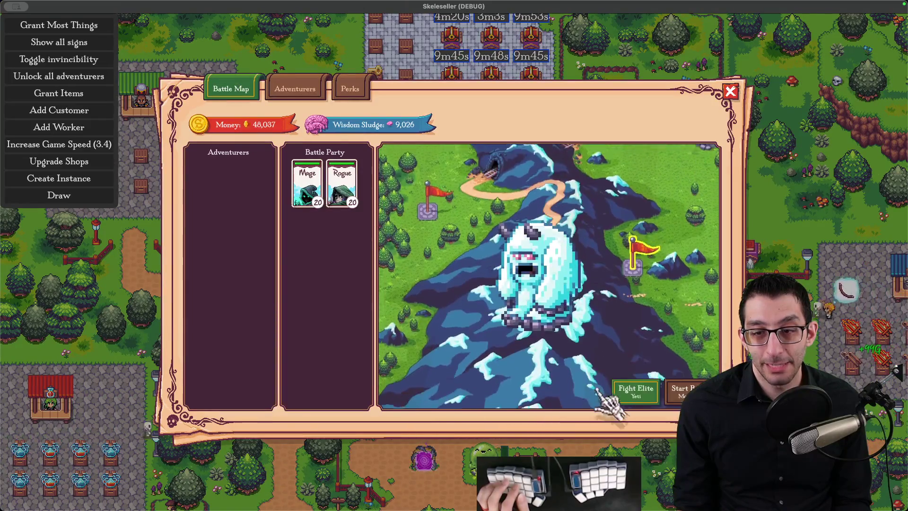
# Check the Mage's stats, then fight the Yeti elite at speed 8, retrying after each loss
pyautogui.press('2')
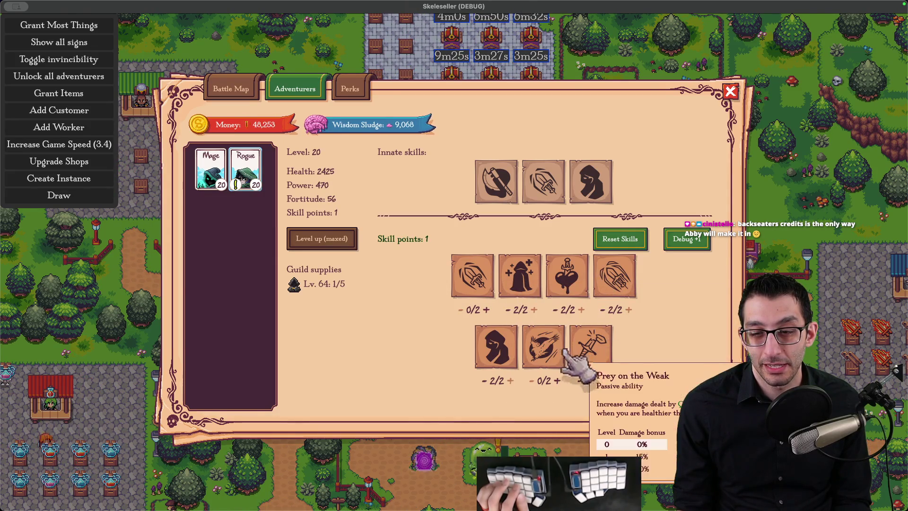
pyautogui.click(211, 169)
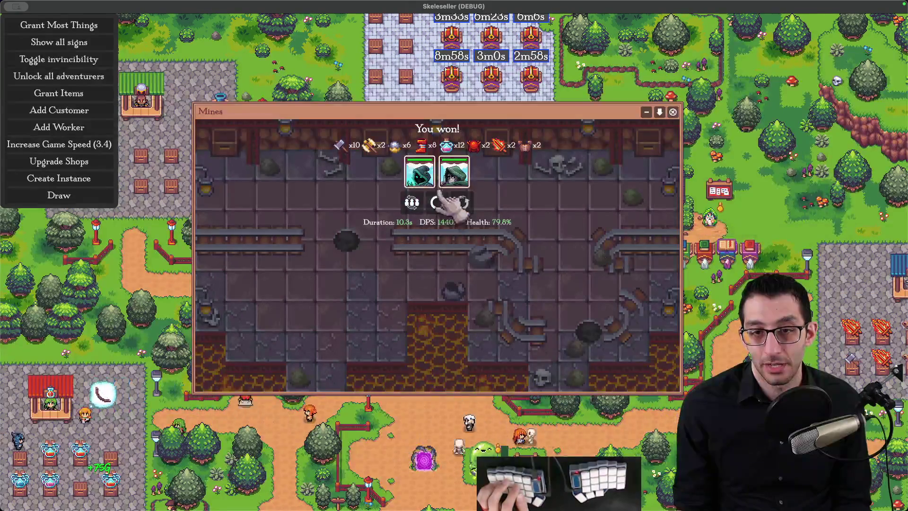
pyautogui.click(454, 190)
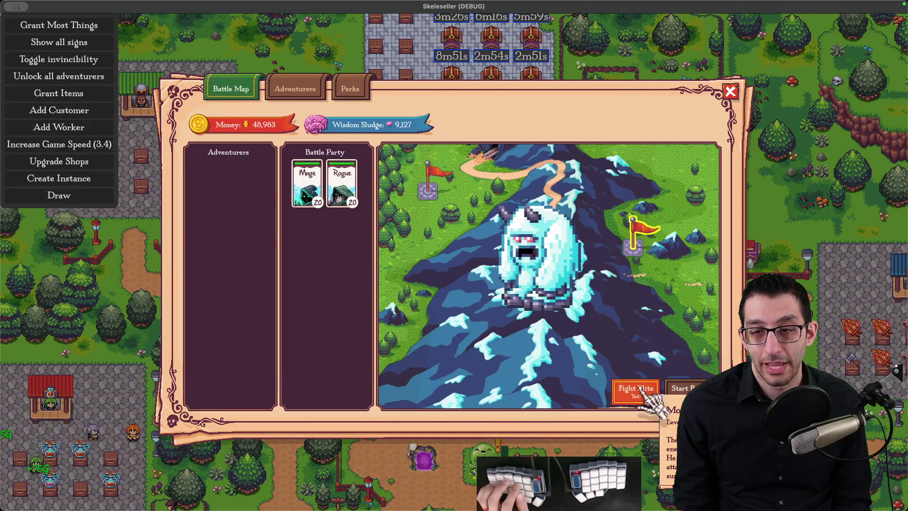
pyautogui.click(677, 392)
pyautogui.click(94, 145)
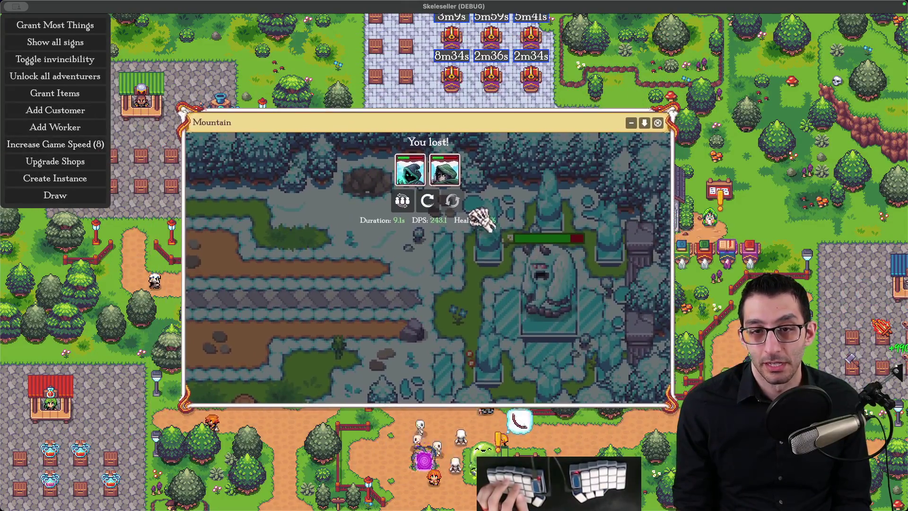
pyautogui.moveTo(479, 215)
pyautogui.mouseDown()
pyautogui.moveTo(522, 167)
pyautogui.moveTo(494, 67)
pyautogui.mouseUp()
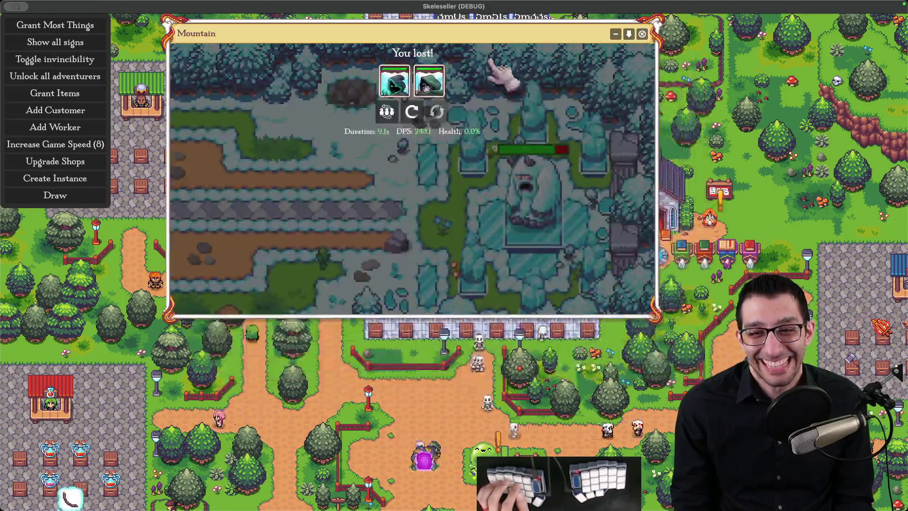
pyautogui.click(411, 111)
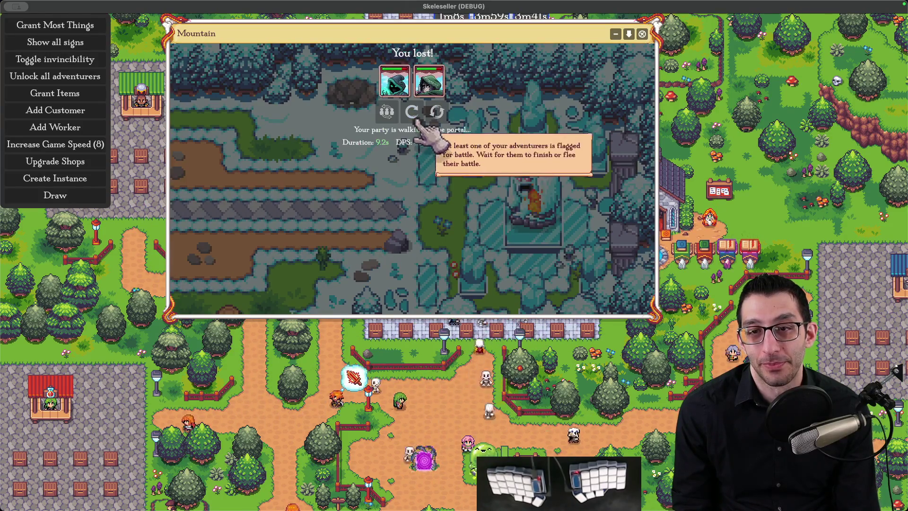
pyautogui.click(416, 119)
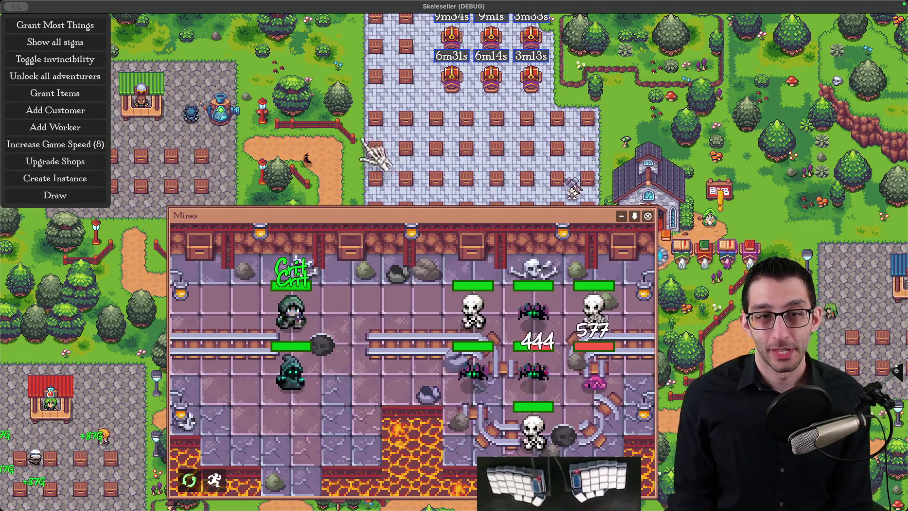
# Review the Rogue's and Mage's stats and skills on the Adventurers tab
pyautogui.press('a')
pyautogui.click(248, 182)
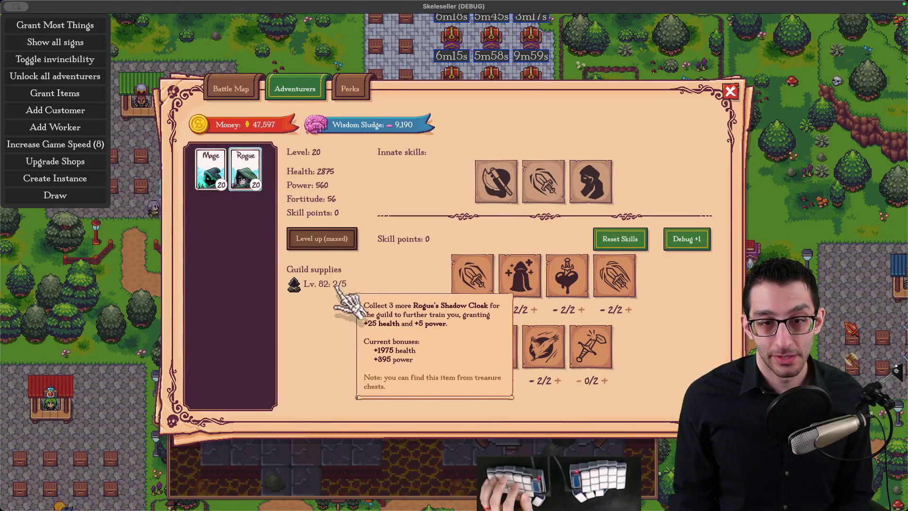
pyautogui.click(221, 177)
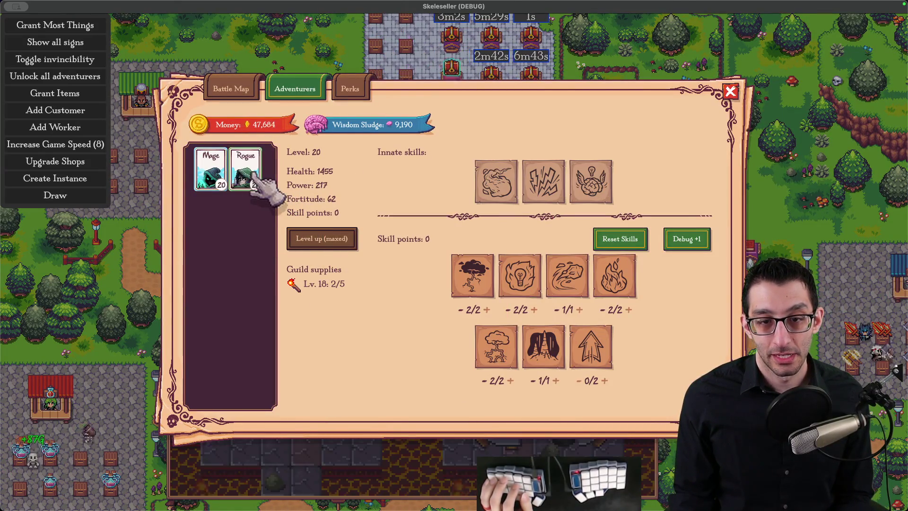
pyautogui.click(255, 177)
# Run Mines and Mountain battles while stepping game speed from 1 through 3.4 to 7.6
pyautogui.moveTo(333, 291)
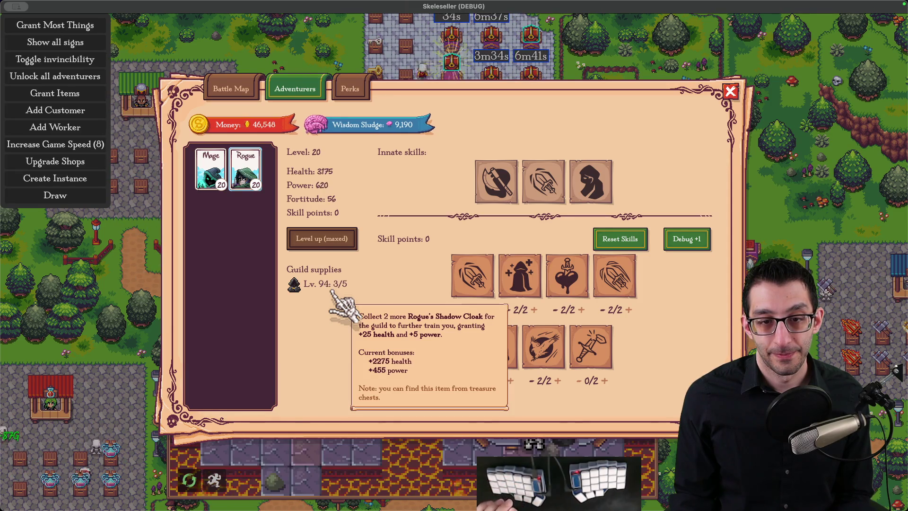
pyautogui.click(97, 146)
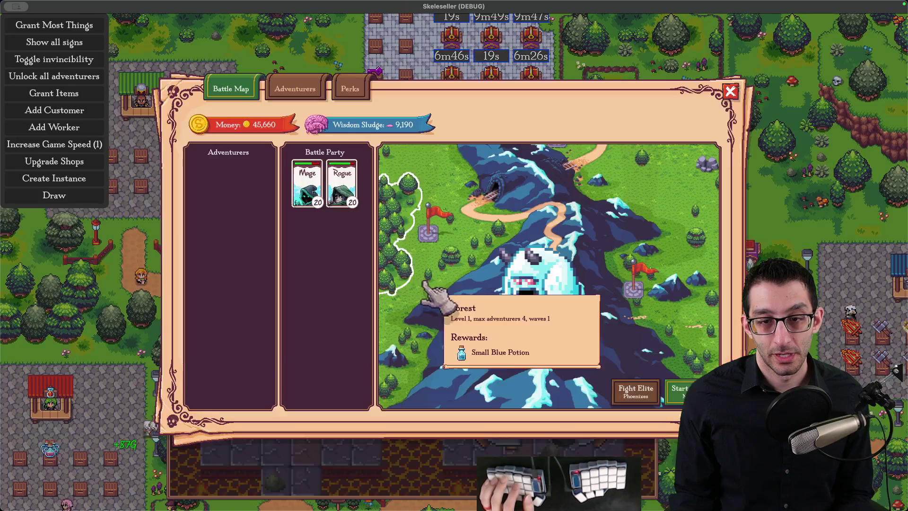
pyautogui.click(425, 286)
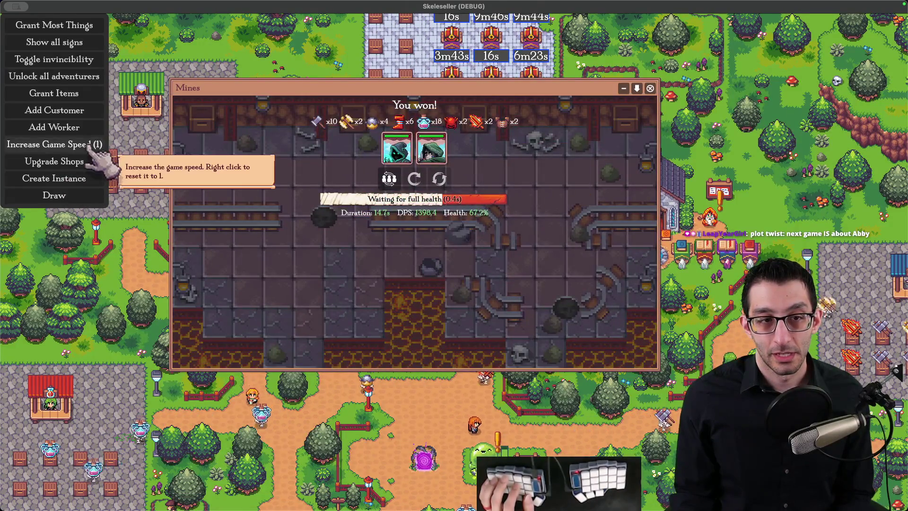
pyautogui.click(90, 145)
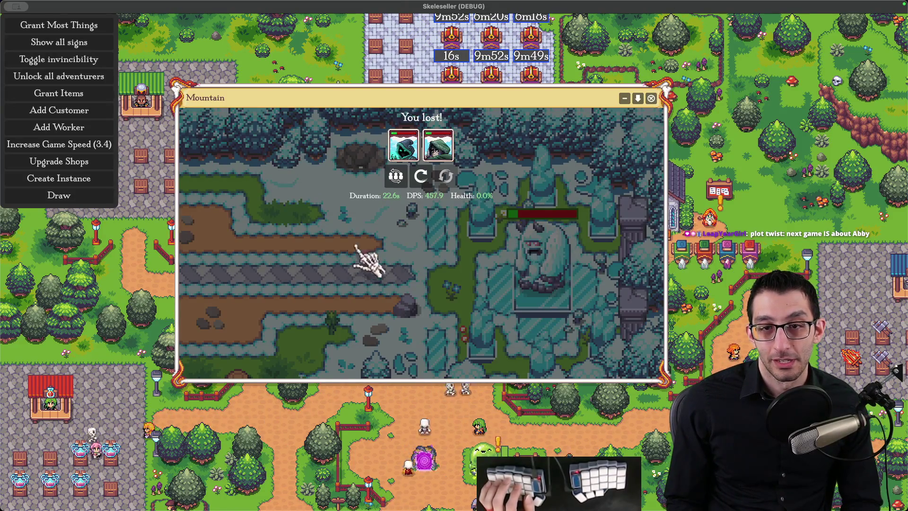
pyautogui.click(427, 183)
pyautogui.click(101, 144)
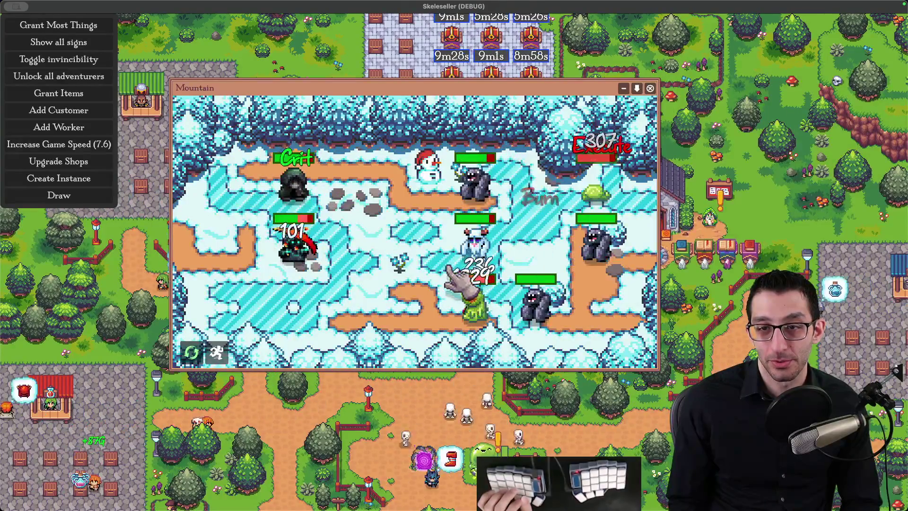
pyautogui.click(455, 161)
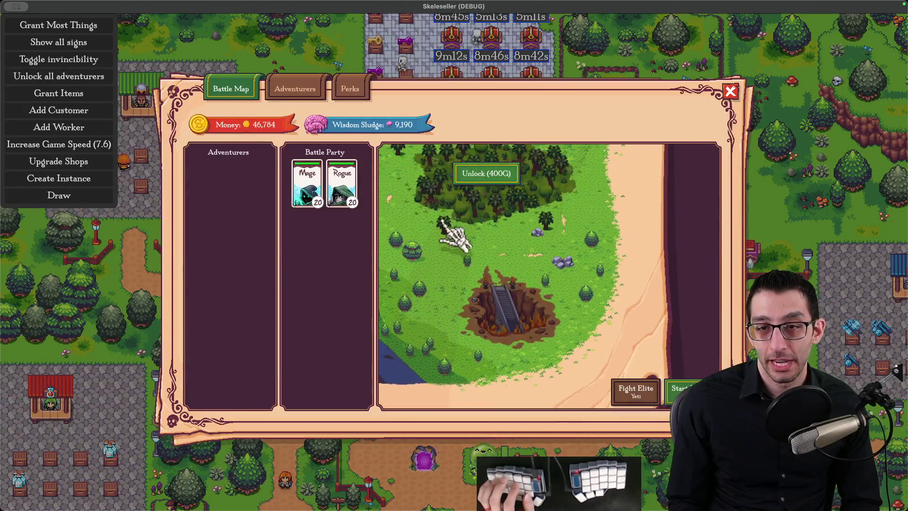
# Move the party to the Jungle, fight its plant elite, then toggle between Rogue and Mage skills
pyautogui.click(520, 361)
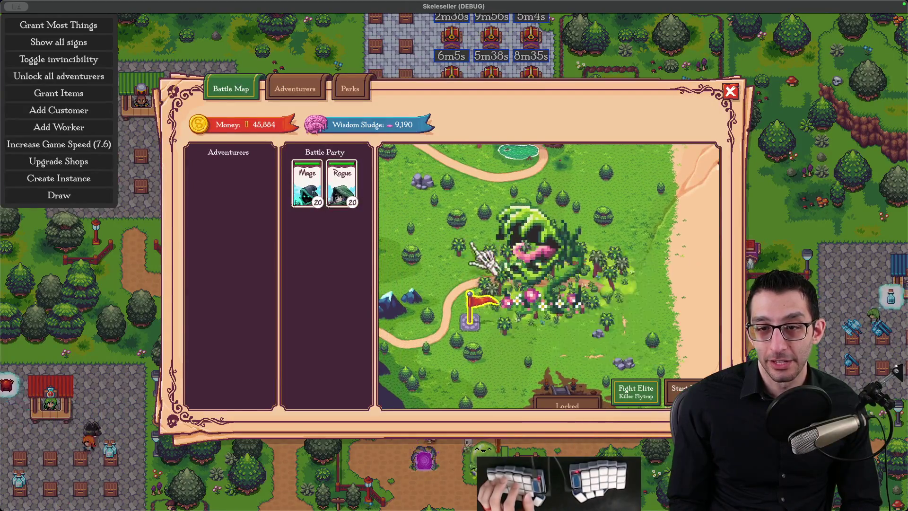
pyautogui.click(634, 392)
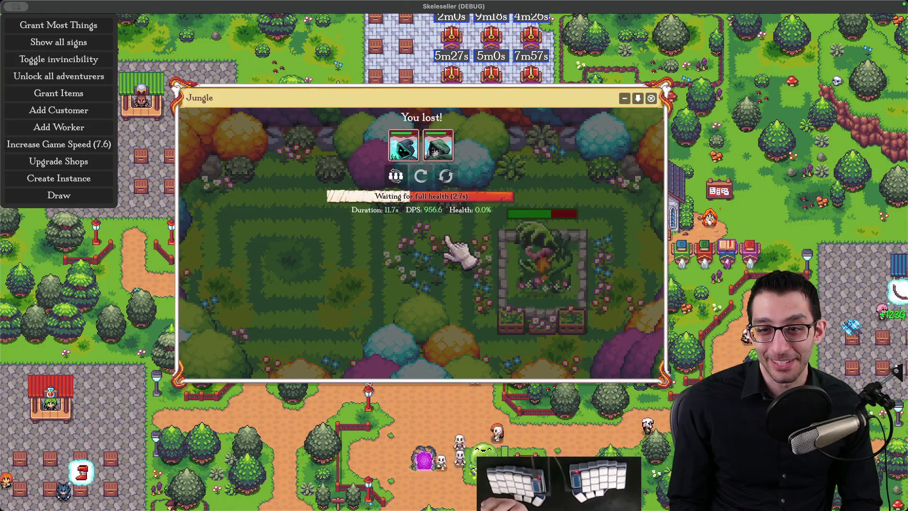
pyautogui.click(314, 205)
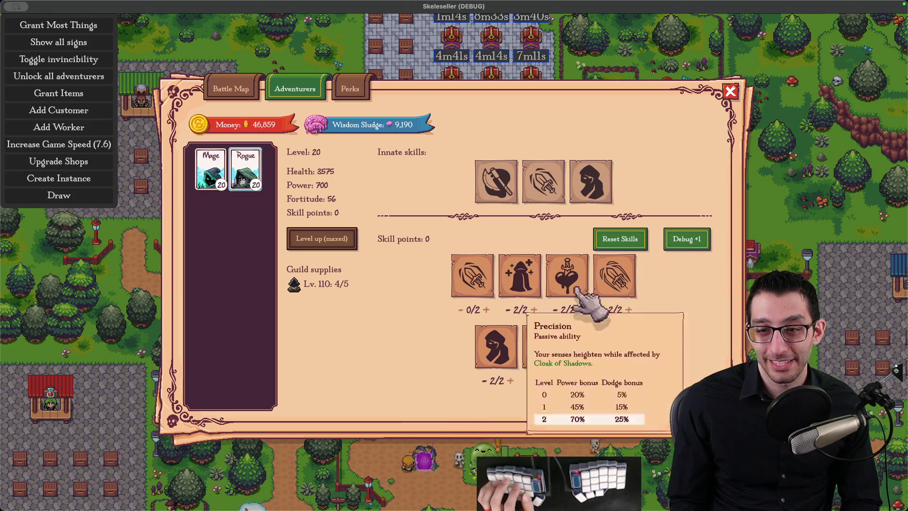
pyautogui.press('Left')
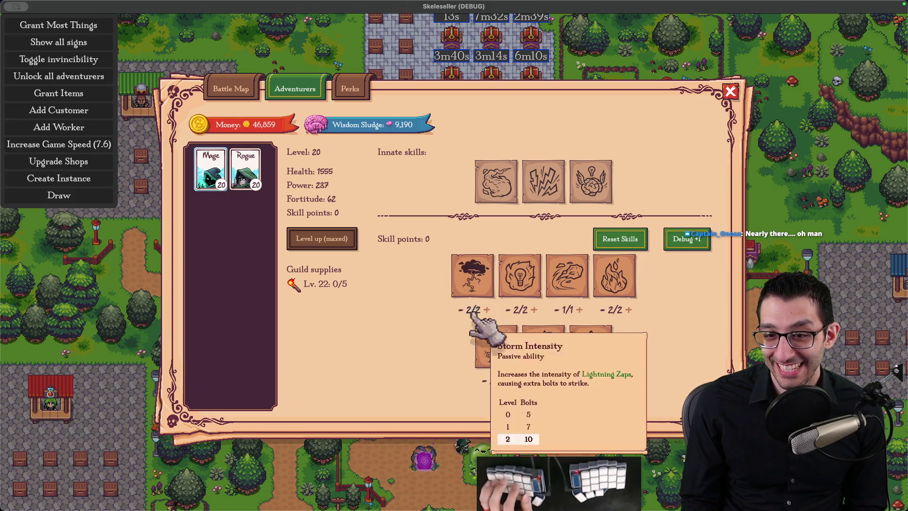
pyautogui.click(245, 170)
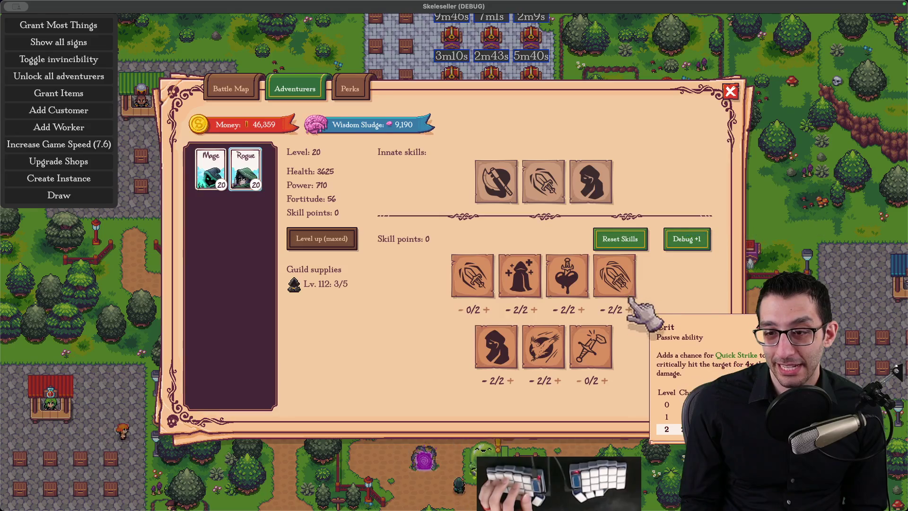
pyautogui.press('super+q')
# Find and open AllEnemyData.cs through quick file search, after abandoning a 'thorns' search
pyautogui.press('super+p')
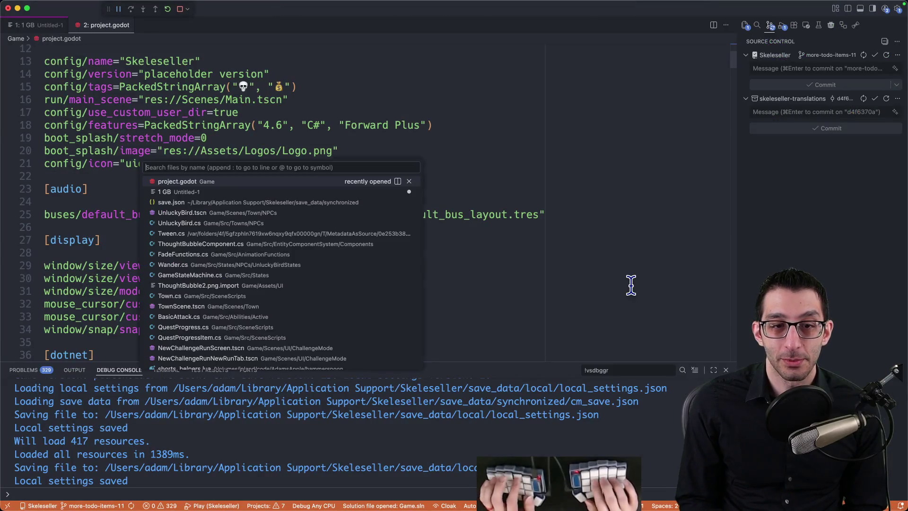
pyautogui.write('thorns')
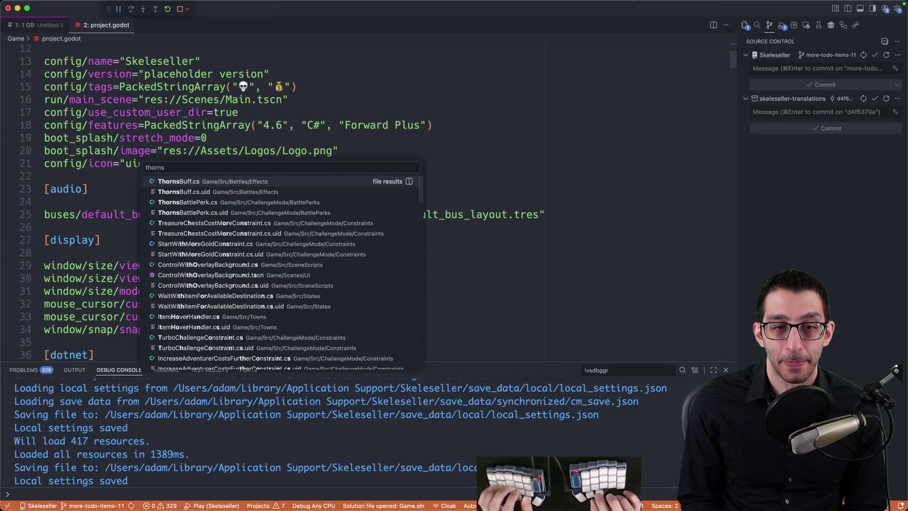
pyautogui.press('Escape')
pyautogui.press('super+p')
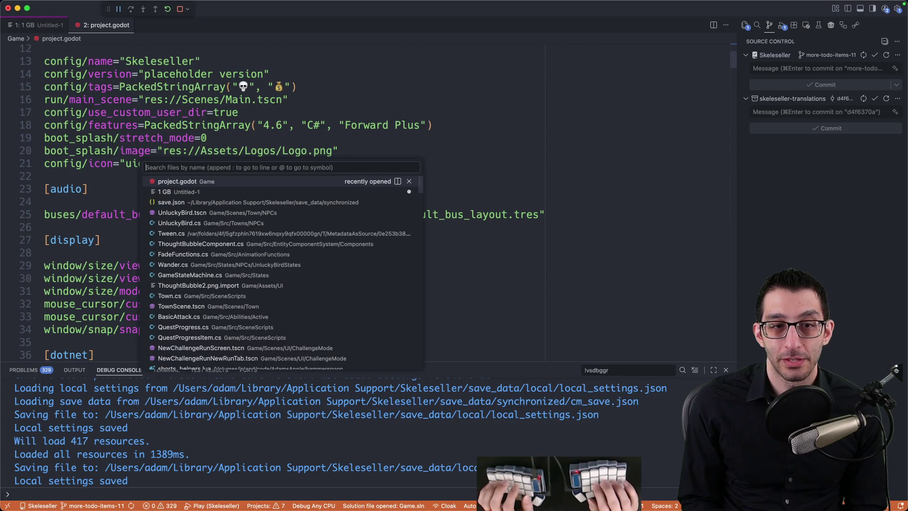
pyautogui.write('allenemyda')
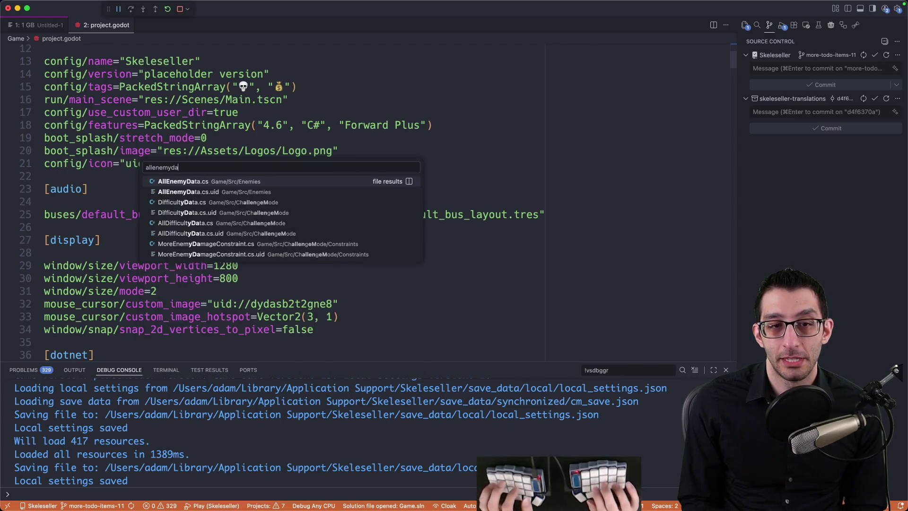
pyautogui.press('Return')
# Search the file for 'plant' and jump to PlantEliteAbility.cs to check its thorns damage
pyautogui.press('super+f')
pyautogui.write('plant')
pyautogui.press('Escape')
pyautogui.press('Down')
pyautogui.press('Down')
pyautogui.press('Down')
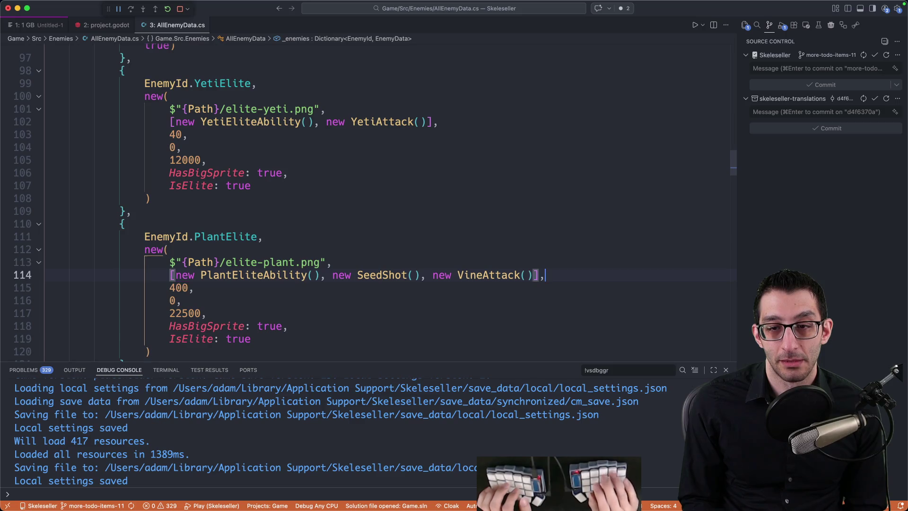
pyautogui.press('F12')
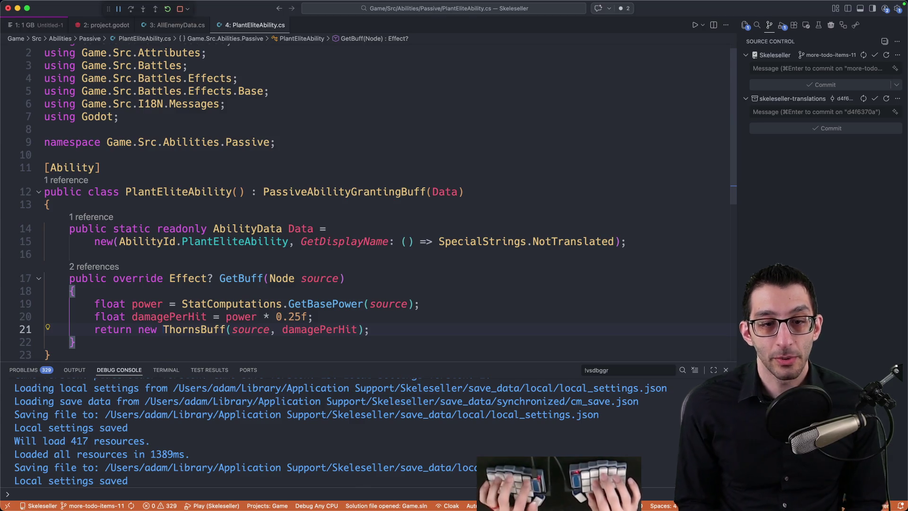
pyautogui.press('super+Tab')
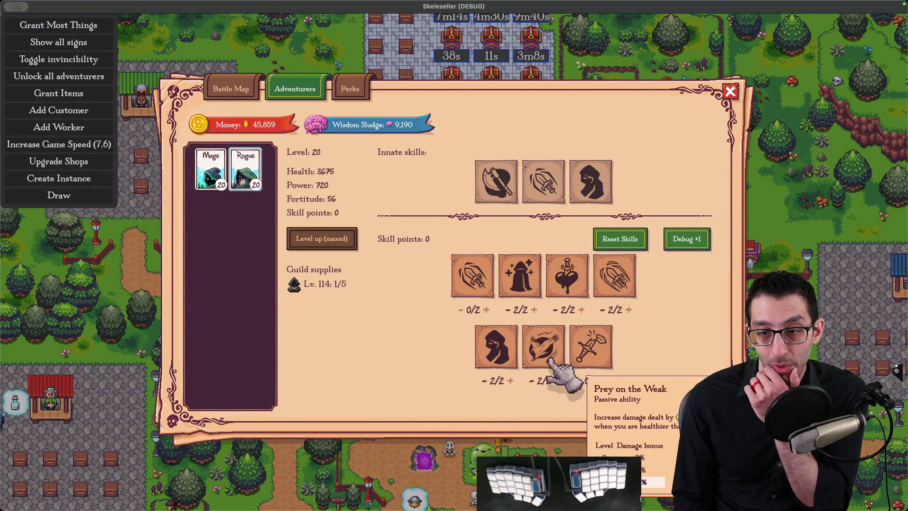
# Refund the Rogue's Stealth points and spend them on another skill
pyautogui.rightClick(496, 350)
pyautogui.rightClick(497, 350)
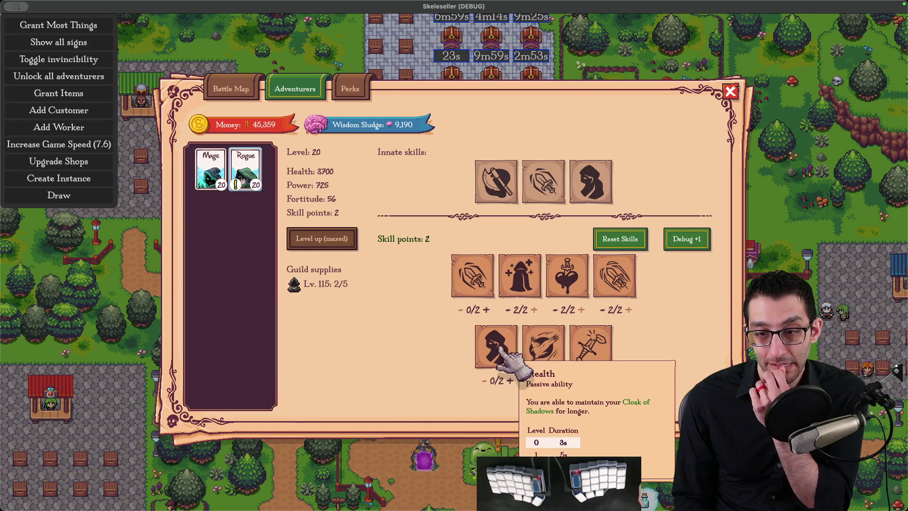
pyautogui.click(483, 293)
pyautogui.click(483, 293)
pyautogui.click(158, 300)
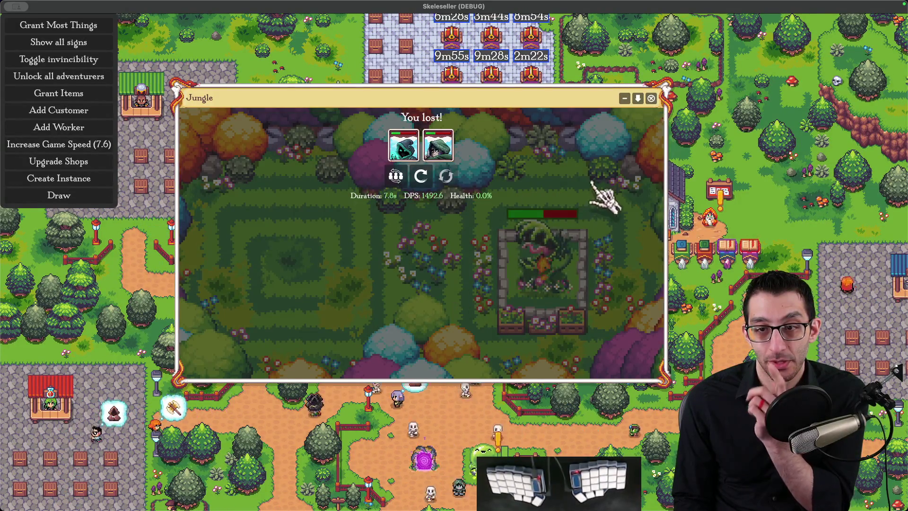
# Retry the Jungle plant elite fight several times and move its battle window aside
pyautogui.click(421, 176)
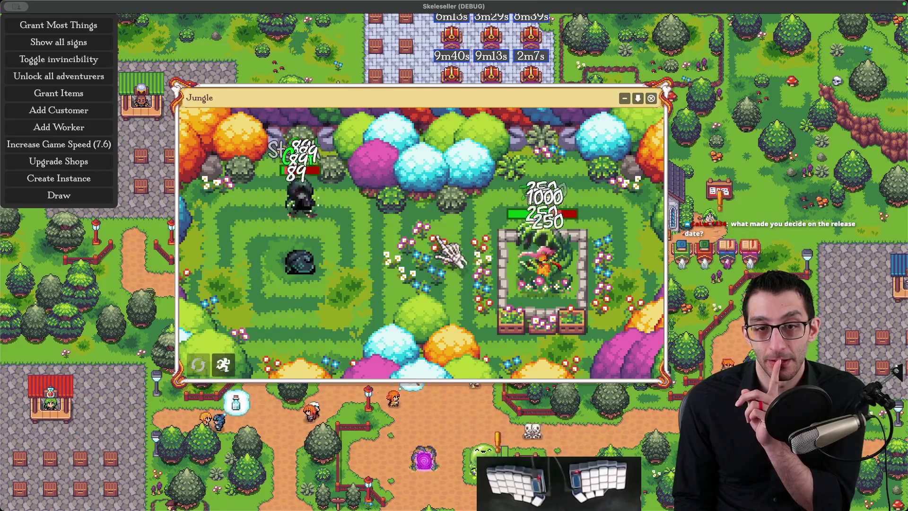
pyautogui.press('Tab')
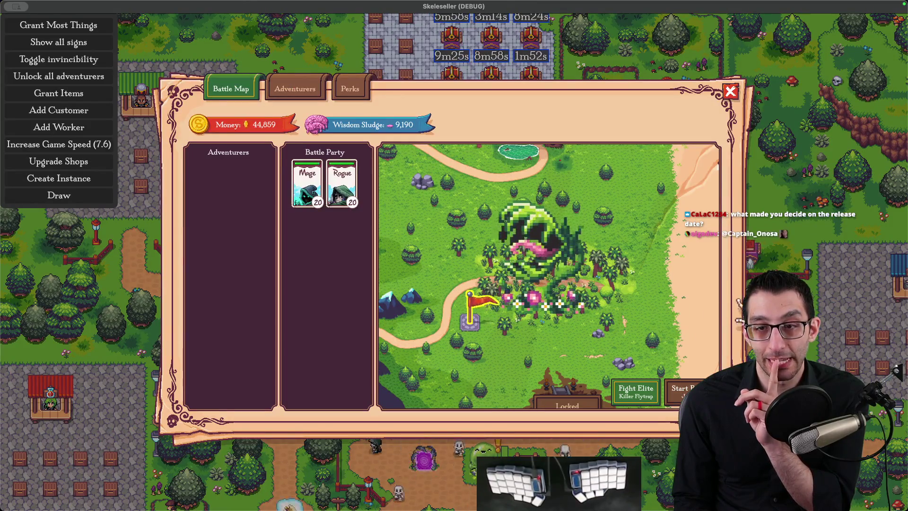
pyautogui.press('Tab')
pyautogui.click(420, 176)
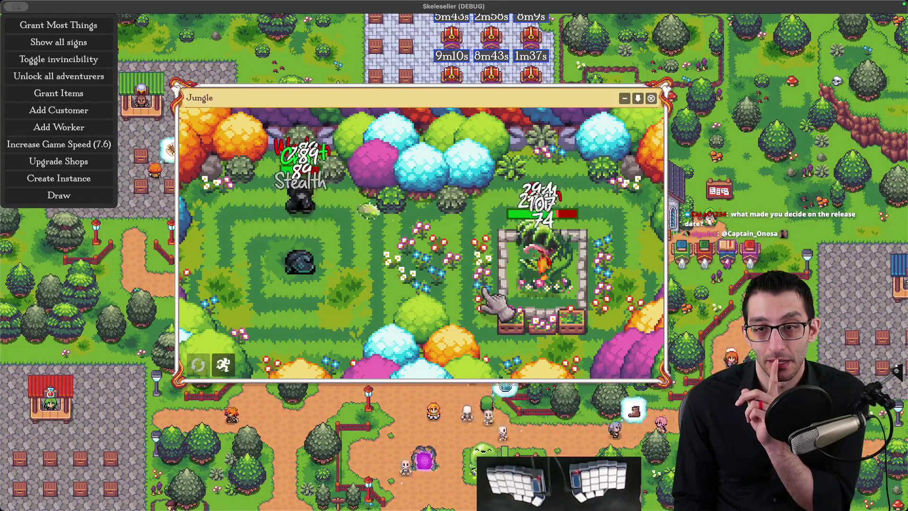
pyautogui.click(421, 175)
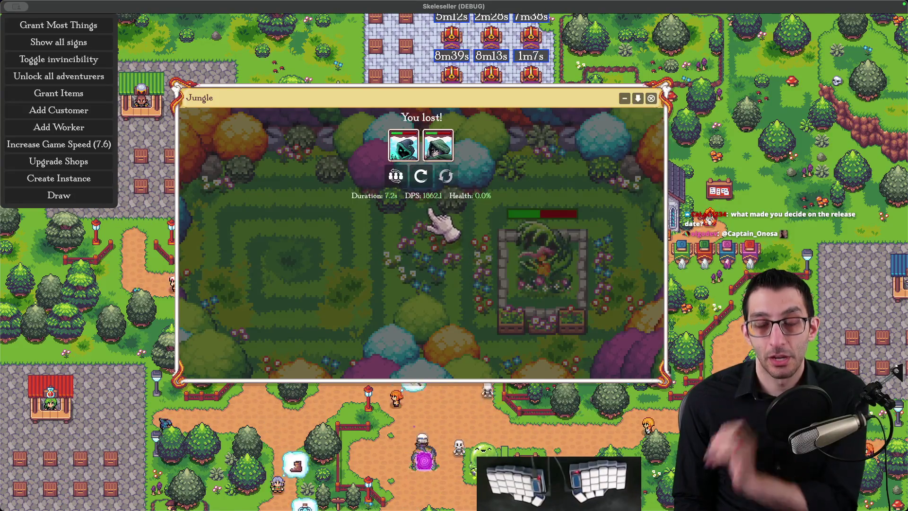
pyautogui.moveTo(436, 144); pyautogui.dragTo(589, 272)
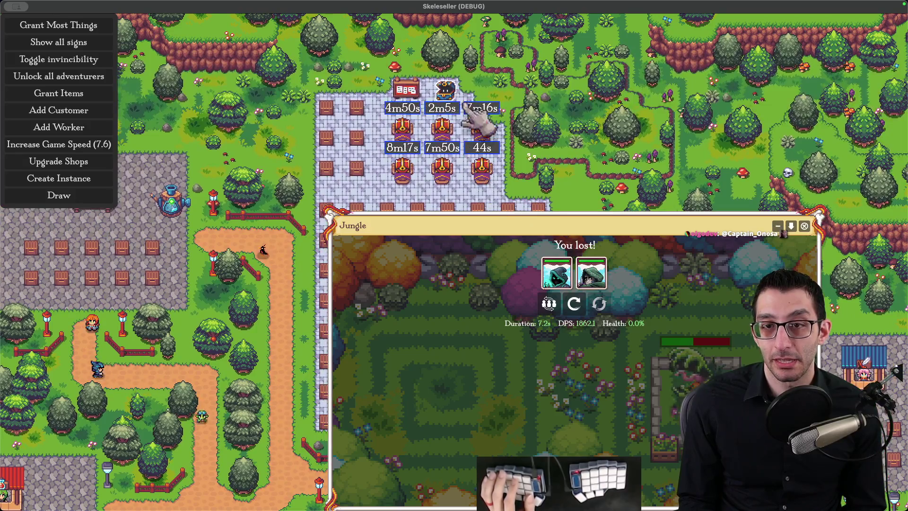
# Turn off auto-purchasing and buy a first chest holding the Mage's Fire Rod
pyautogui.click(466, 106)
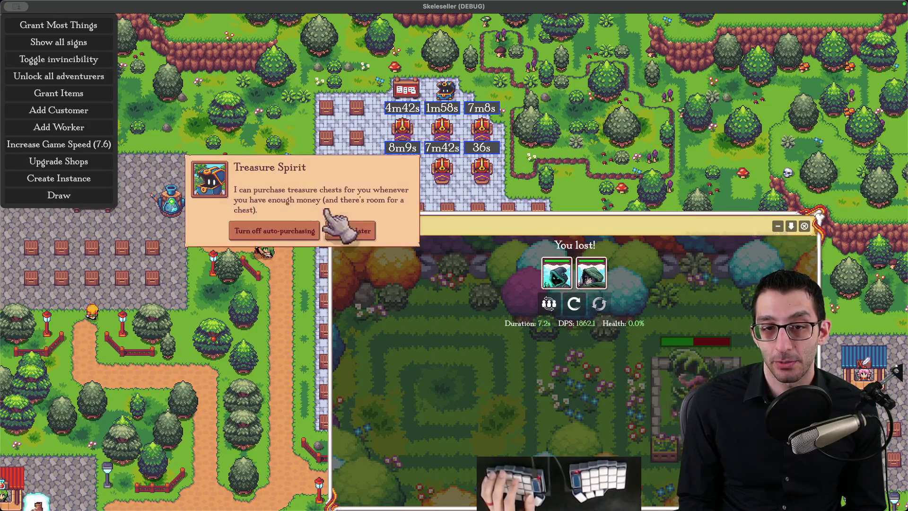
pyautogui.click(303, 231)
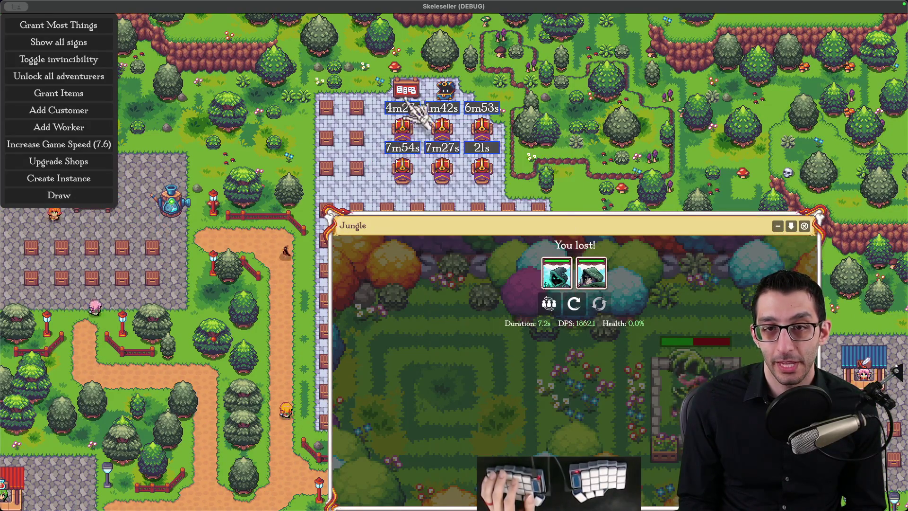
pyautogui.click(407, 137)
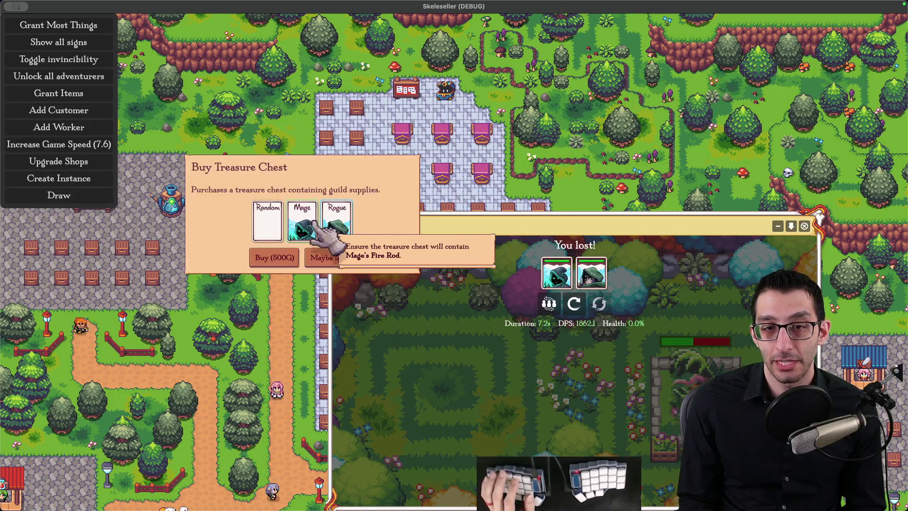
pyautogui.click(277, 258)
pyautogui.click(444, 170)
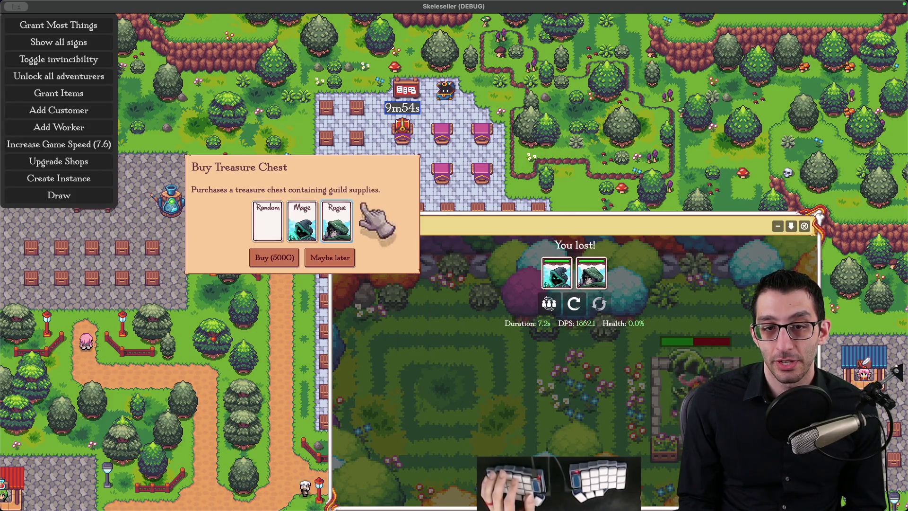
# Buy Mage Fire Rod chests for the remaining five empty chest slots
pyautogui.click(314, 246)
pyautogui.click(477, 167)
pyautogui.click(292, 253)
pyautogui.click(402, 168)
pyautogui.click(333, 234)
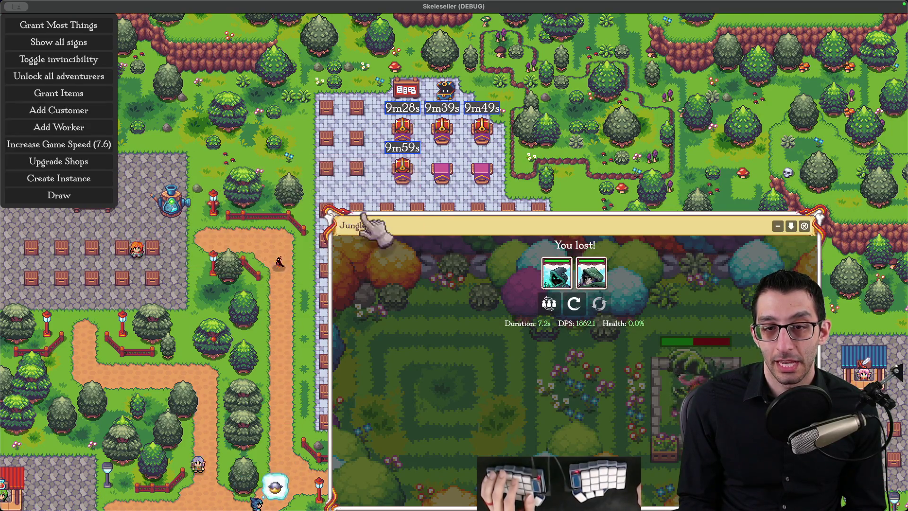
pyautogui.click(453, 180)
pyautogui.click(293, 257)
pyautogui.click(481, 171)
pyautogui.click(336, 221)
# Open the adventurers roster and show the Mage's stats and skills
pyautogui.click(284, 258)
pyautogui.click(215, 173)
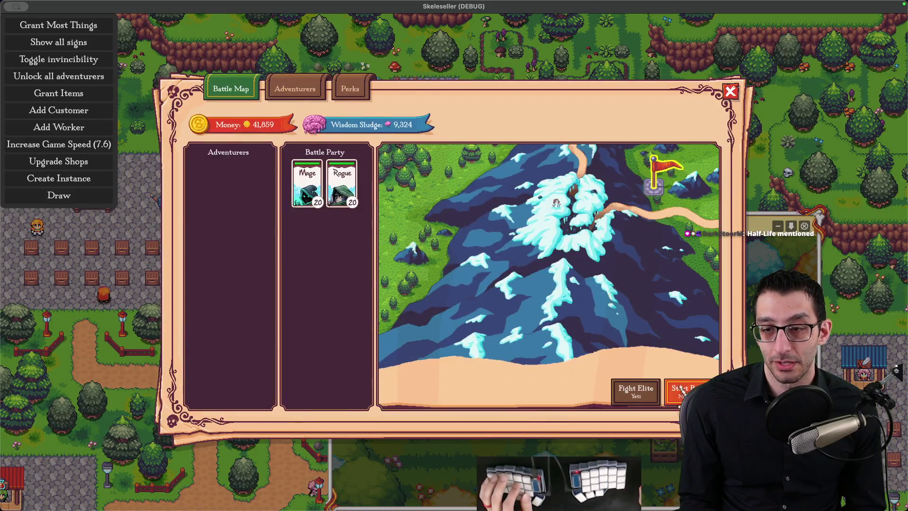
pyautogui.click(681, 389)
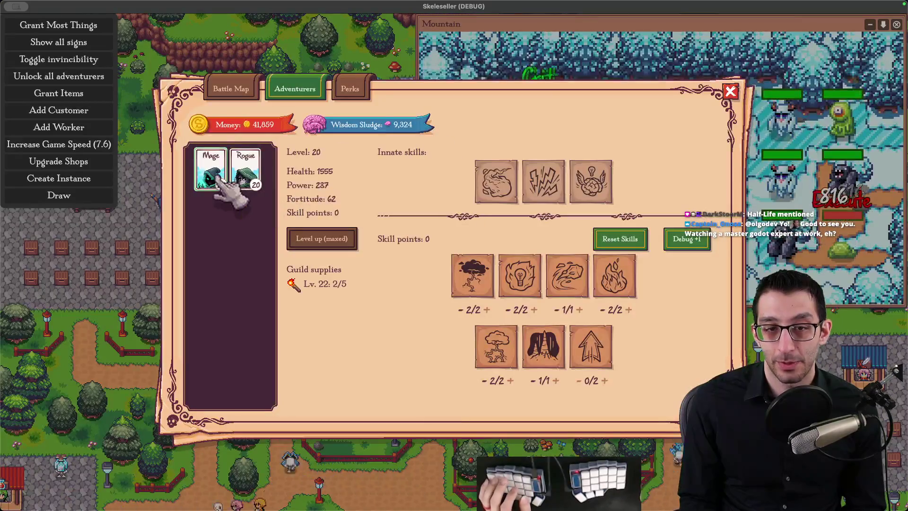
# Level up the Mage's Fire Rod guild supplies with repeated upgrades
pyautogui.click(334, 288)
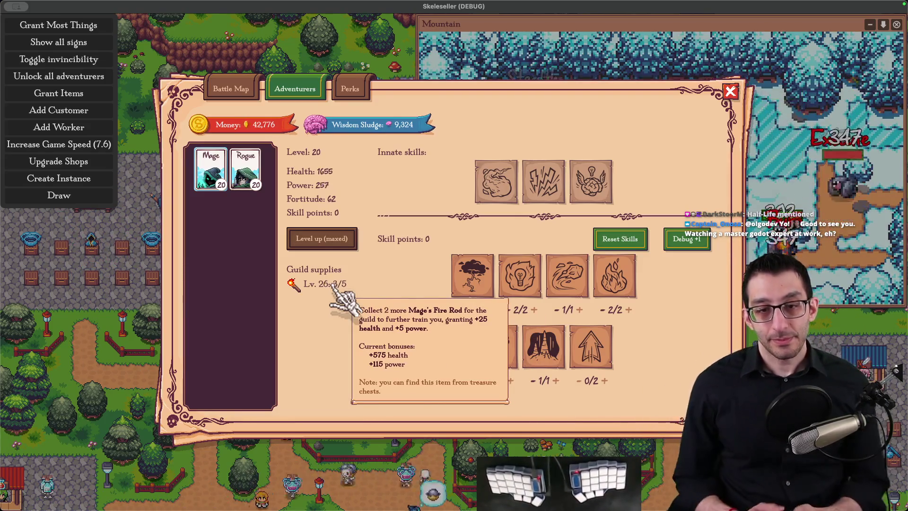
pyautogui.click(334, 288)
pyautogui.click(334, 288)
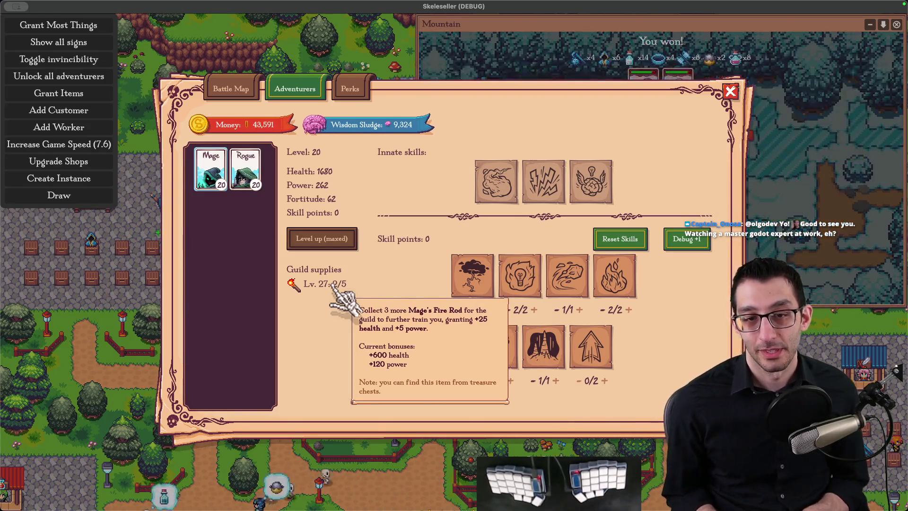
pyautogui.click(335, 289)
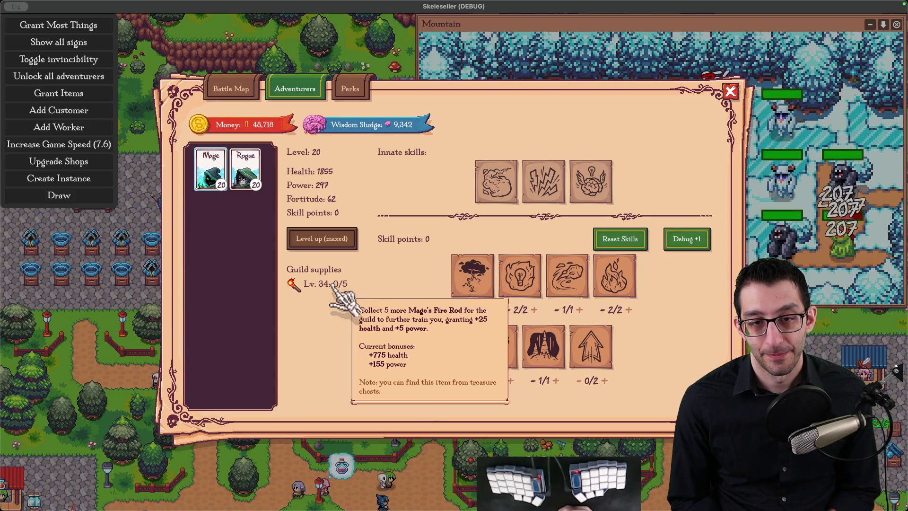
# Collect a finished treasure chest and raise Fire Rod guild supplies several more levels
pyautogui.press('Escape')
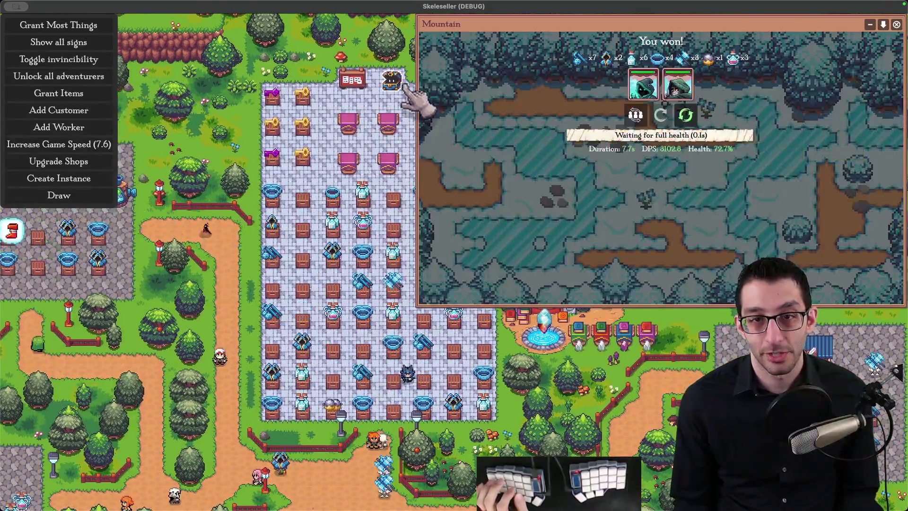
pyautogui.click(404, 88)
pyautogui.click(371, 213)
pyautogui.click(279, 230)
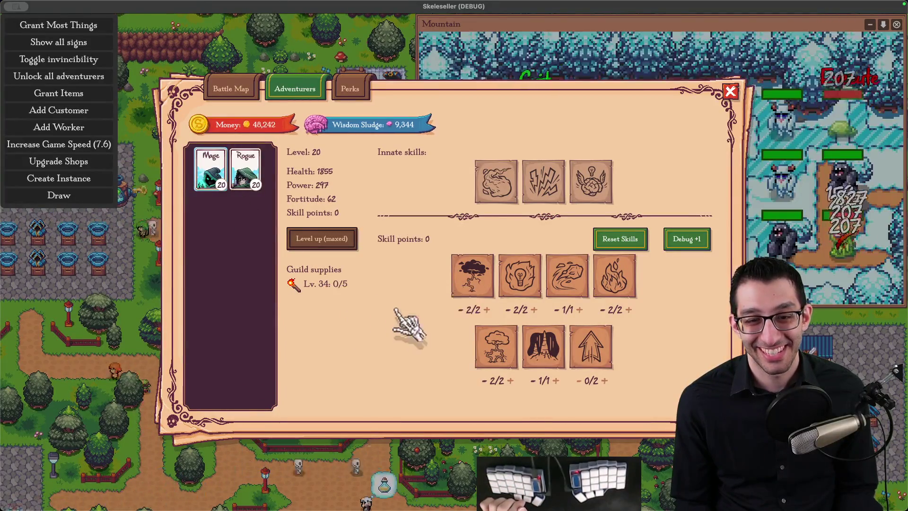
pyautogui.moveTo(338, 289)
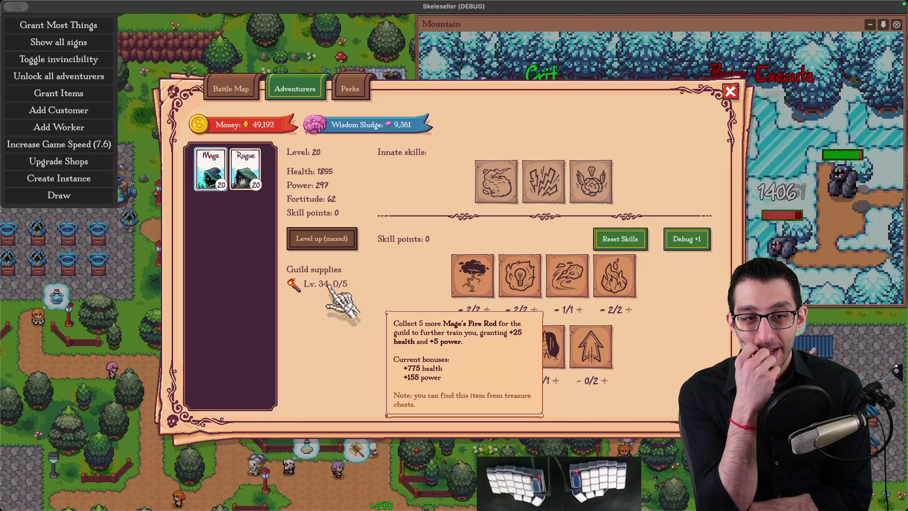
pyautogui.click(329, 286)
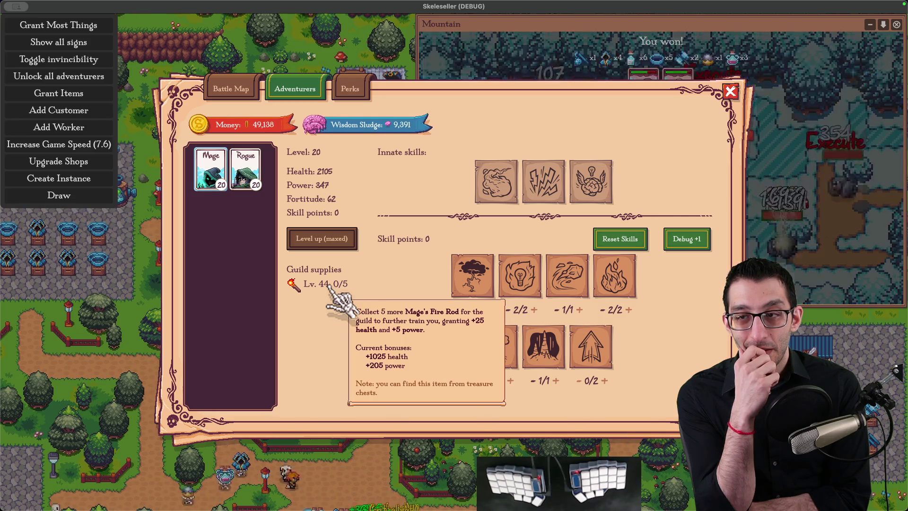
# Pan the town toward the chest yard and bring up the battle map at Killer Flytrap
pyautogui.click(97, 290)
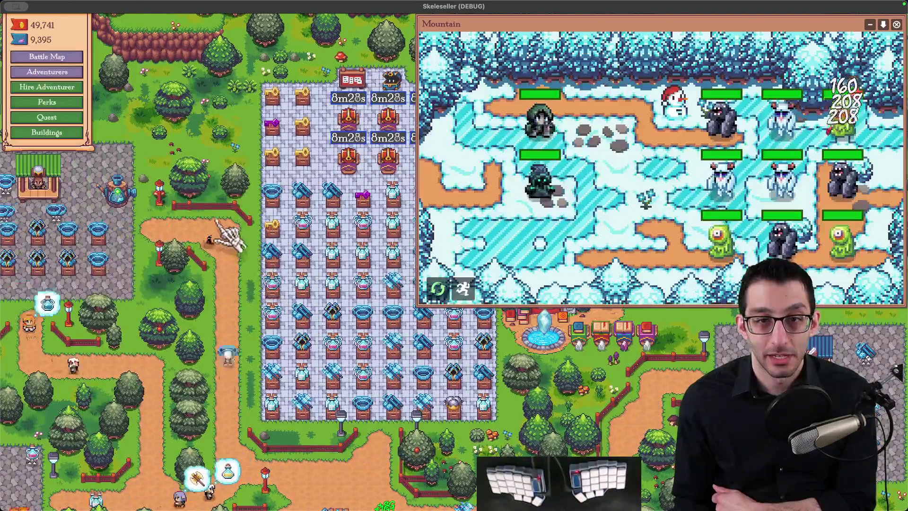
pyautogui.scroll(-1, 230, 201)
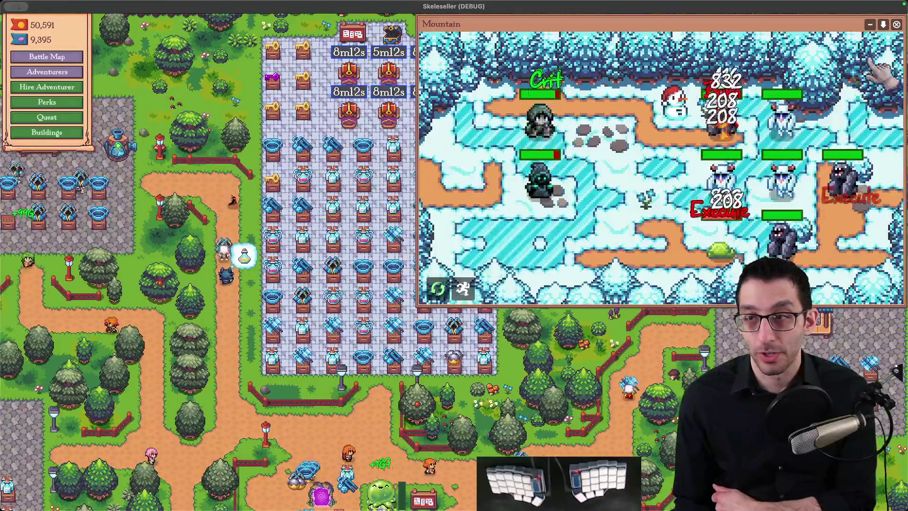
pyautogui.press('Escape')
pyautogui.moveTo(517, 268)
pyautogui.mouseDown()
pyautogui.moveTo(714, 222)
pyautogui.moveTo(773, 363)
pyautogui.moveTo(688, 396)
pyautogui.moveTo(698, 402)
pyautogui.mouseUp()
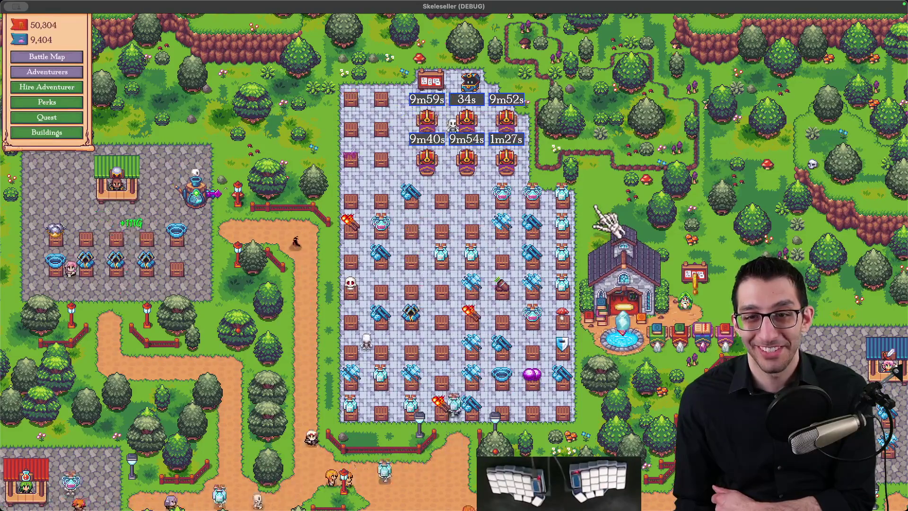
pyautogui.press('a')
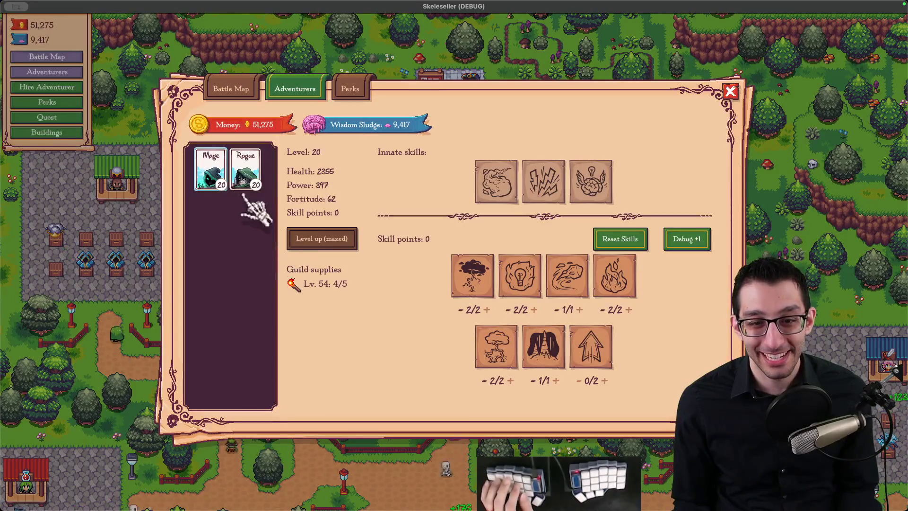
pyautogui.press('Escape')
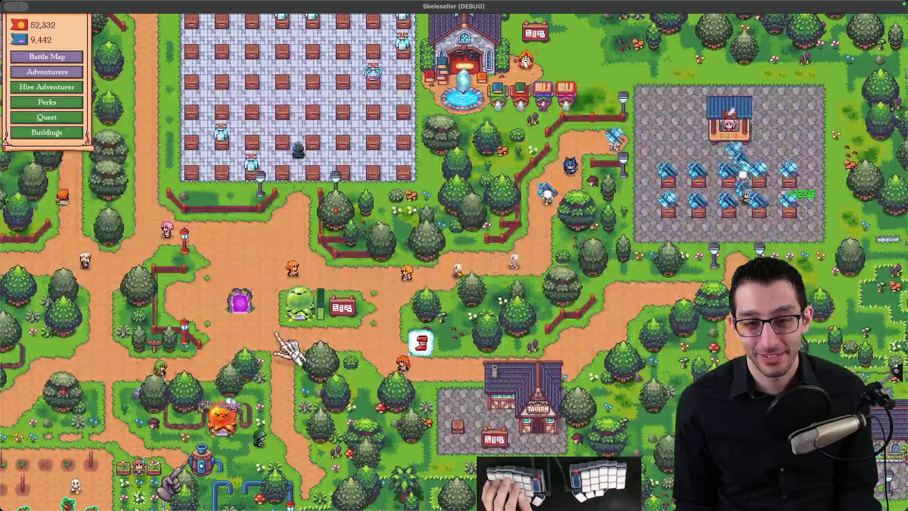
pyautogui.press('b')
pyautogui.scroll(-1, 666, 293)
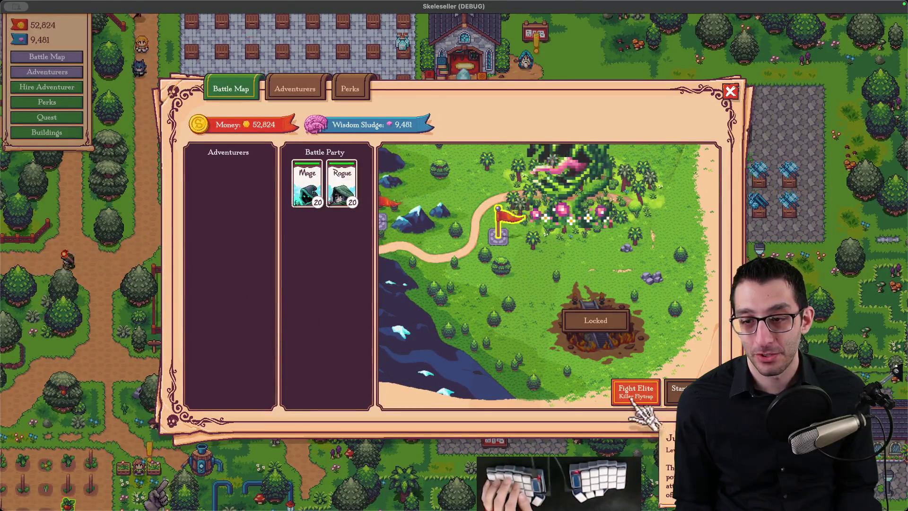
# Fight the Killer Flytrap elite and retry it three times after losing
pyautogui.click(634, 398)
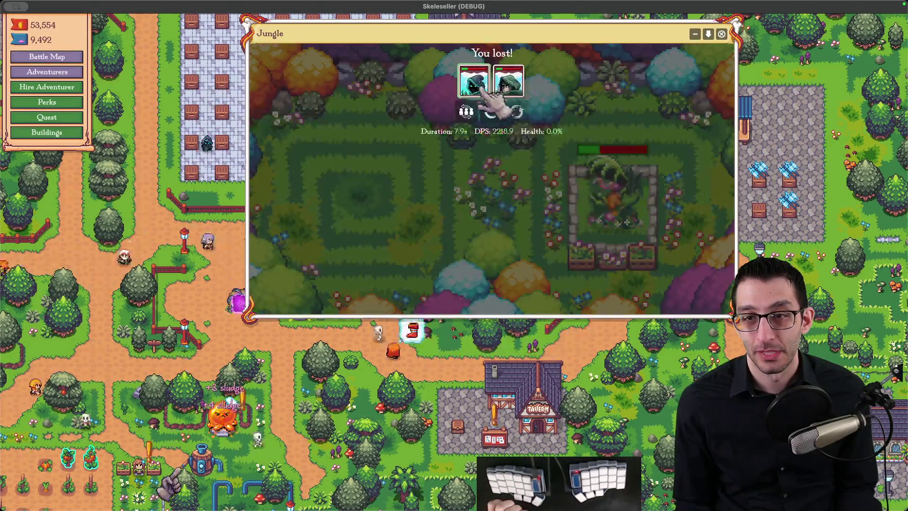
pyautogui.click(501, 108)
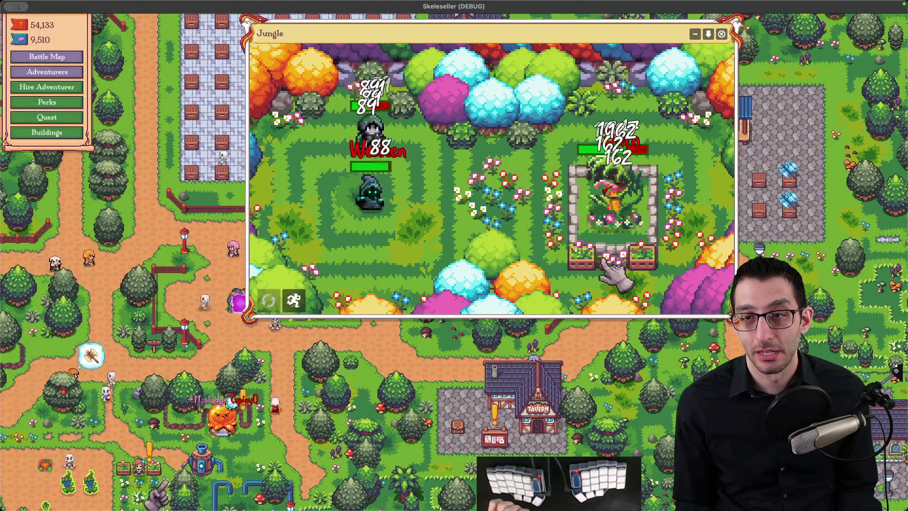
pyautogui.click(494, 116)
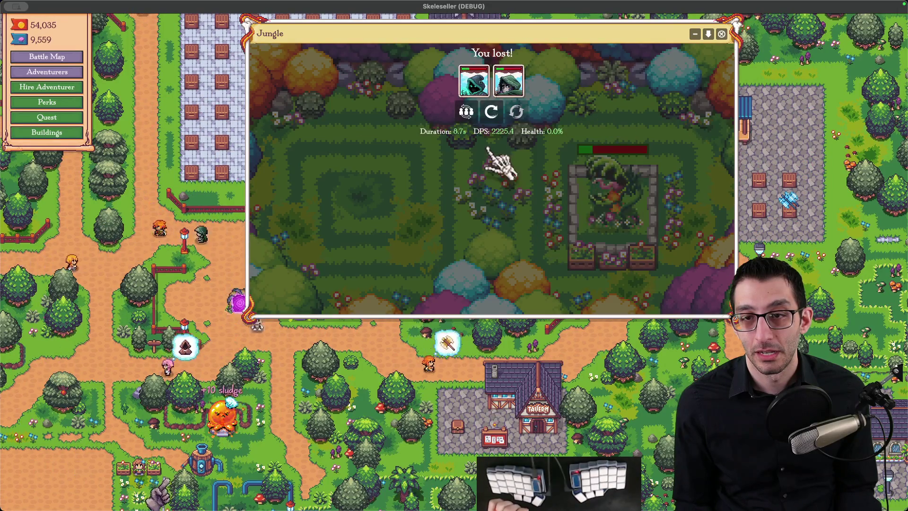
pyautogui.click(491, 111)
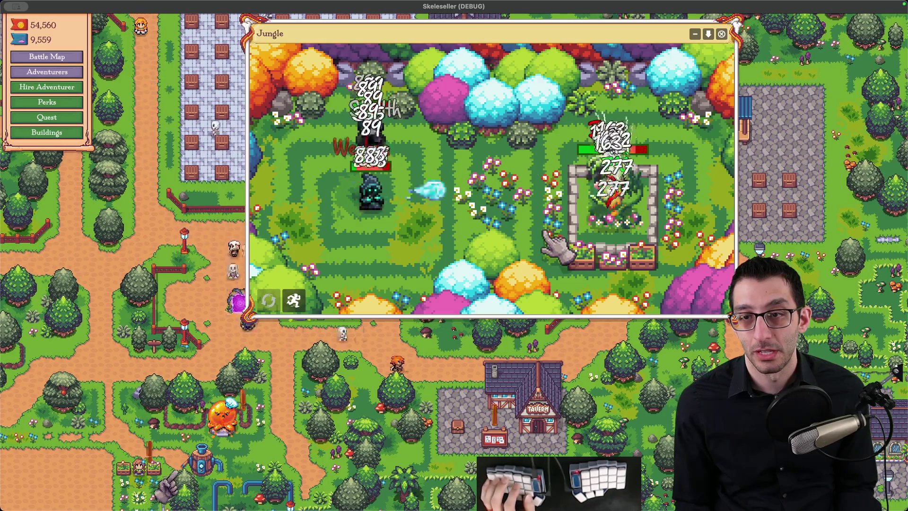
# Check the adventurers roster, then restart the Jungle fight
pyautogui.press('a')
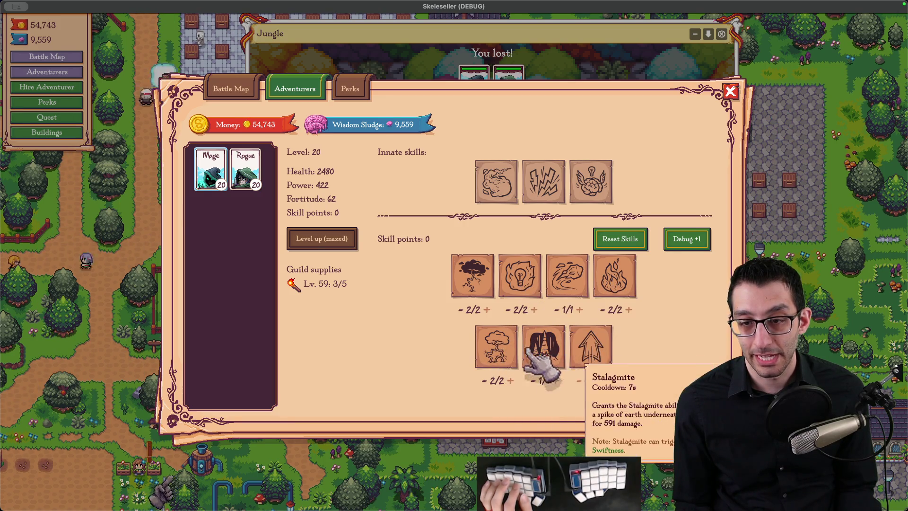
pyautogui.press('Escape')
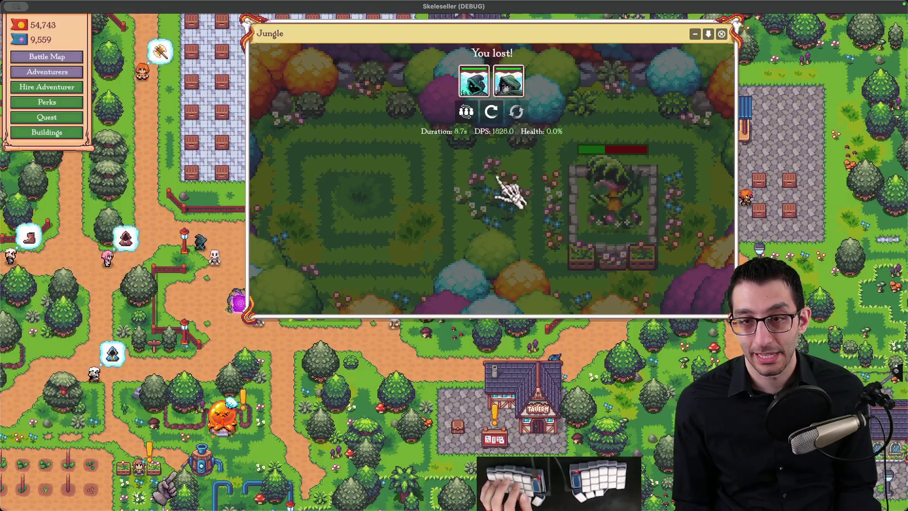
pyautogui.click(507, 87)
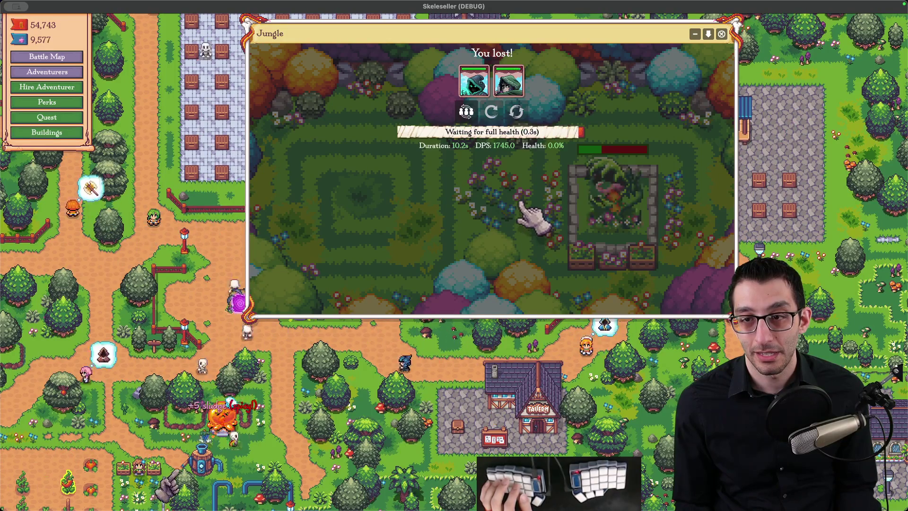
pyautogui.moveTo(494, 139)
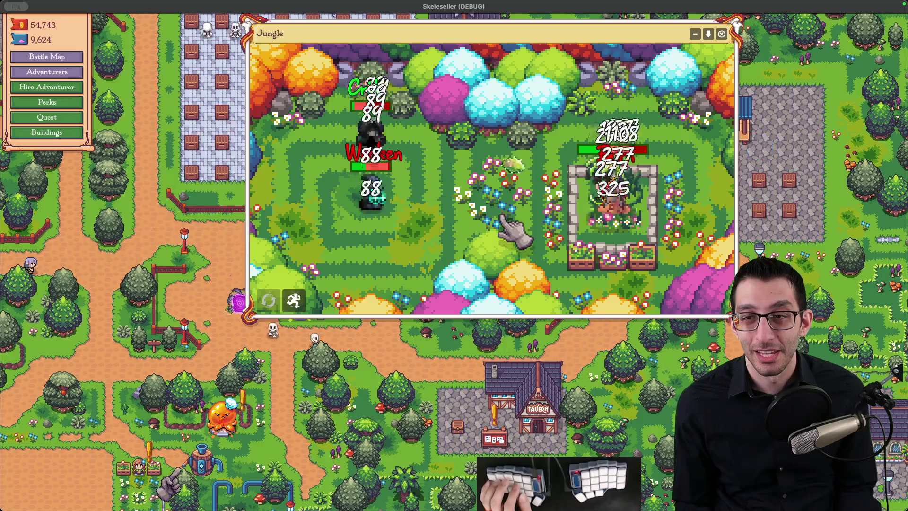
# Review the Rogue's stats, move the Jungle battle window aside, and start a Mountain battle
pyautogui.press('a')
pyautogui.click(257, 182)
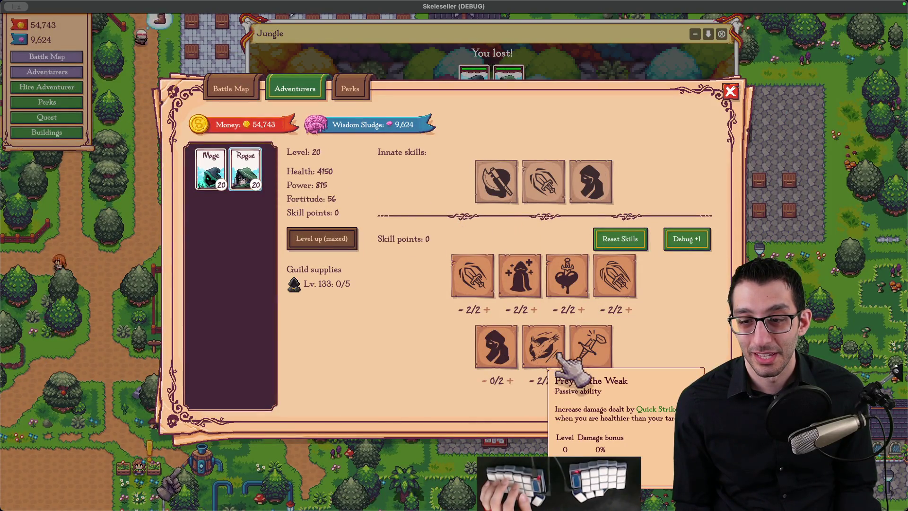
pyautogui.click(152, 304)
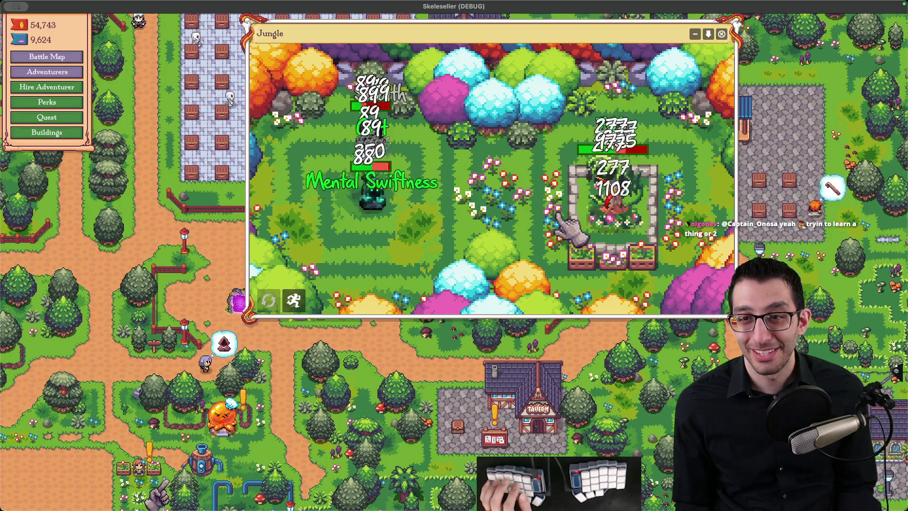
pyautogui.moveTo(260, 162); pyautogui.dragTo(393, 279)
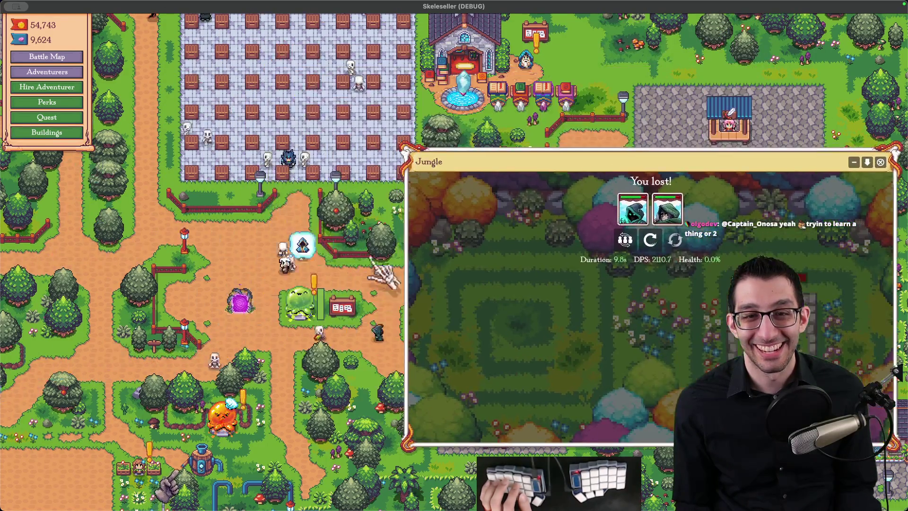
pyautogui.press('b')
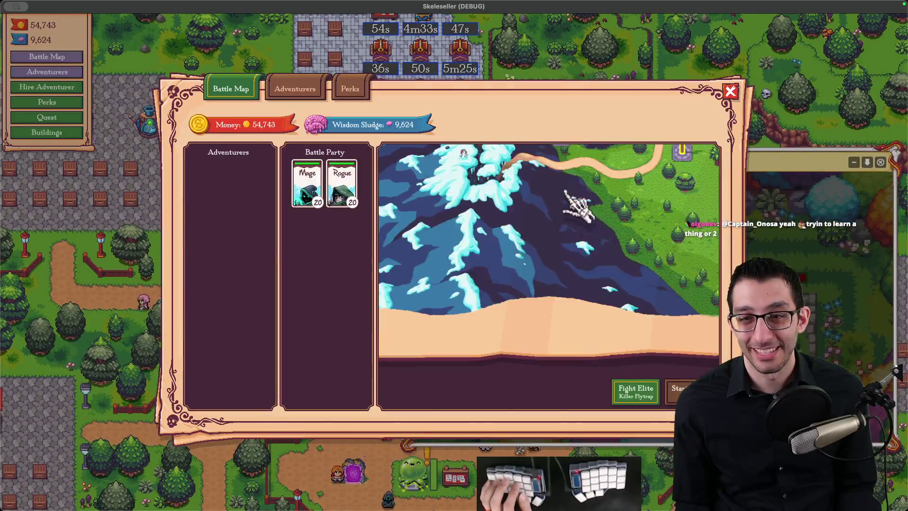
pyautogui.click(572, 196)
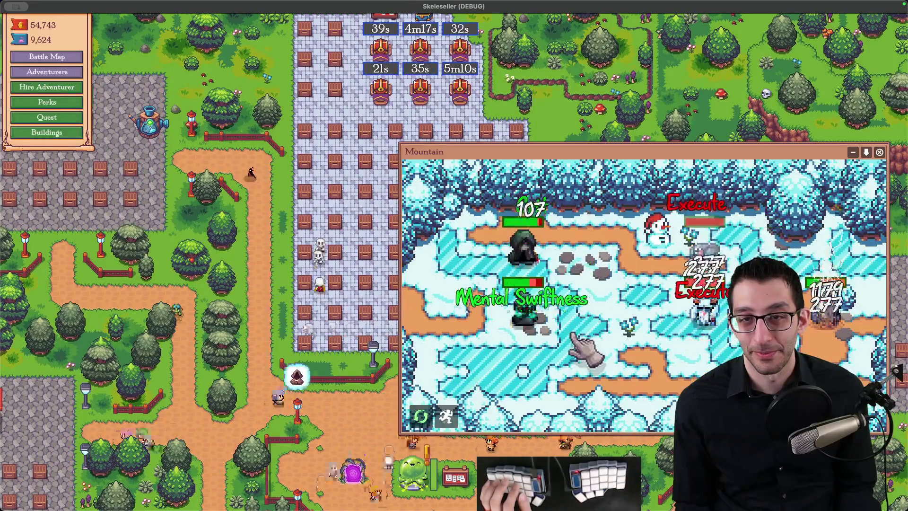
# Reopen the battle map on the Jungle and beat the Killer Flytrap elite
pyautogui.press('b')
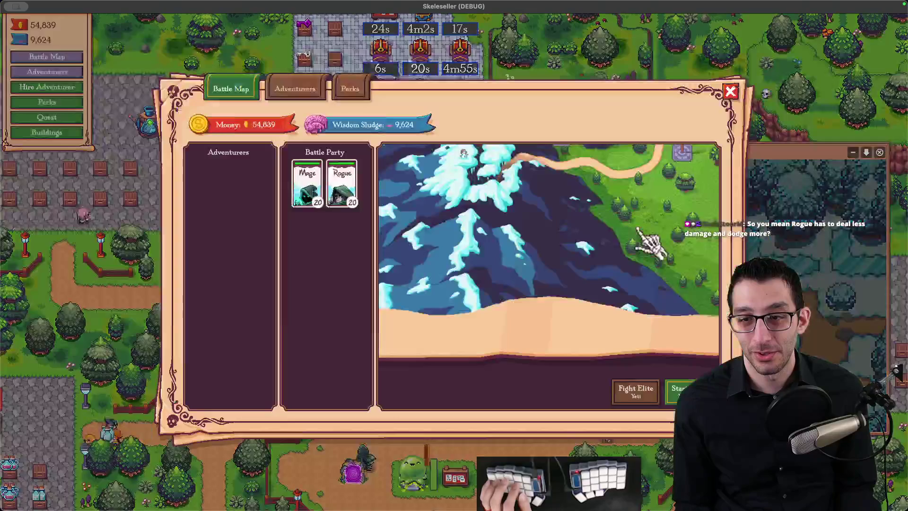
pyautogui.press('b')
pyautogui.press('b')
pyautogui.moveTo(619, 336)
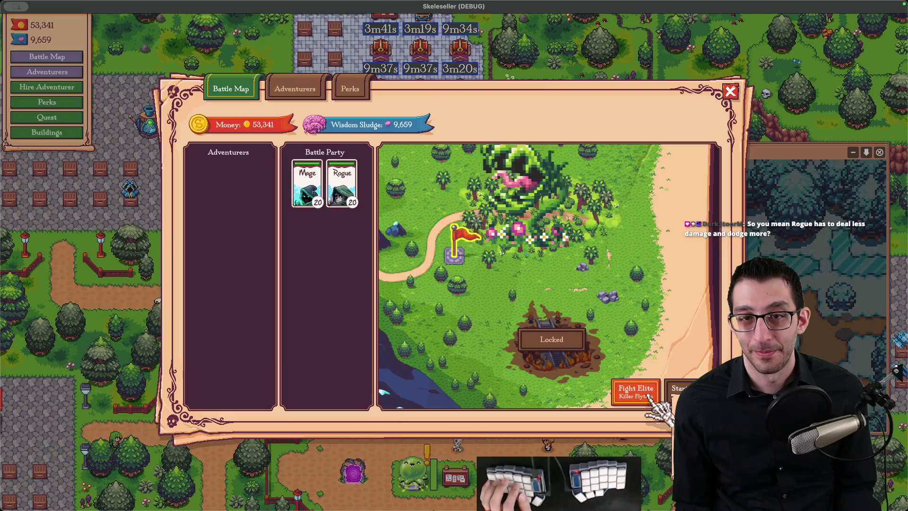
pyautogui.click(649, 395)
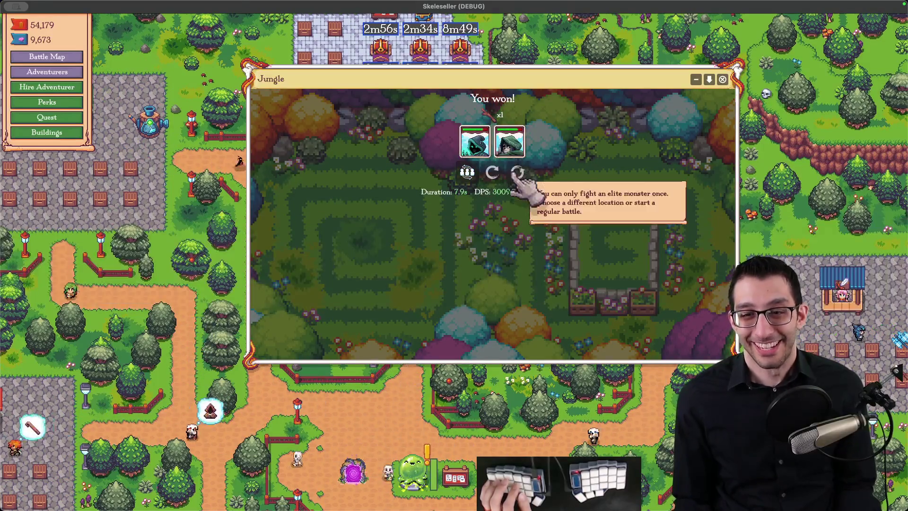
pyautogui.click(469, 185)
# Start a regular Jungle battle and select the Giant Snake elite on the map
pyautogui.click(675, 389)
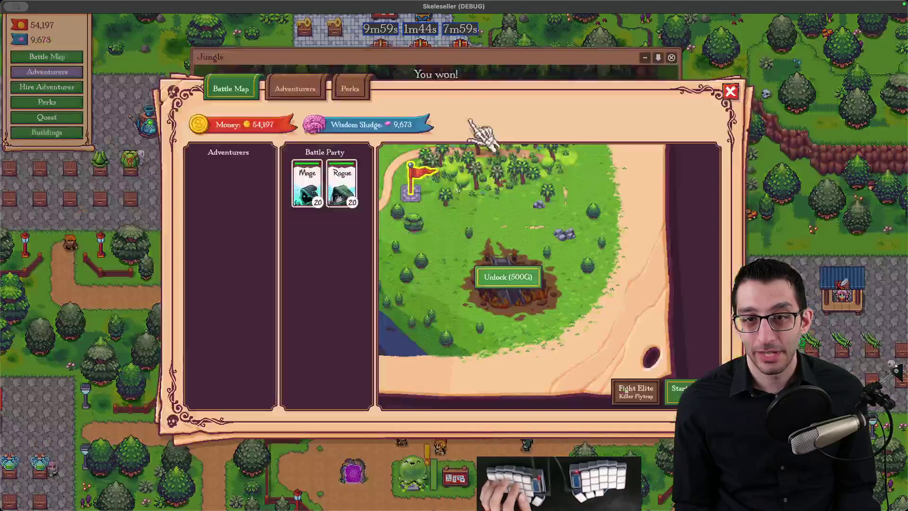
pyautogui.moveTo(496, 283)
pyautogui.click(525, 292)
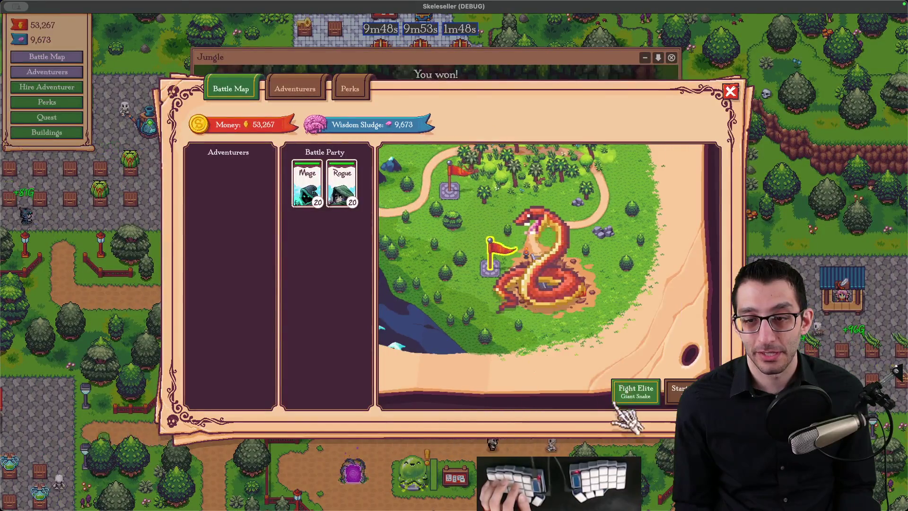
# Start the Giant Snake fight and respec the Rogue into Prey on the Weak and Expose Weakness
pyautogui.click(624, 393)
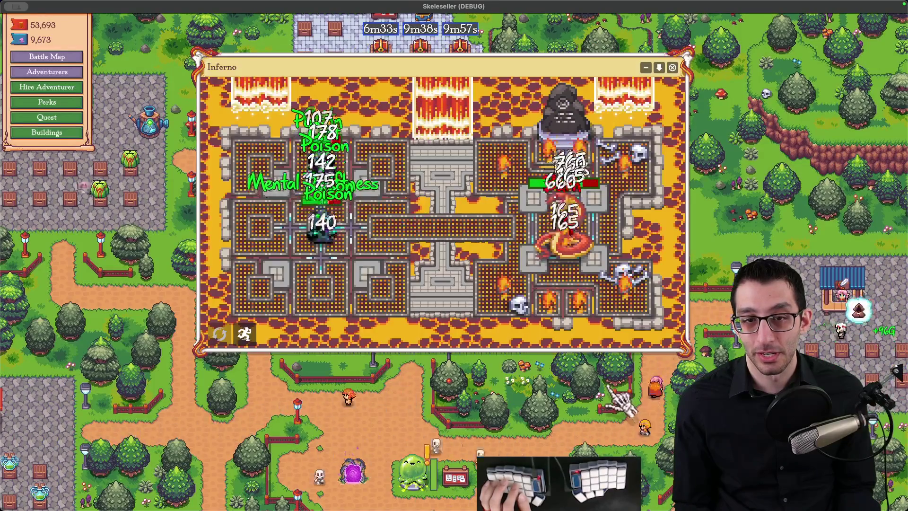
pyautogui.press('a')
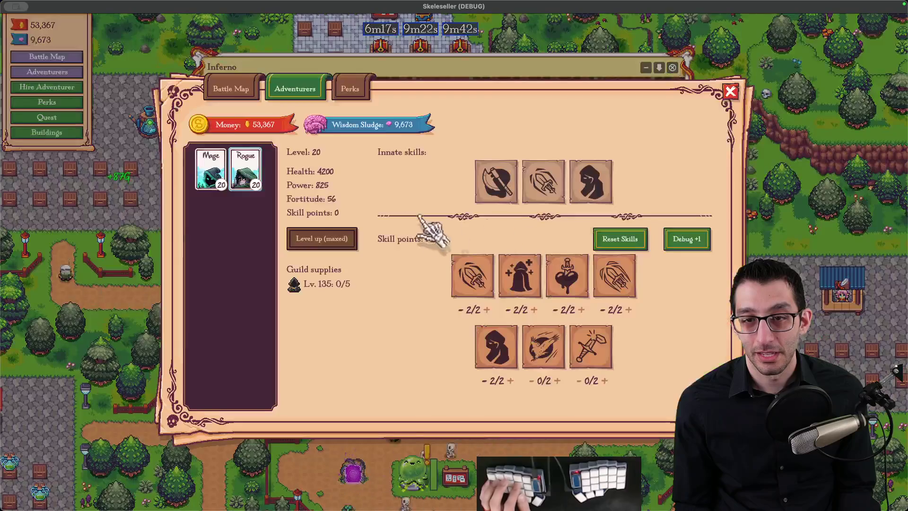
pyautogui.moveTo(513, 348)
pyautogui.rightClick(520, 288)
pyautogui.rightClick(520, 289)
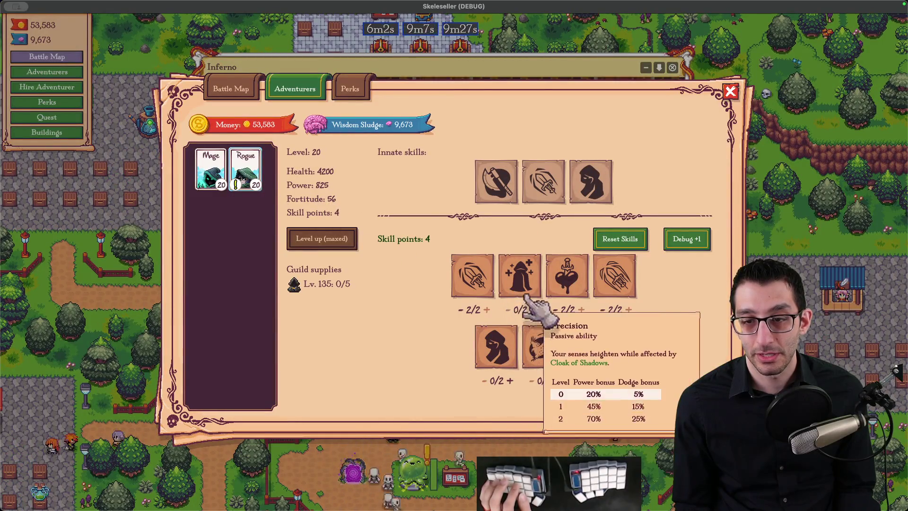
pyautogui.doubleClick(543, 350)
pyautogui.doubleClick(589, 347)
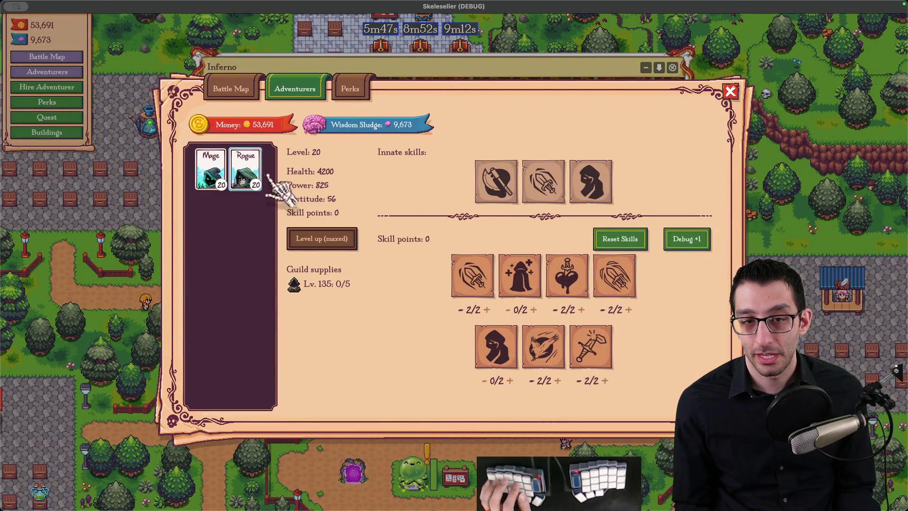
pyautogui.click(211, 173)
pyautogui.press('a')
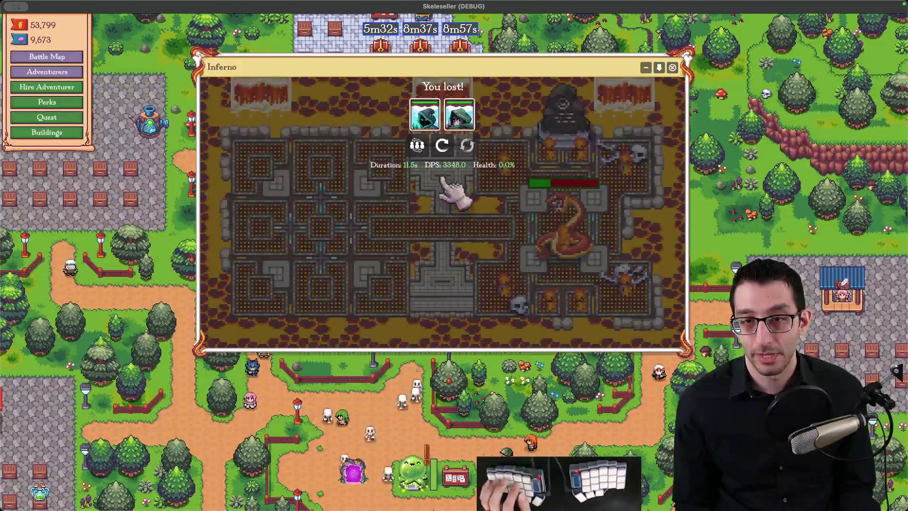
# Retry and defeat the Giant Snake elite in the Inferno, then dismiss the potion vendor's message
pyautogui.click(442, 146)
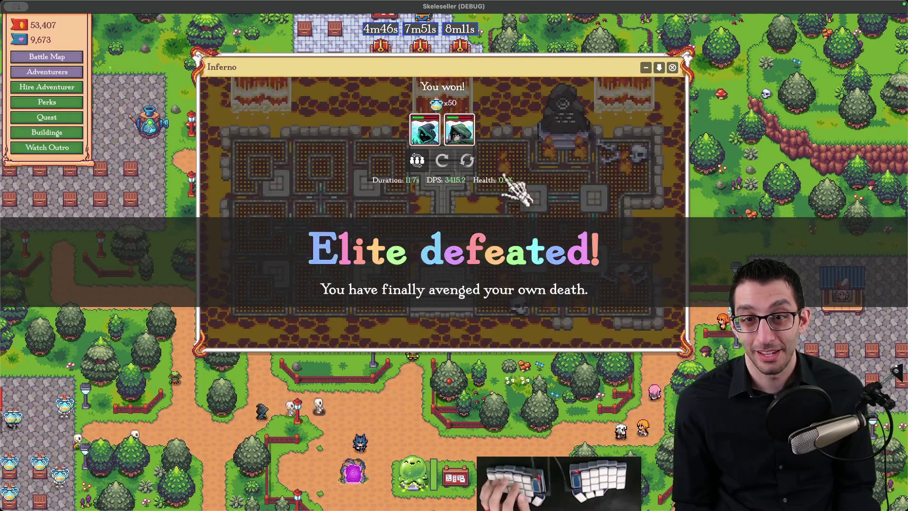
pyautogui.click(672, 67)
pyautogui.click(347, 222)
pyautogui.press('Escape')
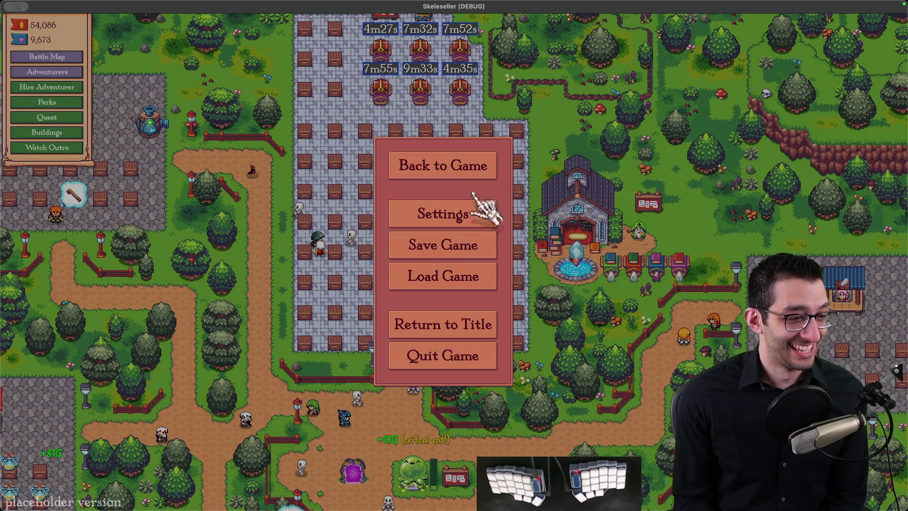
# Choose Quit Game from the pause menu to exit Skeleseller
pyautogui.click(447, 360)
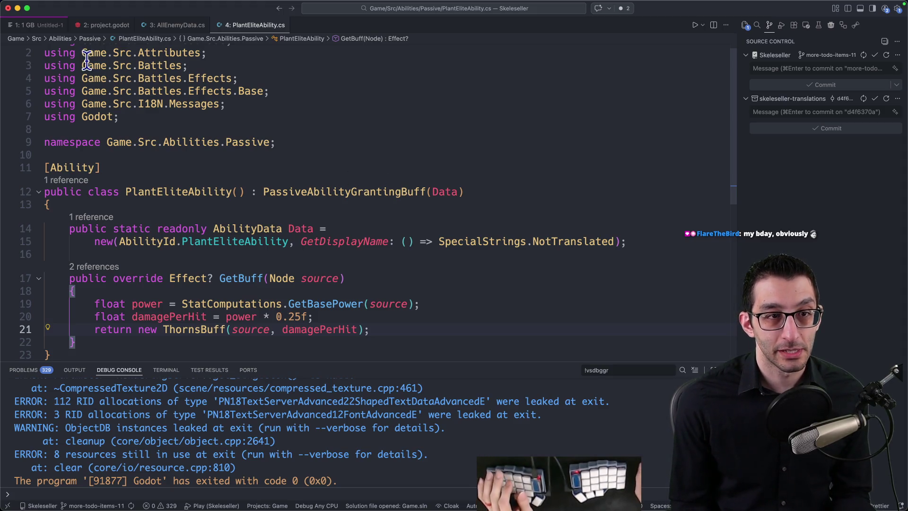
# Close the Untitled-1 scratch file without saving it
pyautogui.hotkey('ctrl', '1')
pyautogui.press('super+w')
pyautogui.press('super+d')
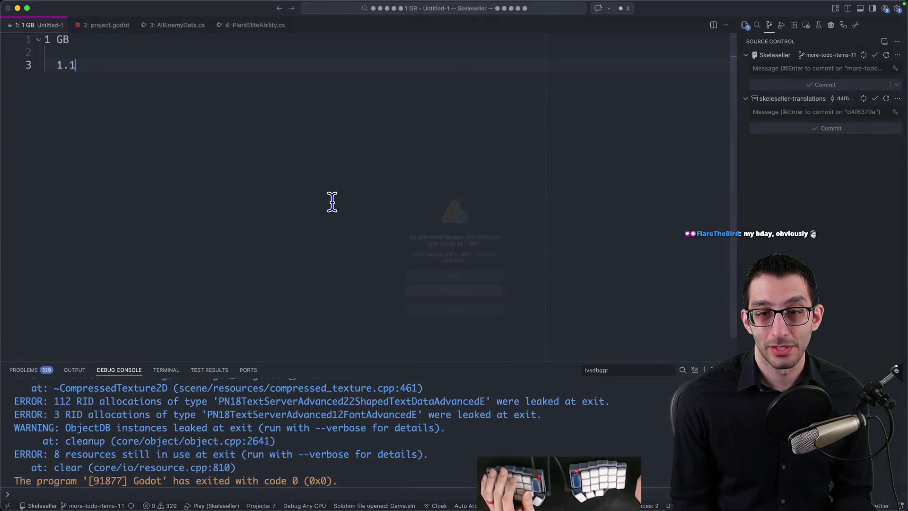
pyautogui.hotkey('ctrl', '2')
pyautogui.hotkey('ctrl', '1')
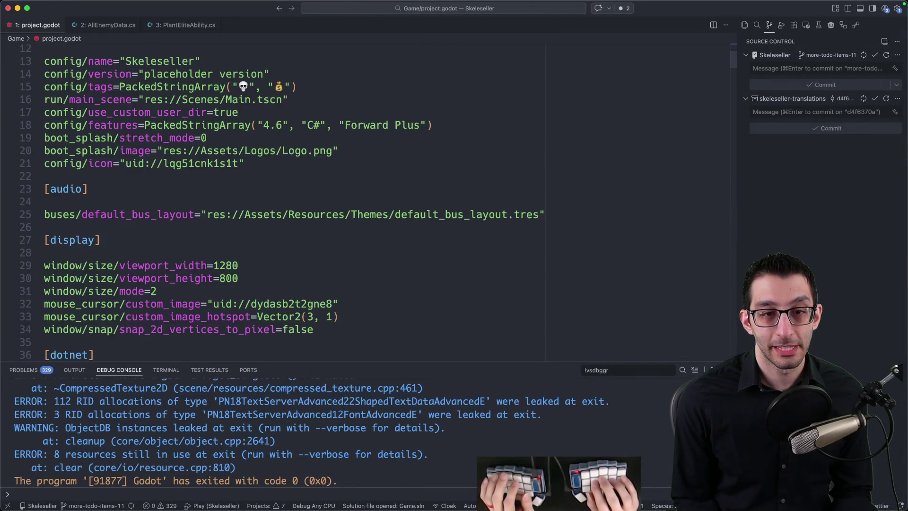
pyautogui.press('super+Tab')
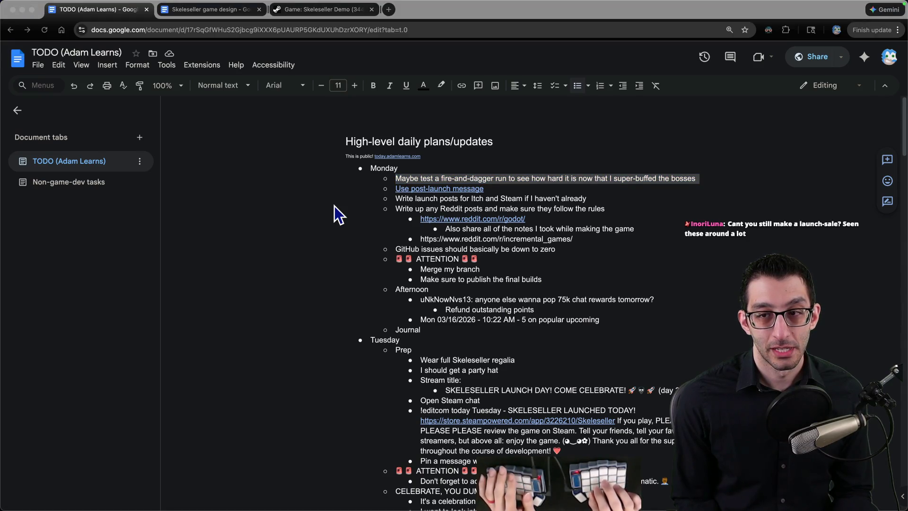
# Delete the fire-and-dagger test item from the TODO list and open its linked issue #1186
pyautogui.press('BackSpace')
pyautogui.click(452, 179)
pyautogui.click(453, 196)
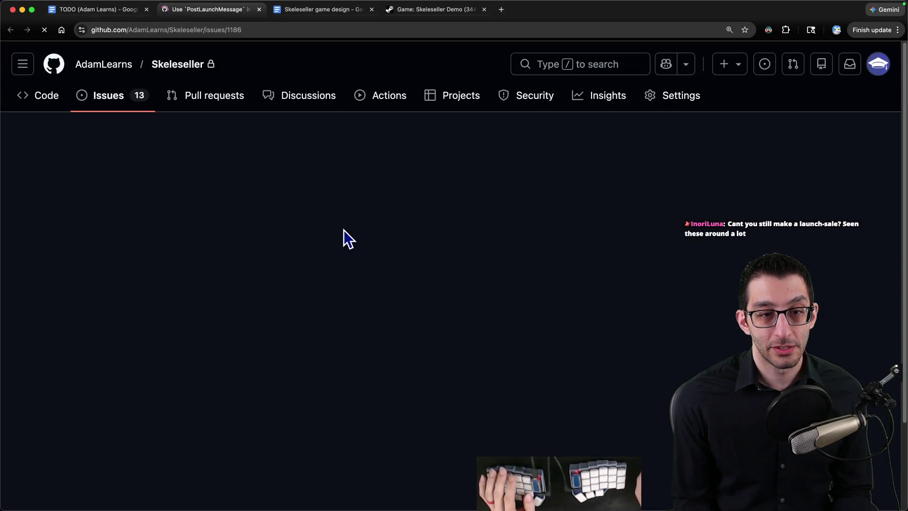
pyautogui.scroll(-1, 356, 232)
pyautogui.scroll(-2, 357, 232)
# Assign issue #1186 to yourself and copy the PreLaunchMessage name from its title
pyautogui.click(748, 213)
pyautogui.doubleClick(103, 85)
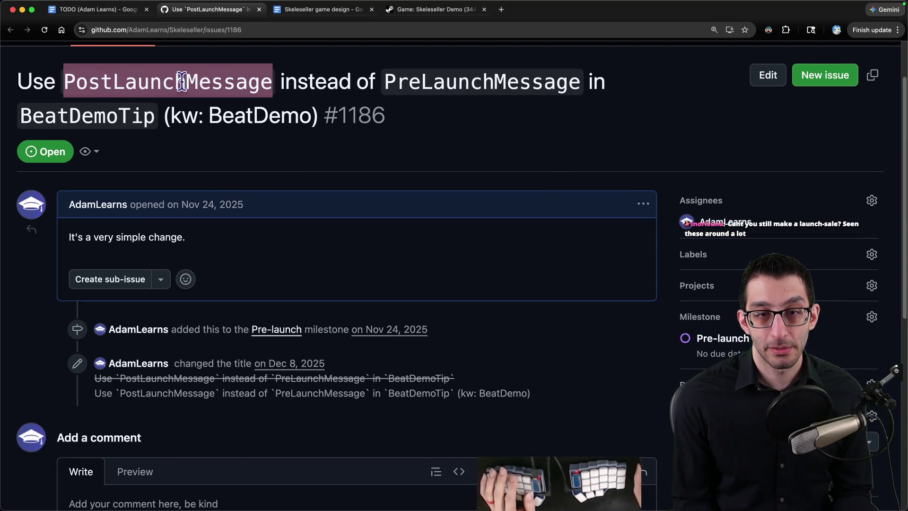
pyautogui.doubleClick(479, 85)
pyautogui.press('super+c')
pyautogui.press('super+Tab')
# Find BeatDemoTip.cs by searching PreLaunchMessage and delete the PreLaunchMessage declaration
pyautogui.press('super+v')
pyautogui.press('Return')
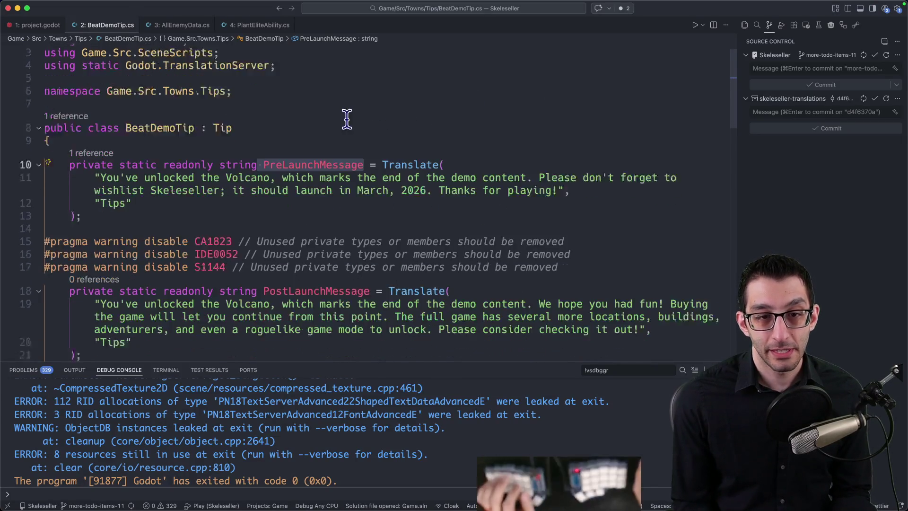
pyautogui.moveTo(94, 154)
pyautogui.mouseDown()
pyautogui.moveTo(530, 156)
pyautogui.moveTo(432, 152)
pyautogui.moveTo(328, 162)
pyautogui.moveTo(534, 172)
pyautogui.mouseUp()
pyautogui.moveTo(142, 190)
pyautogui.mouseDown()
pyautogui.moveTo(134, 191)
pyautogui.moveTo(178, 126)
pyautogui.mouseUp()
pyautogui.press('BackSpace')
# Remove the #pragma warning disable and restore lines, then save BeatDemoTip.cs
pyautogui.moveTo(574, 169); pyautogui.dragTo(575, 125)
pyautogui.press('BackSpace')
pyautogui.click(577, 243)
pyautogui.moveTo(576, 242); pyautogui.dragTo(594, 207)
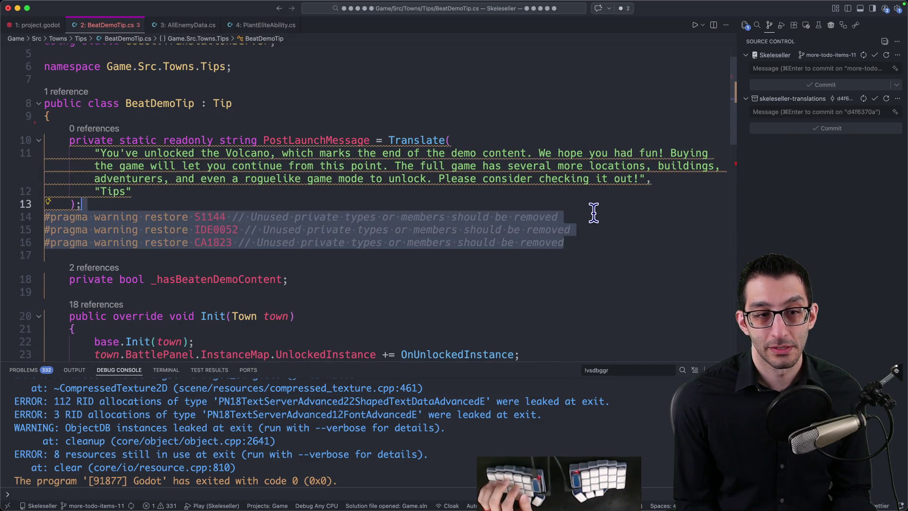
pyautogui.press('BackSpace')
pyautogui.click(370, 140)
pyautogui.press('super+s')
# Accept the suggested rename of the line 25 PreLaunchMessage reference to PostLaunchMessage
pyautogui.hotkey('alt', 'Left')
pyautogui.press('Tab')
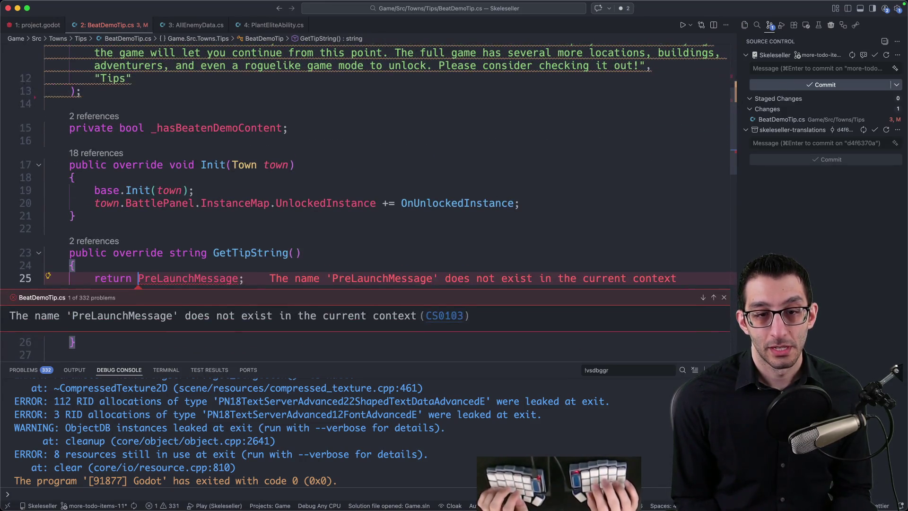
pyautogui.press('Tab')
pyautogui.press('Escape')
# Read through the PostLaunchMessage text, highlighting it line by line
pyautogui.scroll(4, 158, 166)
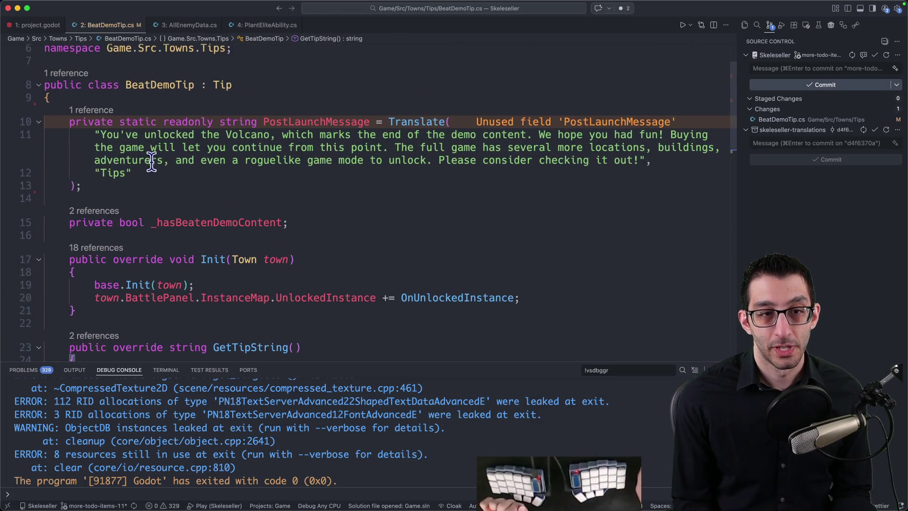
pyautogui.moveTo(90, 138); pyautogui.dragTo(205, 136)
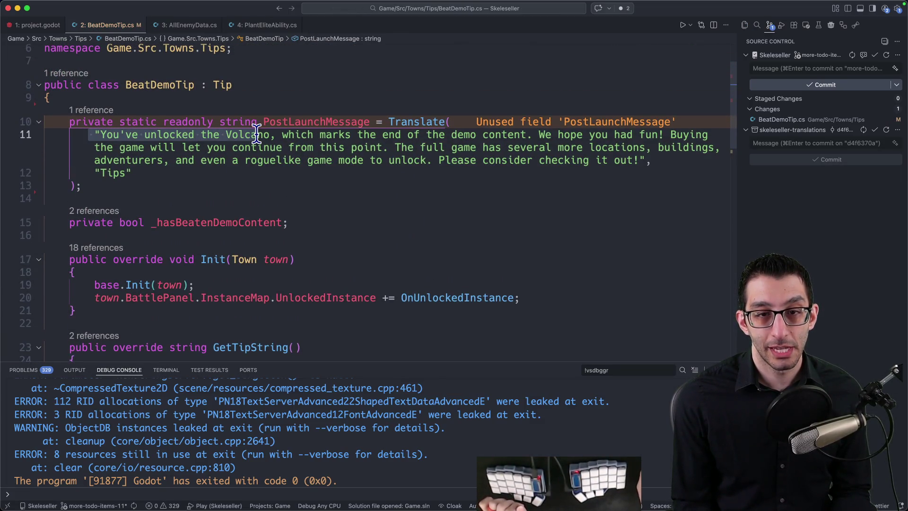
pyautogui.moveTo(337, 137)
pyautogui.mouseDown()
pyautogui.moveTo(650, 138)
pyautogui.moveTo(137, 152)
pyautogui.mouseUp()
pyautogui.moveTo(224, 150); pyautogui.dragTo(338, 147)
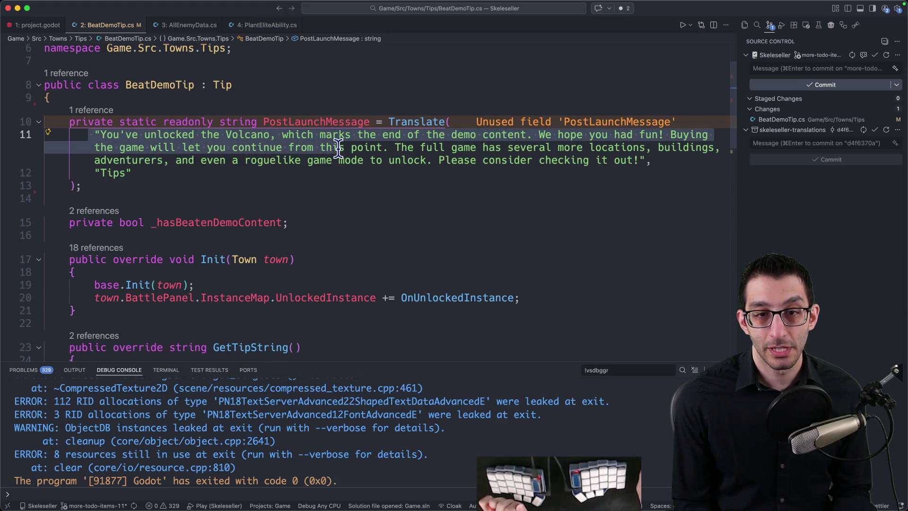
pyautogui.moveTo(645, 152); pyautogui.dragTo(184, 160)
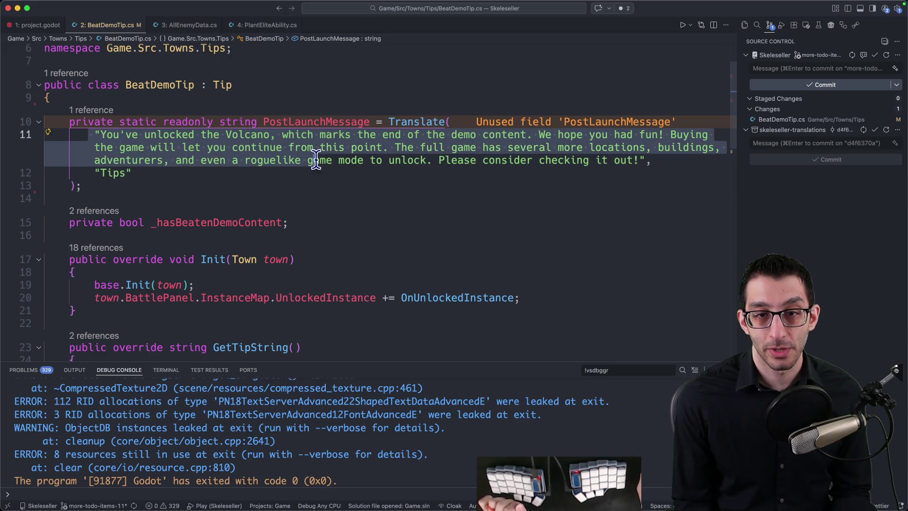
pyautogui.moveTo(434, 163); pyautogui.dragTo(573, 163)
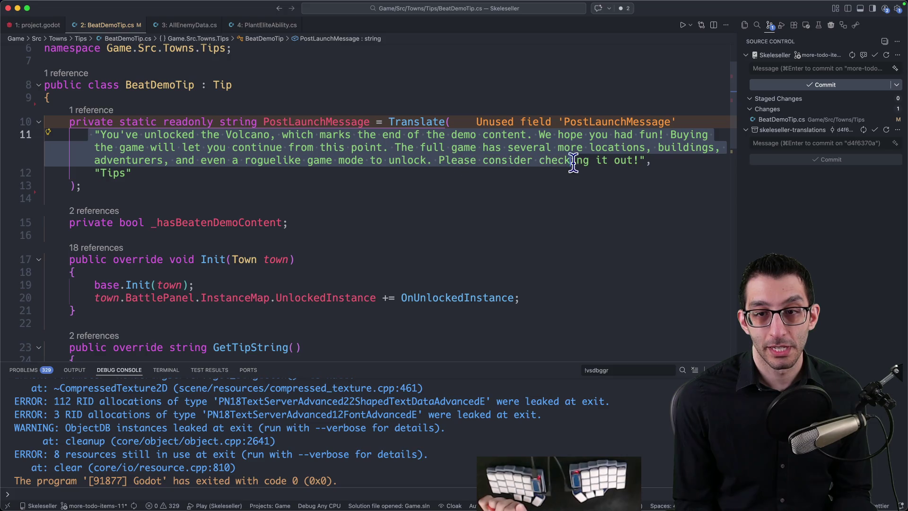
pyautogui.click(671, 164)
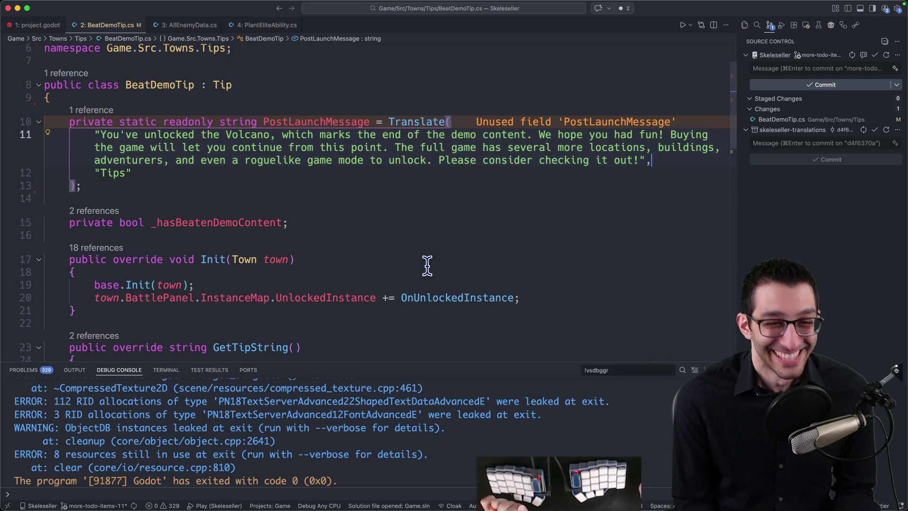
pyautogui.scroll(-5, 426, 265)
pyautogui.scroll(-15, 297, 239)
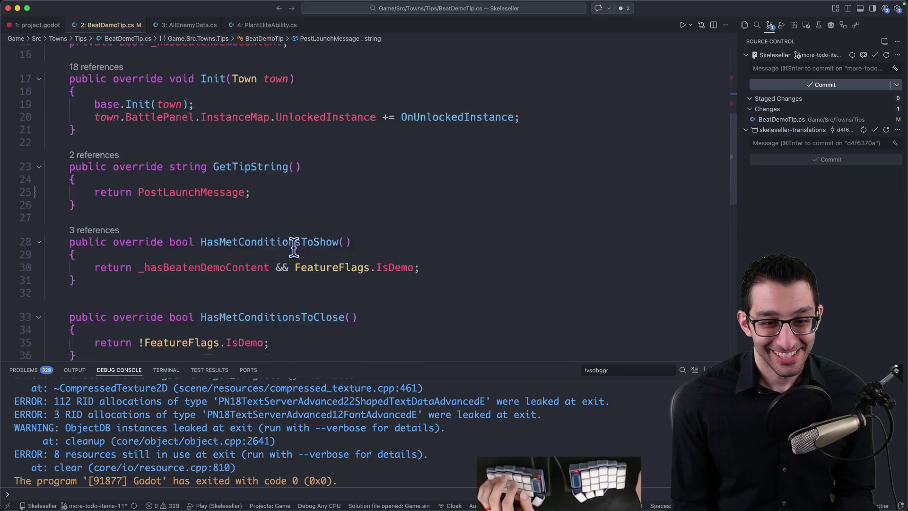
pyautogui.scroll(20, 299, 237)
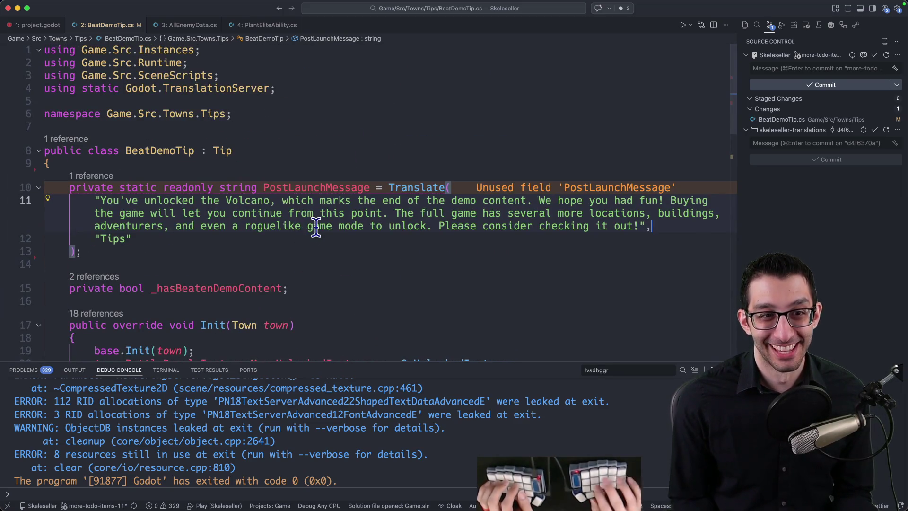
pyautogui.moveTo(315, 226)
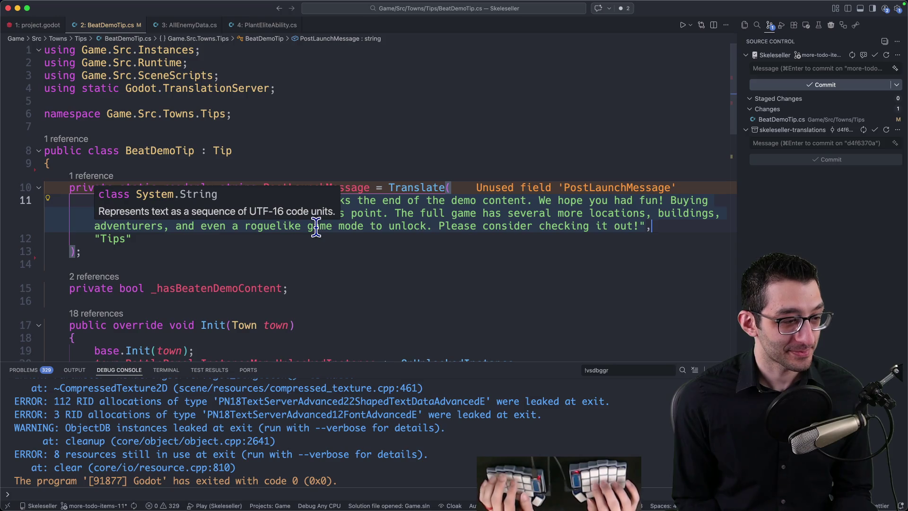